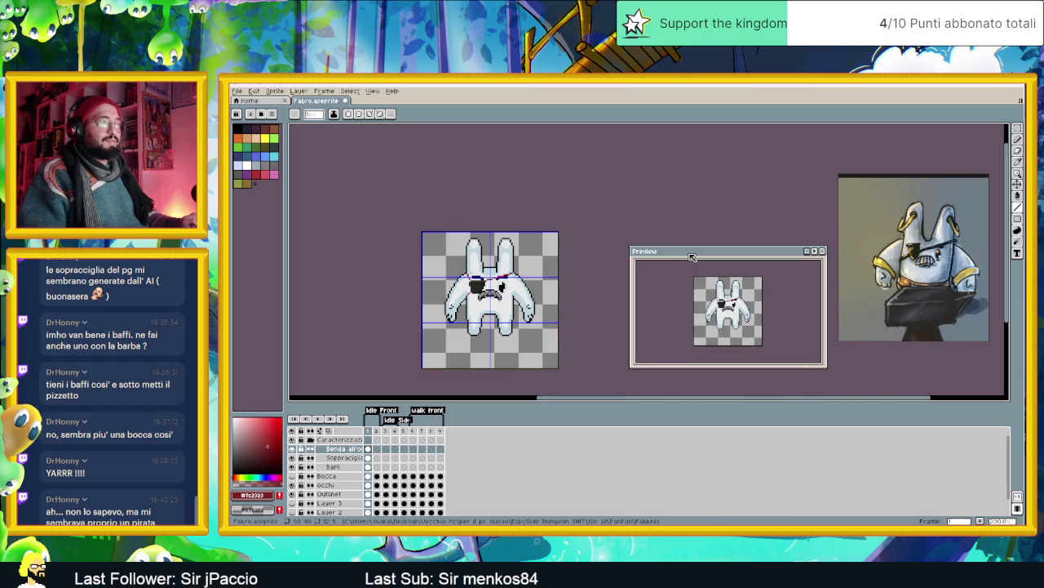
# - Move the sprite preview window to the bottom right, out of the way
pyautogui.scroll(-1, 544, 291)
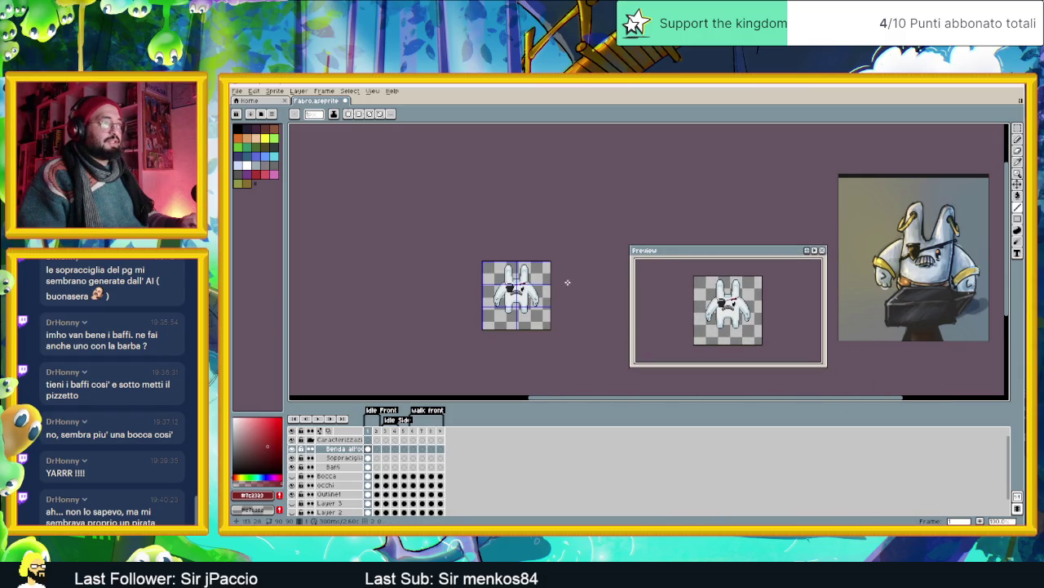
pyautogui.scroll(1, 527, 285)
pyautogui.moveTo(735, 259)
pyautogui.mouseDown()
pyautogui.moveTo(894, 346)
pyautogui.moveTo(910, 381)
pyautogui.mouseUp()
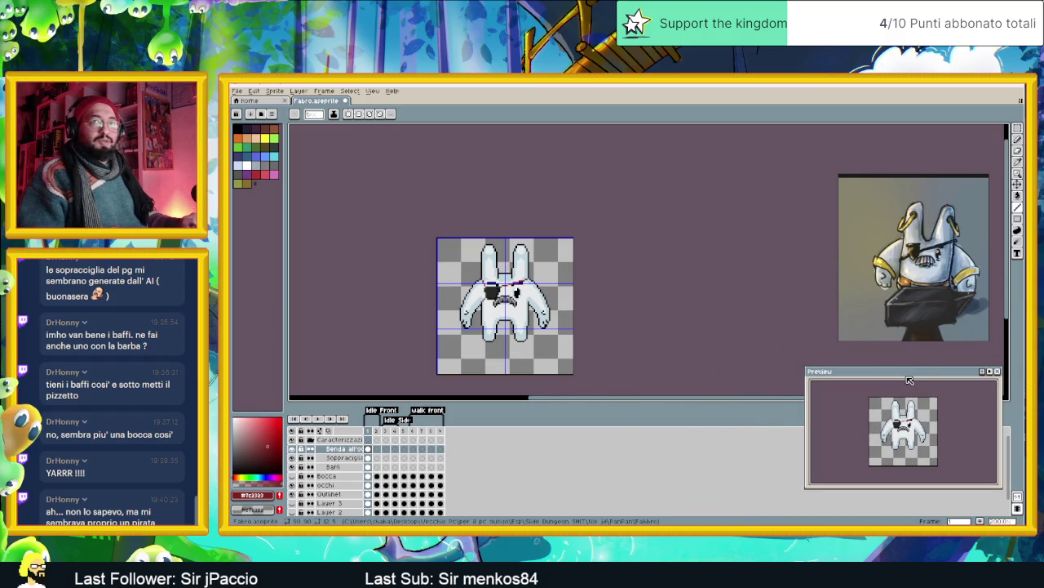
pyautogui.moveTo(420, 299); pyautogui.dragTo(547, 291)
# - Zoom in, select the occhi layer, and compare frame 2's plain eyes with frame 1
pyautogui.scroll(1, 548, 291)
pyautogui.scroll(1, 555, 293)
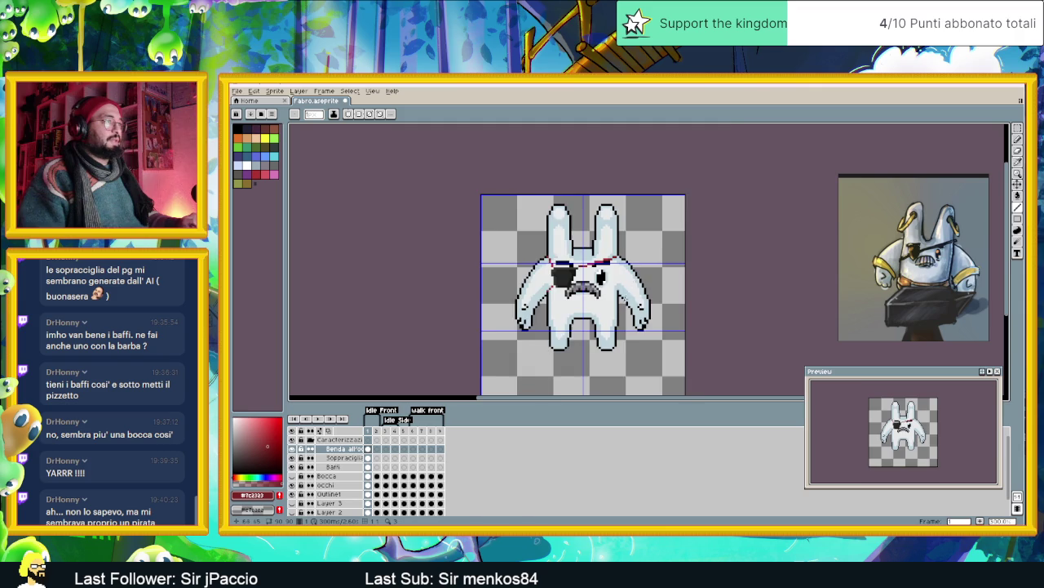
pyautogui.scroll(1, 563, 296)
pyautogui.scroll(1, 570, 300)
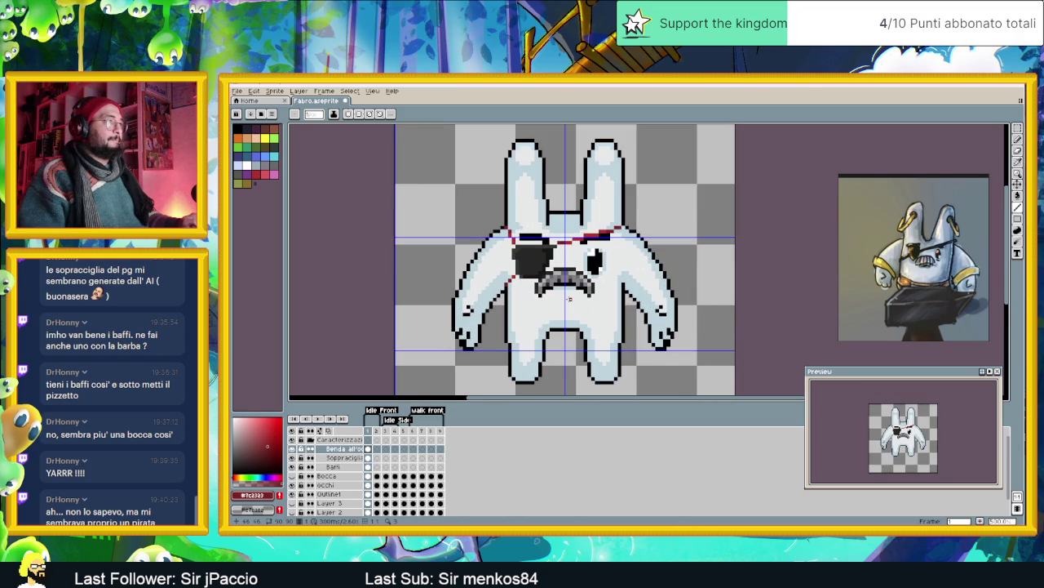
pyautogui.scroll(1, 569, 299)
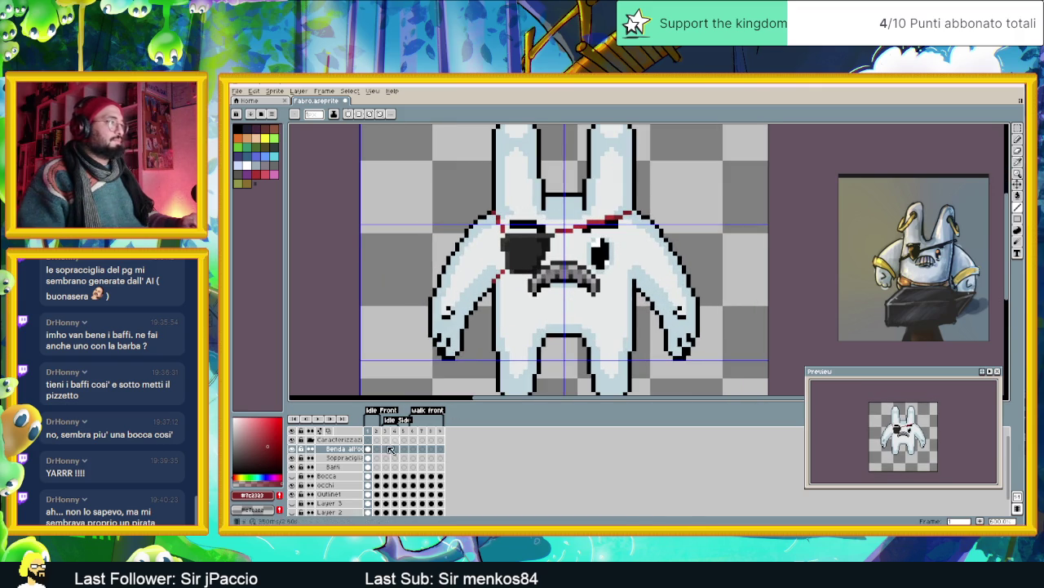
pyautogui.click(349, 485)
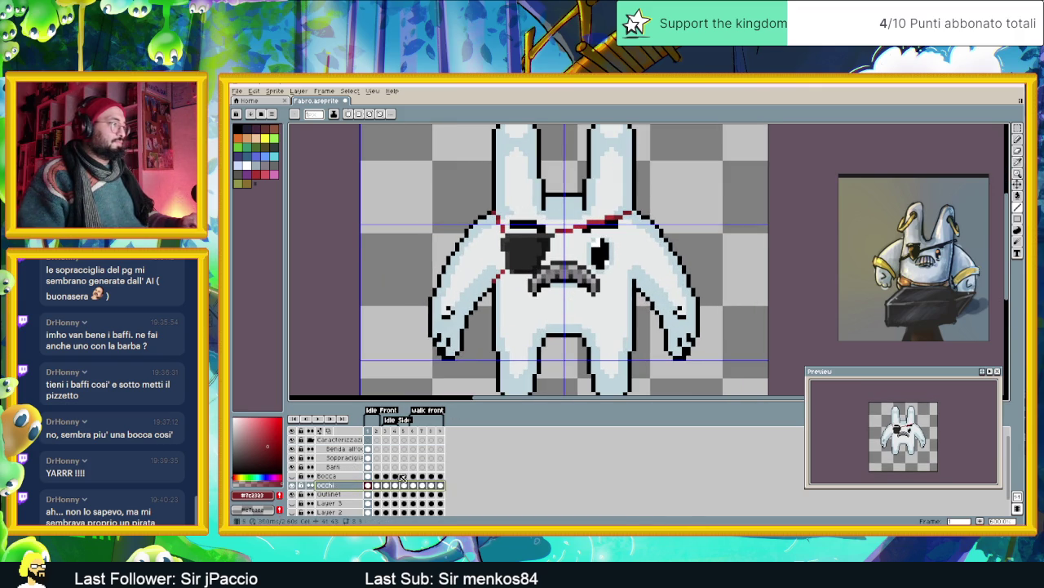
pyautogui.click(376, 486)
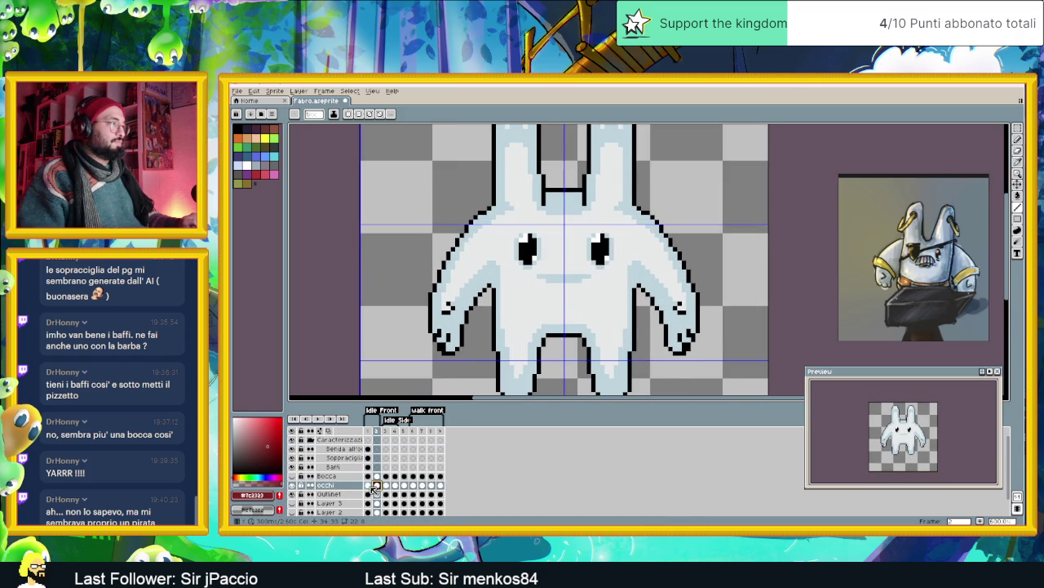
pyautogui.click(368, 485)
pyautogui.scroll(1, 612, 272)
pyautogui.scroll(1, 612, 272)
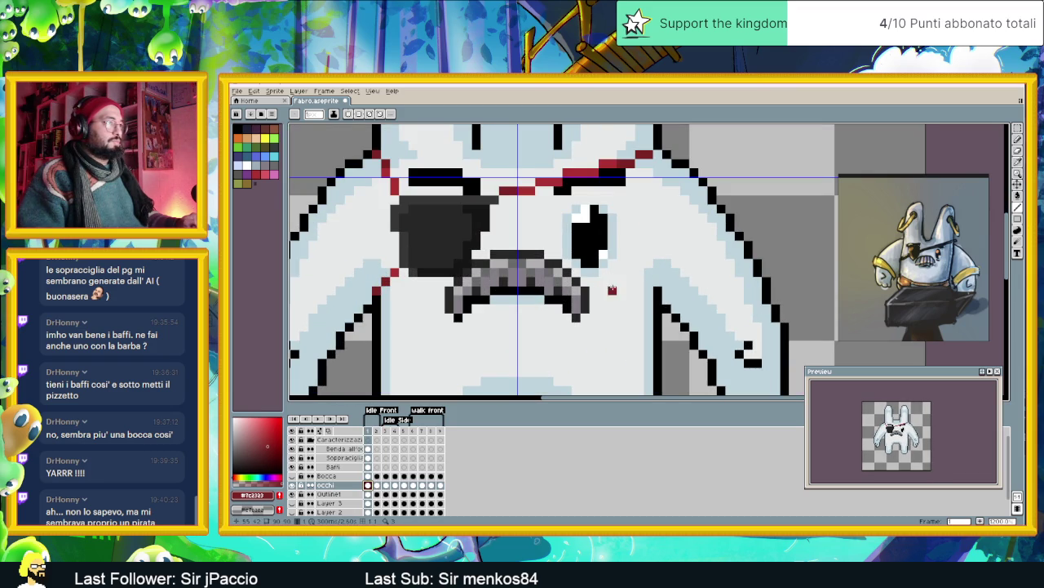
# - Eyedrop the rabbit's light blue body colour as the pencil colour
pyautogui.press('i')
pyautogui.click(600, 270)
pyautogui.press('b')
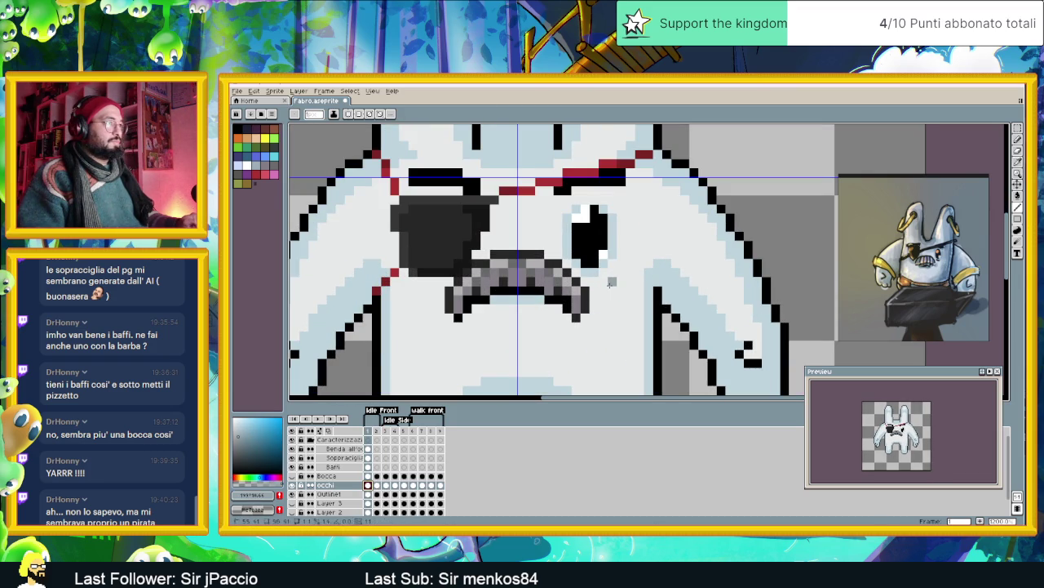
pyautogui.scroll(-2, 622, 322)
pyautogui.scroll(-1, 624, 324)
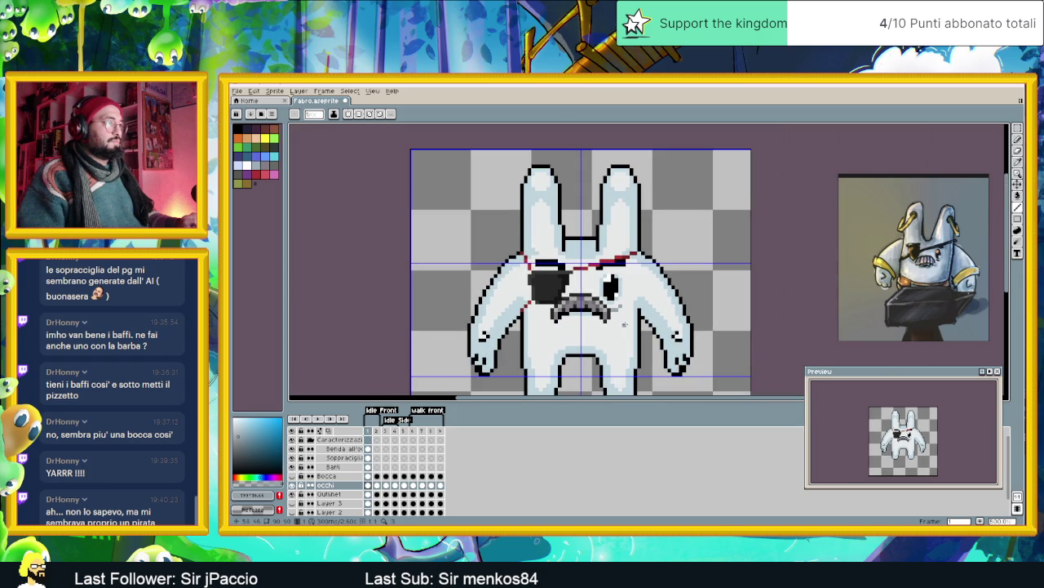
pyautogui.scroll(-3, 625, 307)
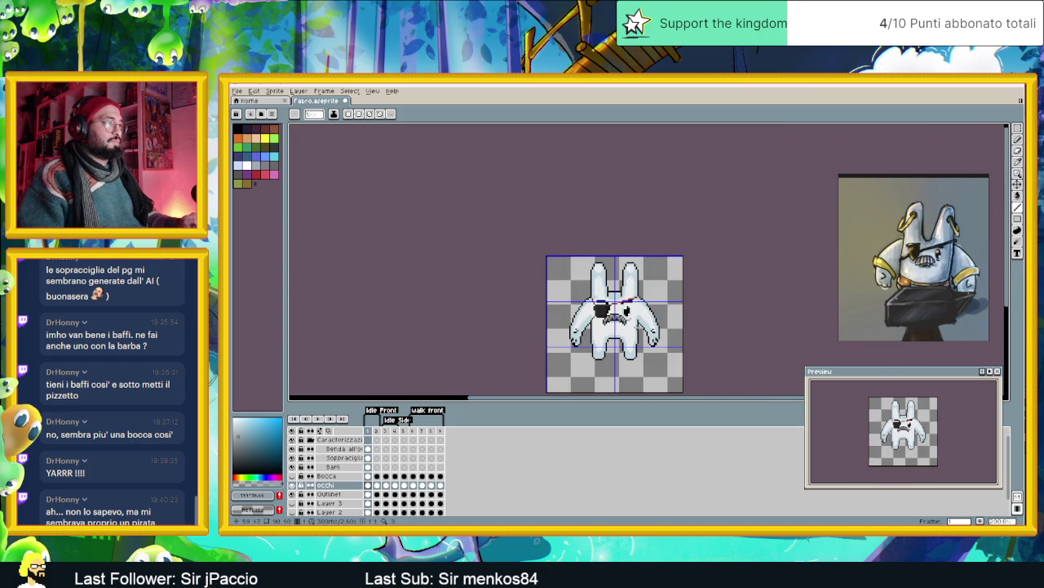
pyautogui.scroll(3, 628, 324)
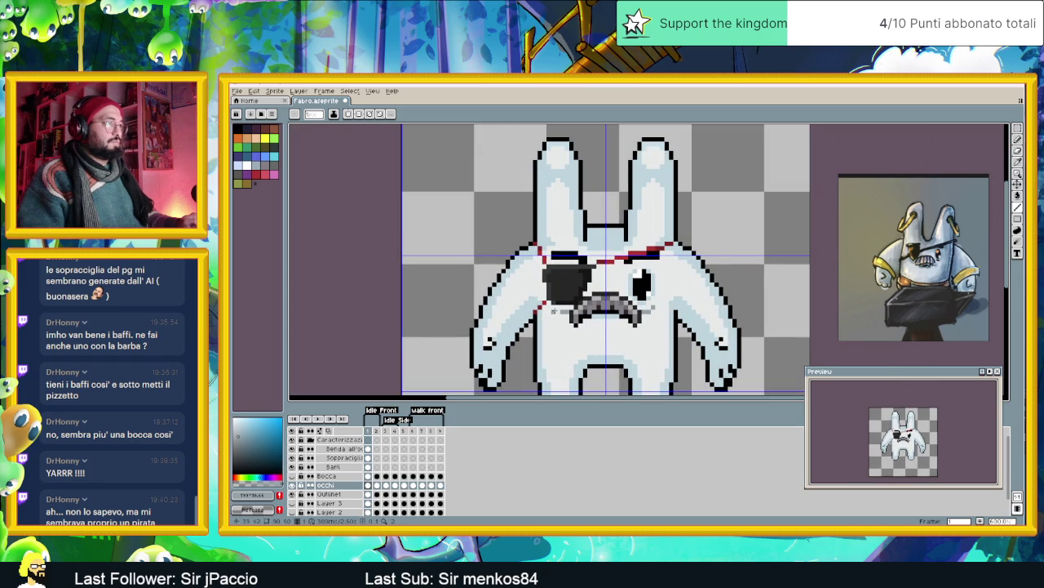
pyautogui.scroll(-1, 605, 348)
pyautogui.scroll(-1, 607, 349)
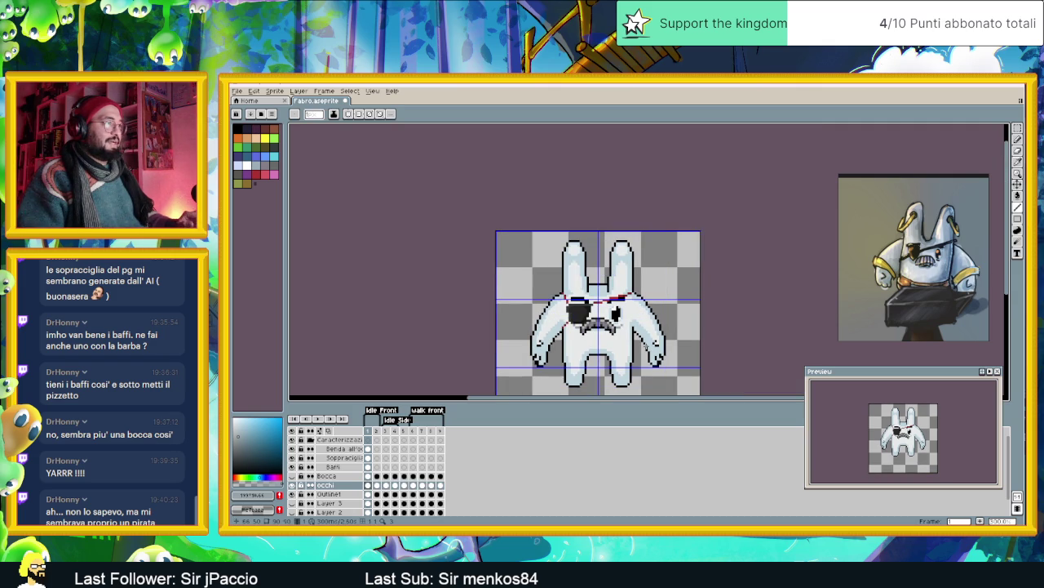
# - Undo the last line stroke and return to the Pencil
pyautogui.press('v')
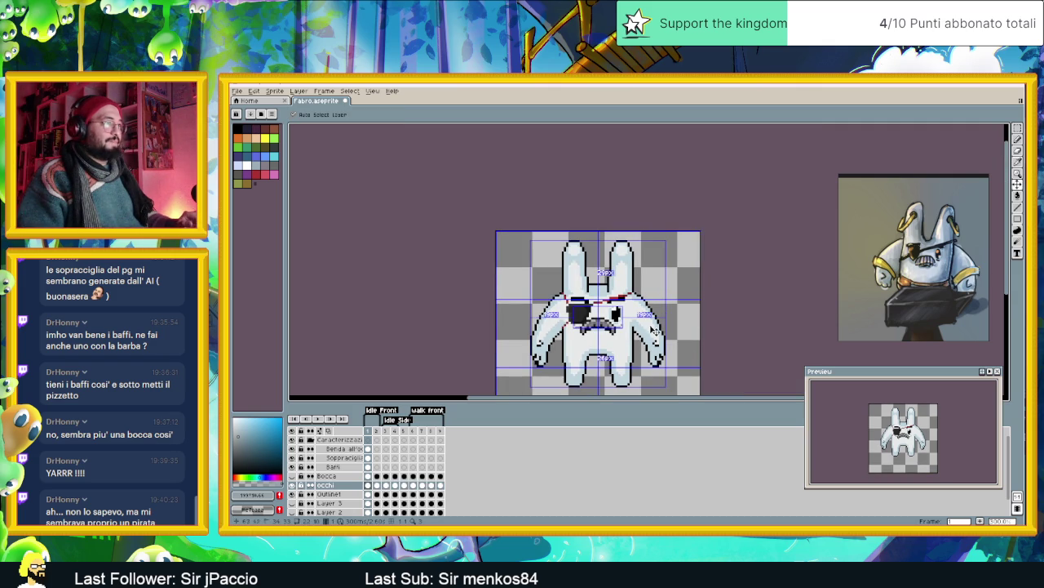
pyautogui.hotkey('ctrl', 'z')
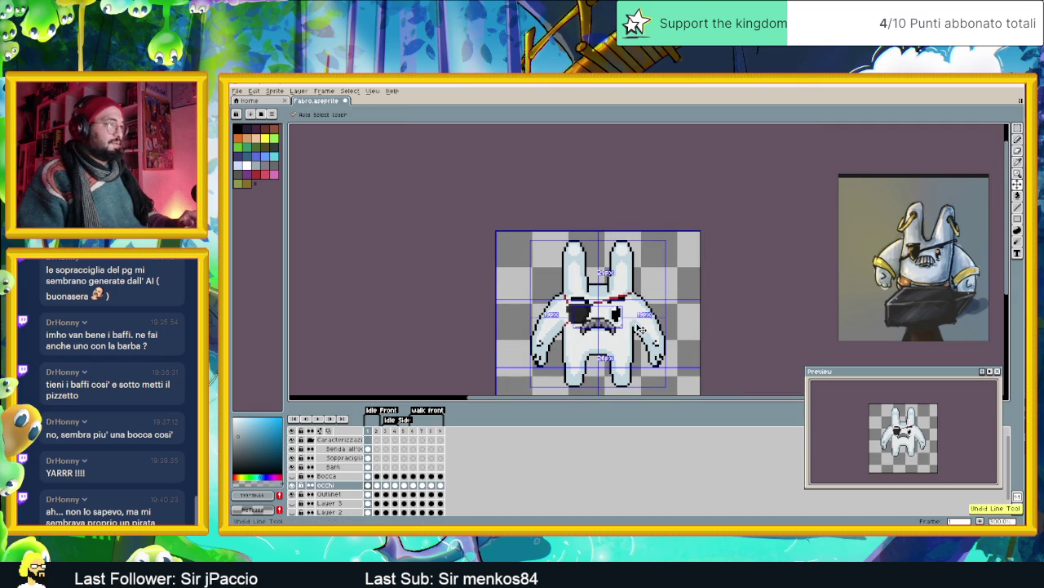
pyautogui.press('b')
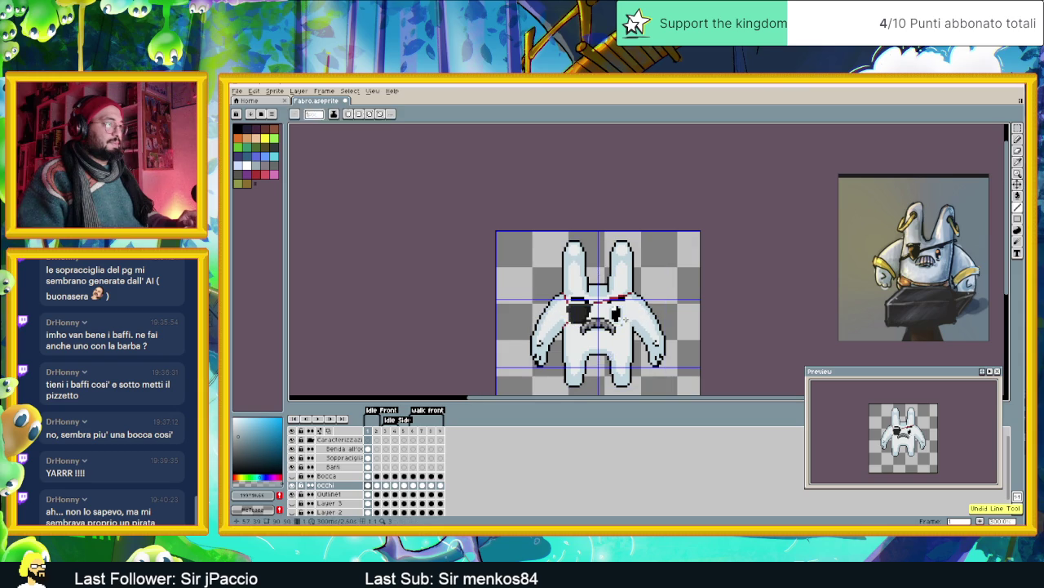
pyautogui.scroll(3, 640, 325)
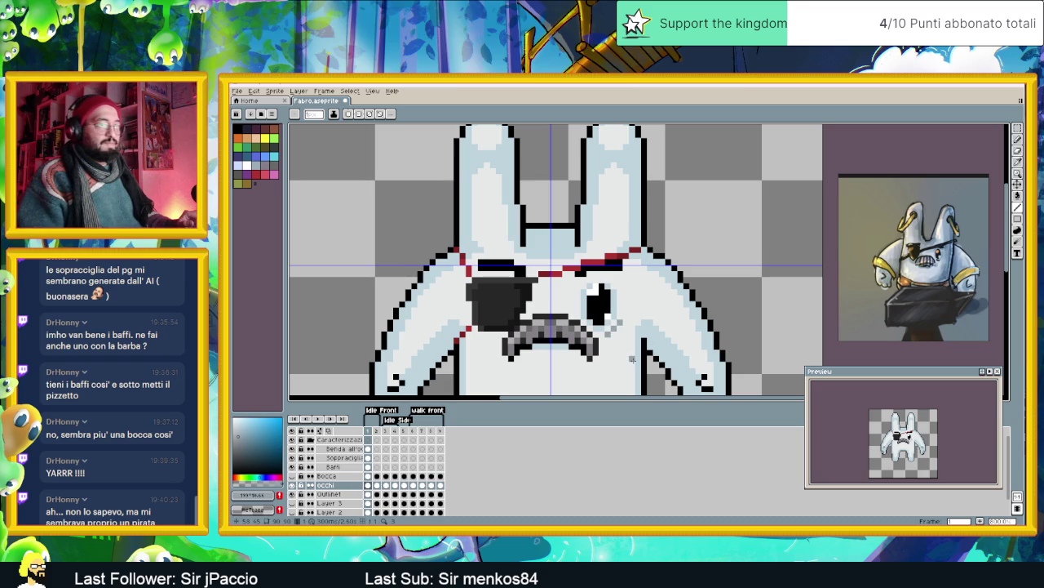
# - Zoom in around the rabbit's face and right eye
pyautogui.scroll(3, 626, 340)
pyautogui.scroll(1, 624, 342)
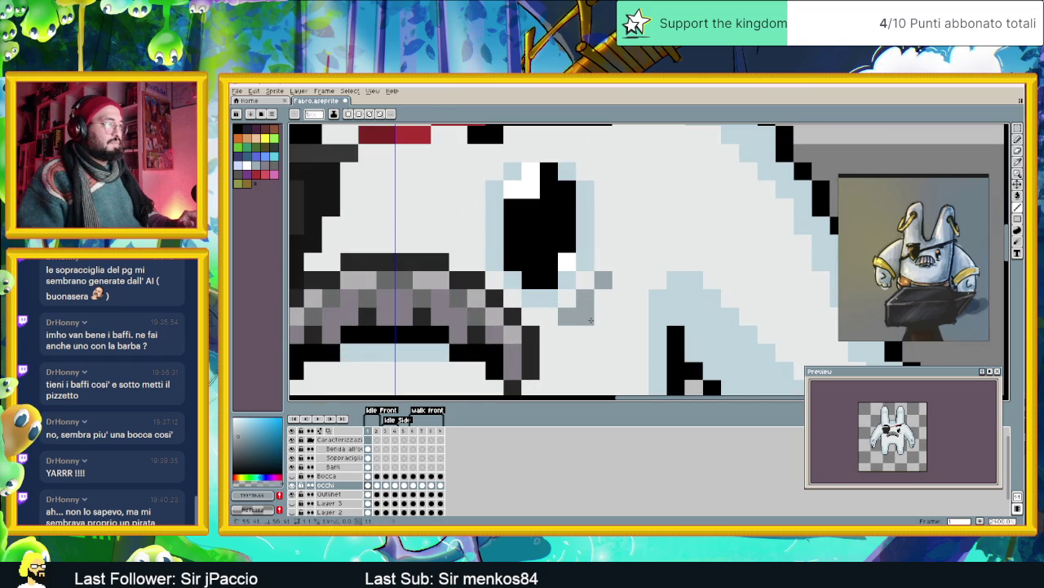
pyautogui.scroll(-4, 607, 357)
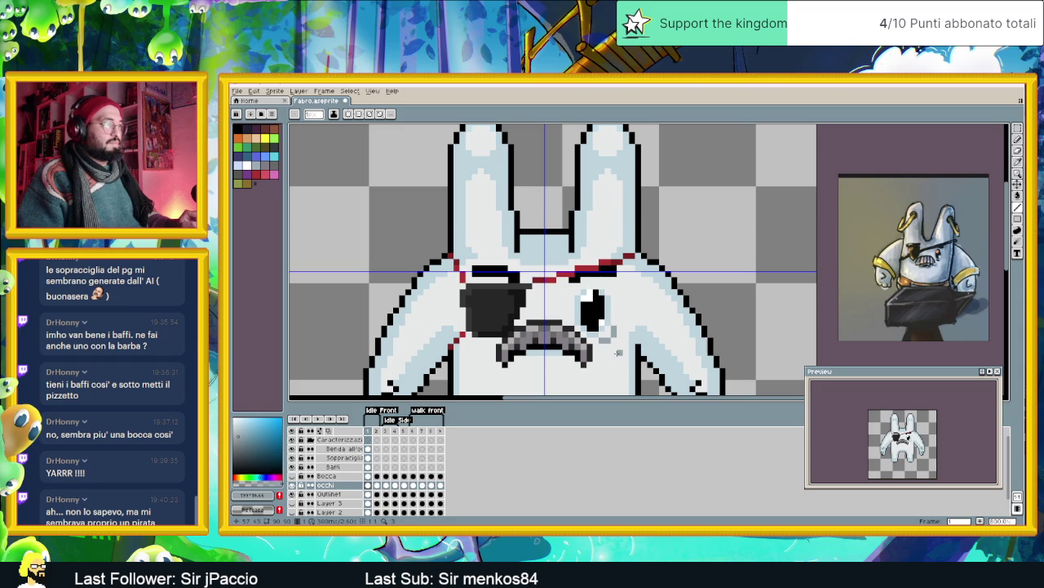
pyautogui.scroll(-1, 618, 353)
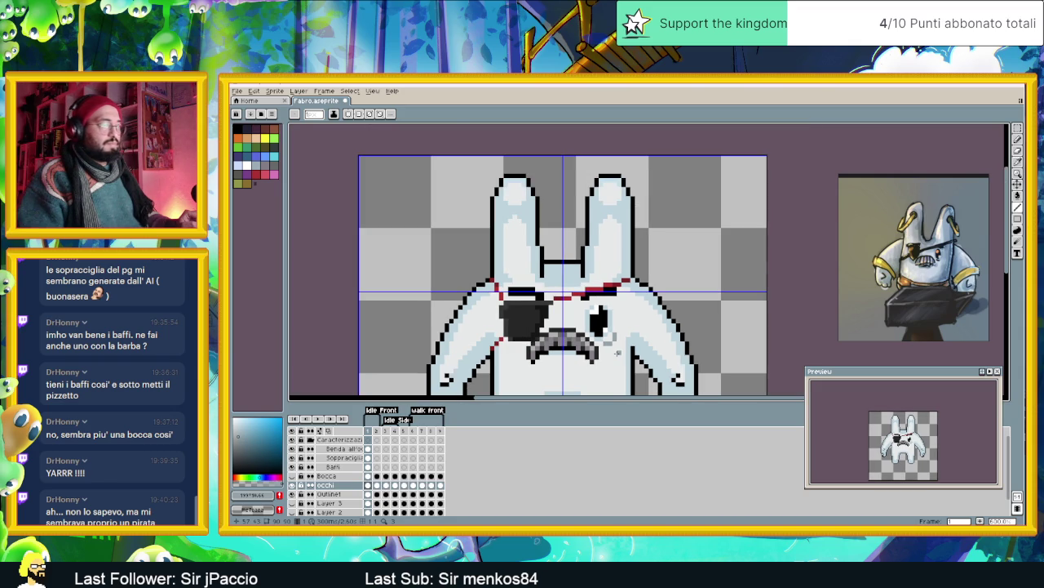
pyautogui.scroll(2, 616, 339)
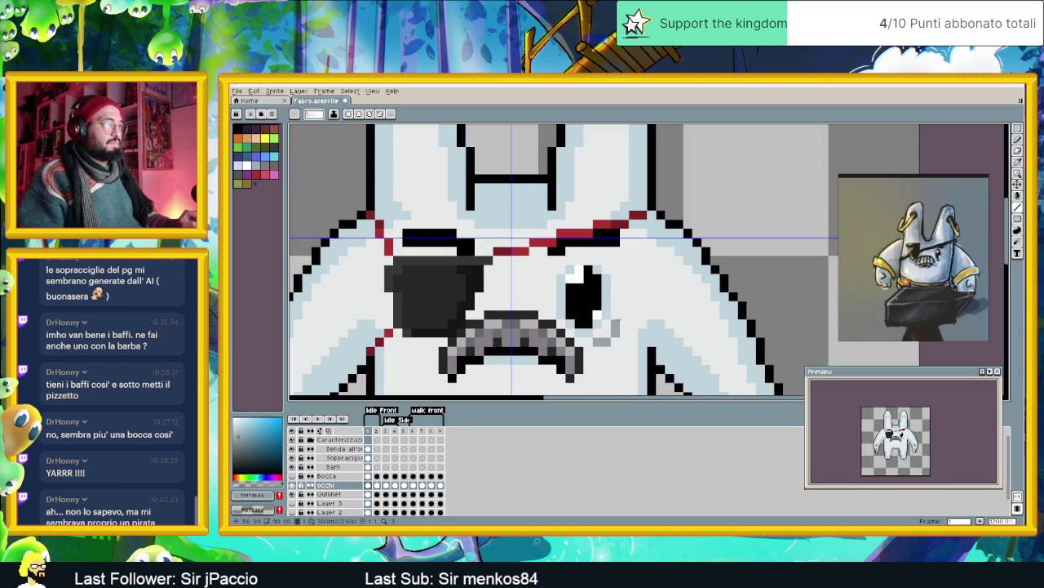
pyautogui.scroll(-1, 644, 343)
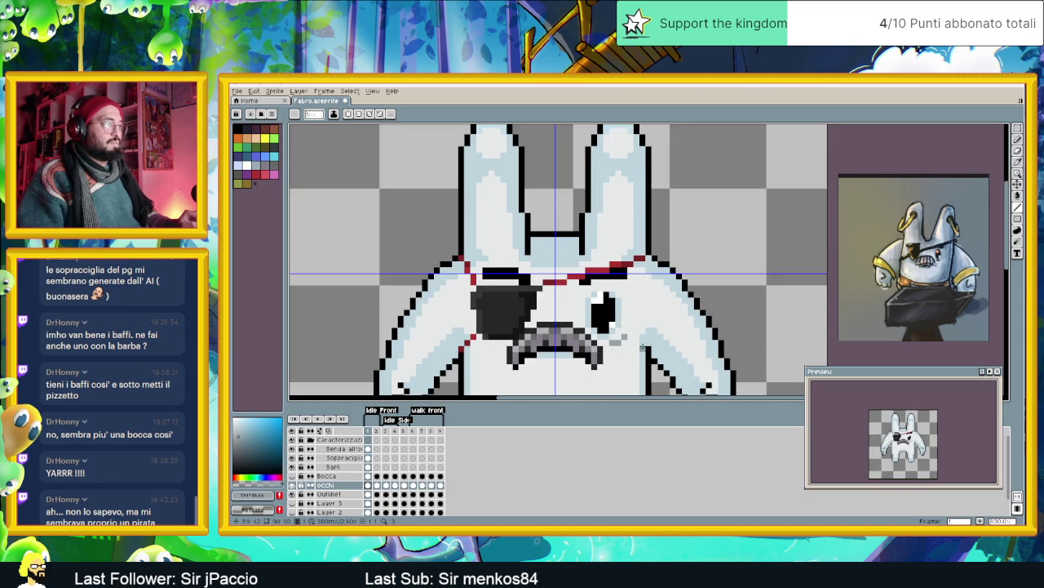
pyautogui.scroll(-2, 643, 347)
pyautogui.scroll(1, 620, 351)
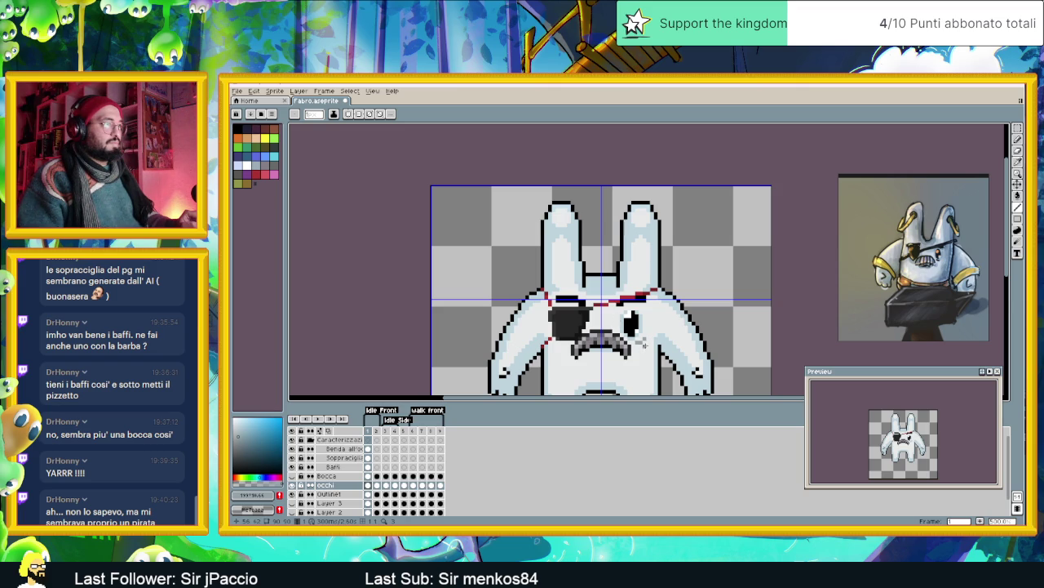
pyautogui.scroll(-3, 644, 343)
pyautogui.scroll(2, 657, 317)
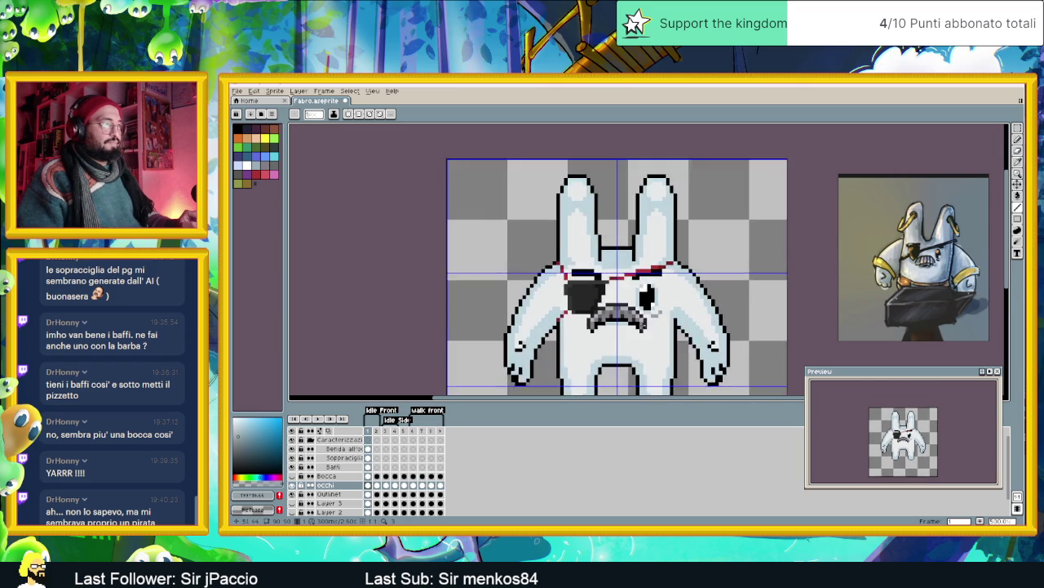
pyautogui.scroll(1, 656, 316)
pyautogui.scroll(2, 657, 315)
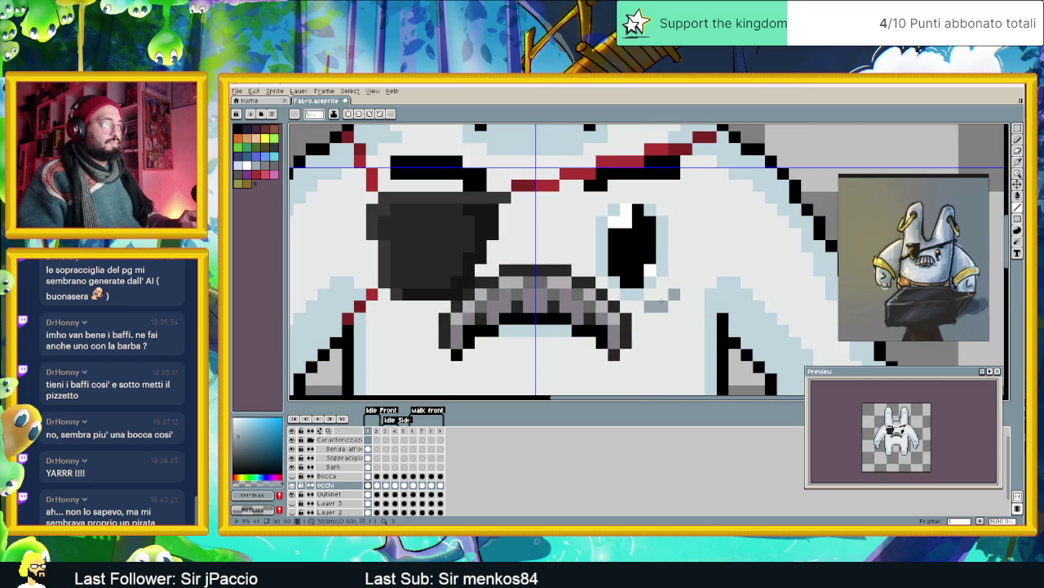
# - Add a grey pixel below the eye's bottom edge, redoing it one row lower
pyautogui.click(661, 283)
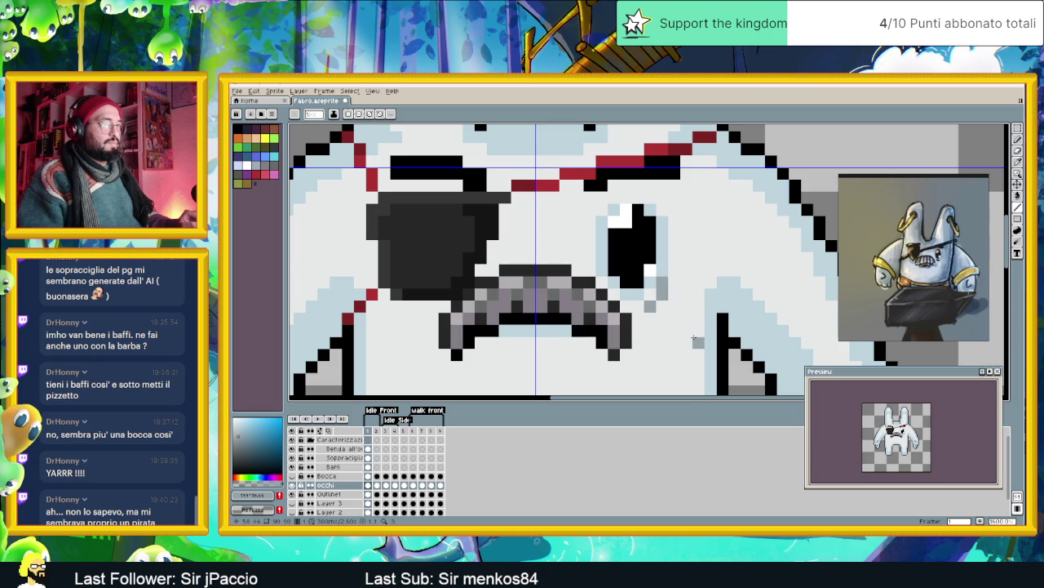
pyautogui.hotkey('ctrl', 'z')
pyautogui.click(672, 293)
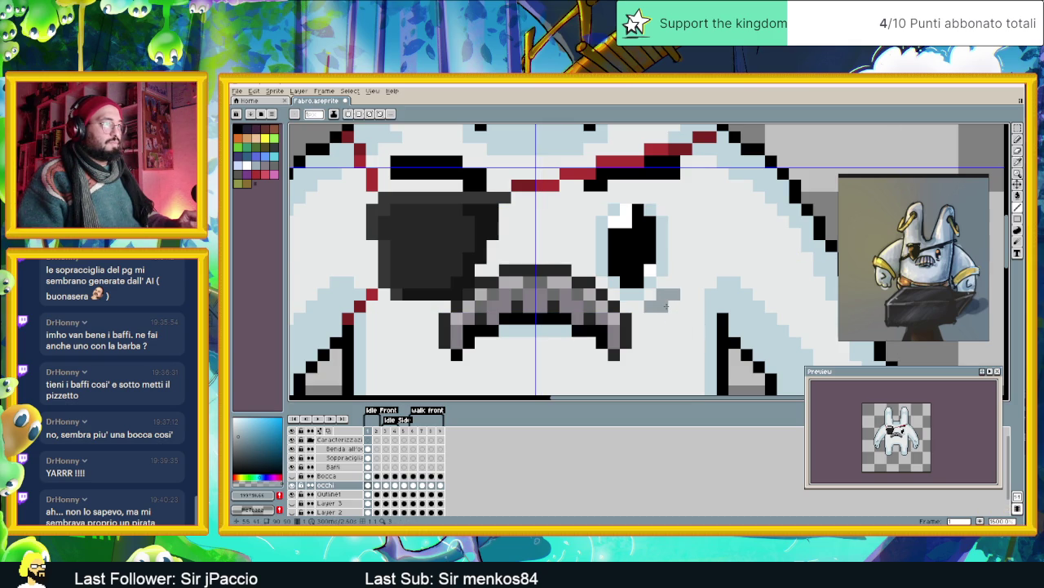
pyautogui.scroll(-3, 666, 306)
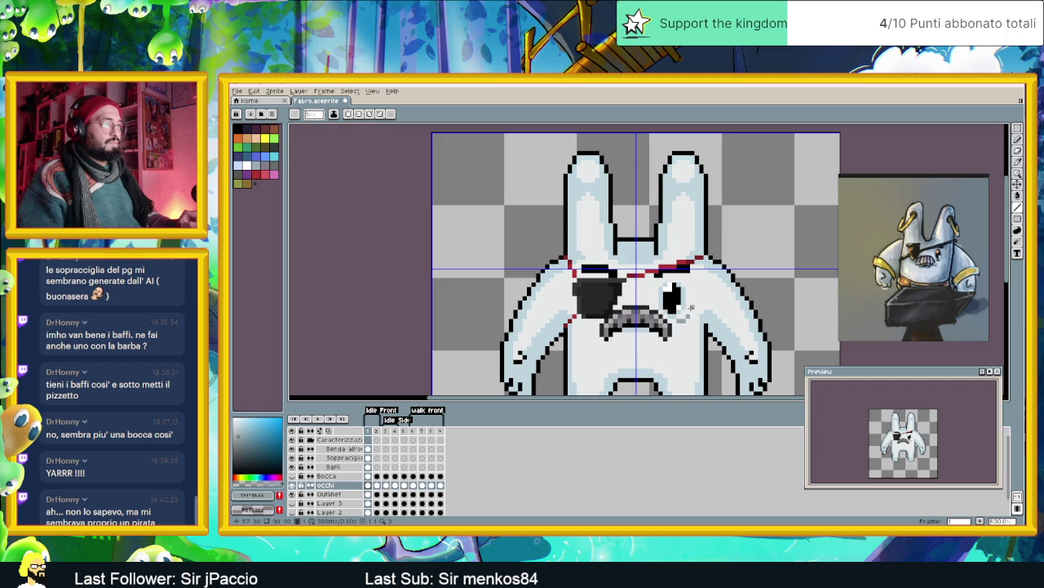
pyautogui.scroll(-1, 696, 323)
pyautogui.scroll(-1, 694, 321)
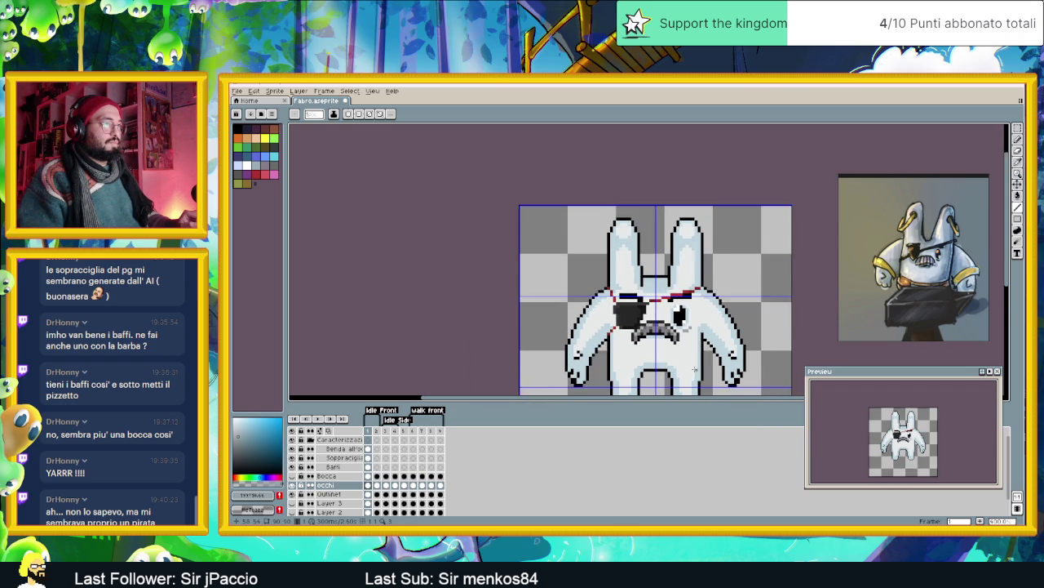
pyautogui.scroll(-1, 690, 318)
pyautogui.scroll(-1, 687, 314)
pyautogui.scroll(-1, 687, 314)
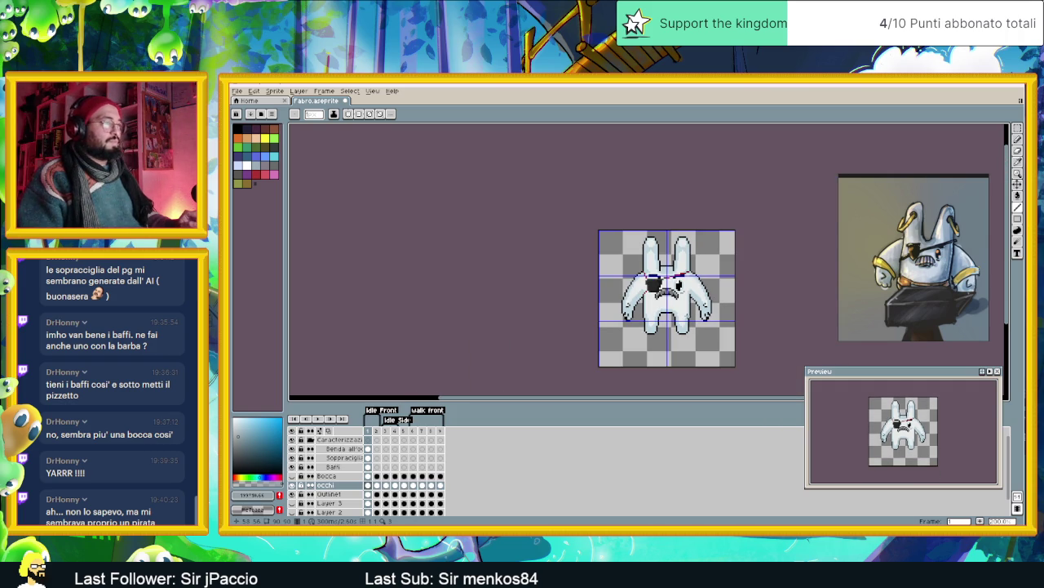
# - Reframe the view and sample the light face colour from the sprite
pyautogui.hscroll(1, 685, 314)
pyautogui.scroll(1, 650, 278)
pyautogui.scroll(1, 650, 278)
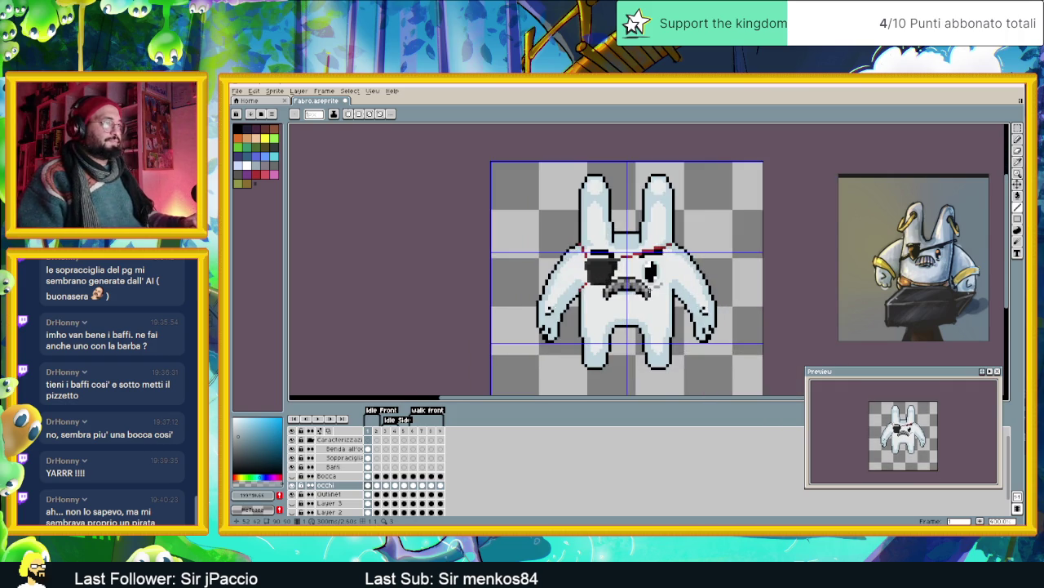
pyautogui.scroll(2, 651, 275)
pyautogui.scroll(1, 651, 275)
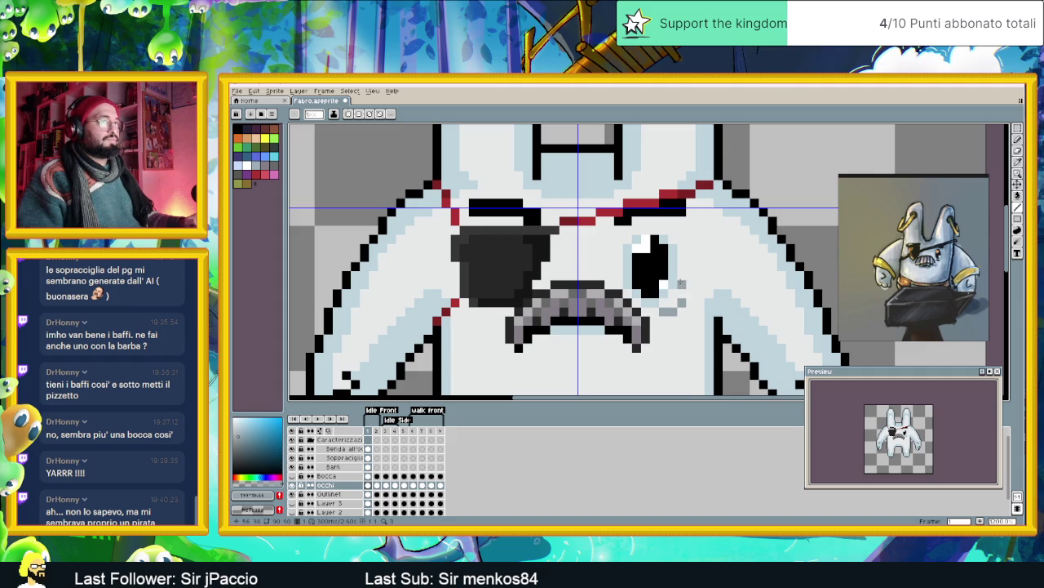
pyautogui.keyDown('alt'); pyautogui.click(607, 263); pyautogui.keyUp('alt')
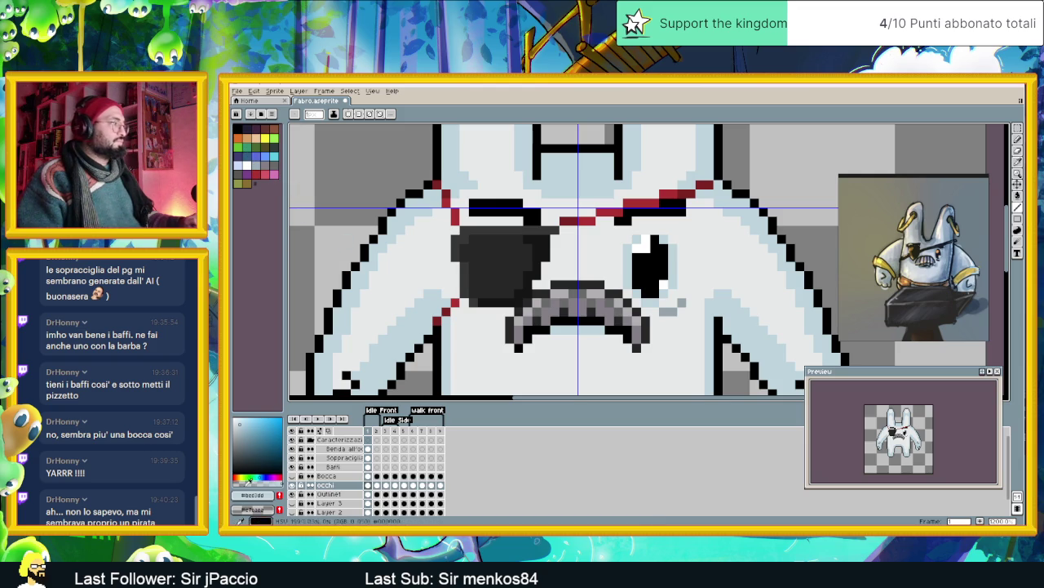
# - Choose a soft pink and bucket-fill pixels along the eye's left and right edges
pyautogui.click(243, 475)
pyautogui.moveTo(243, 475); pyautogui.dragTo(236, 476)
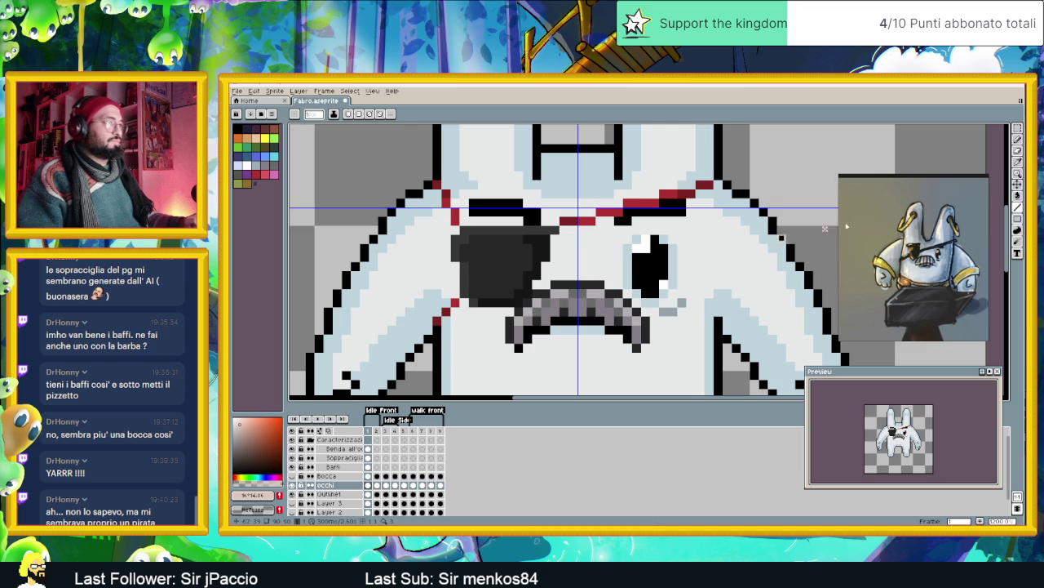
pyautogui.press('g')
pyautogui.click(628, 260)
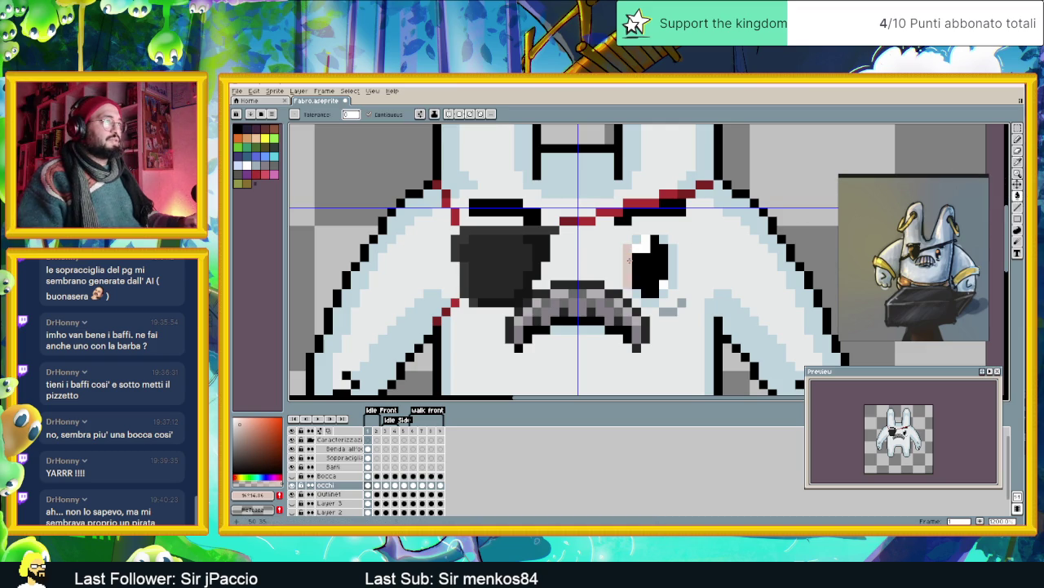
pyautogui.click(672, 254)
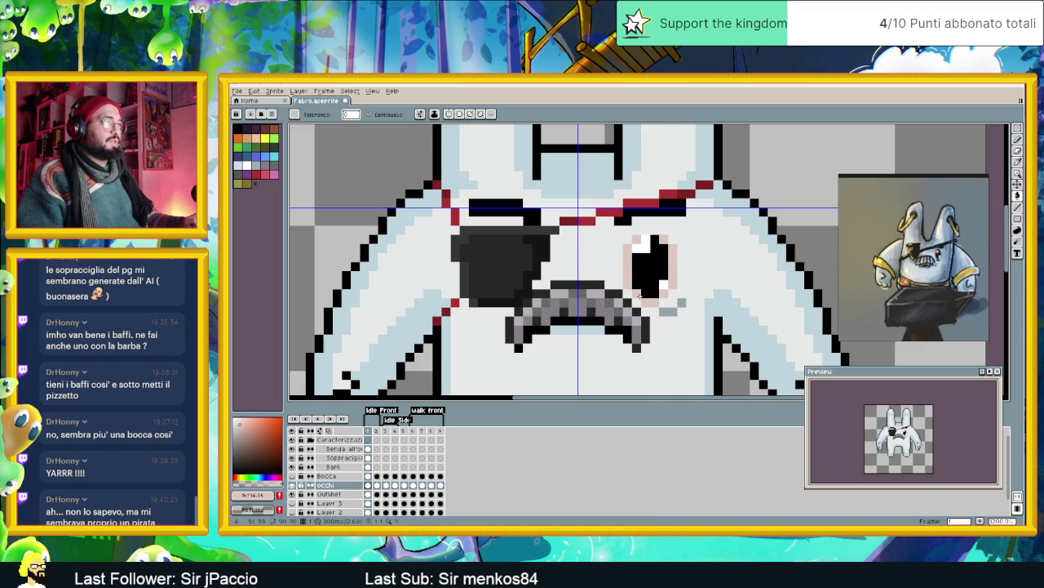
# - Adjust the zoom around the eye and choose a darker muted red
pyautogui.scroll(-2, 644, 299)
pyautogui.scroll(-2, 644, 299)
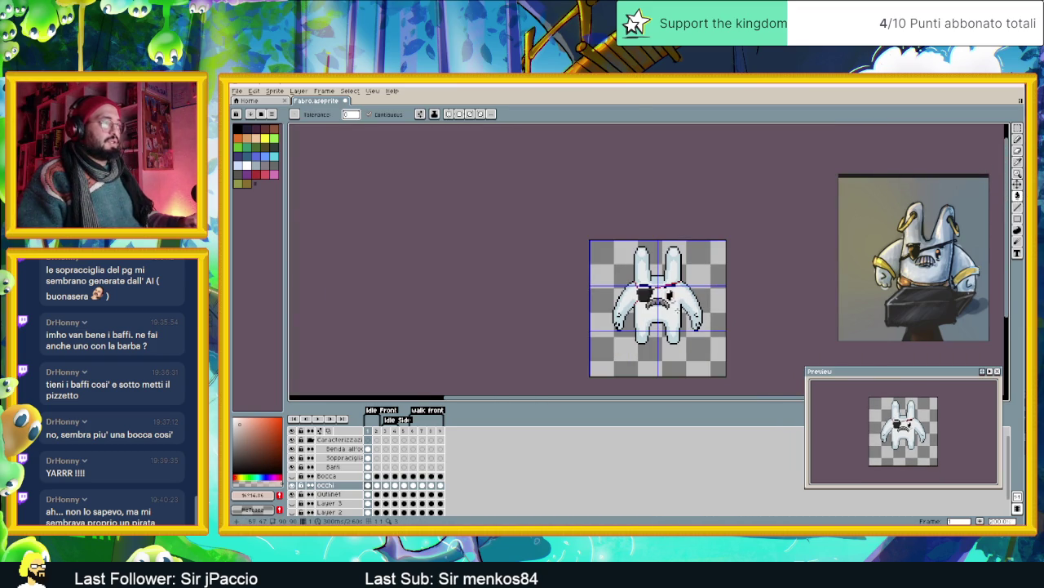
pyautogui.scroll(2, 665, 310)
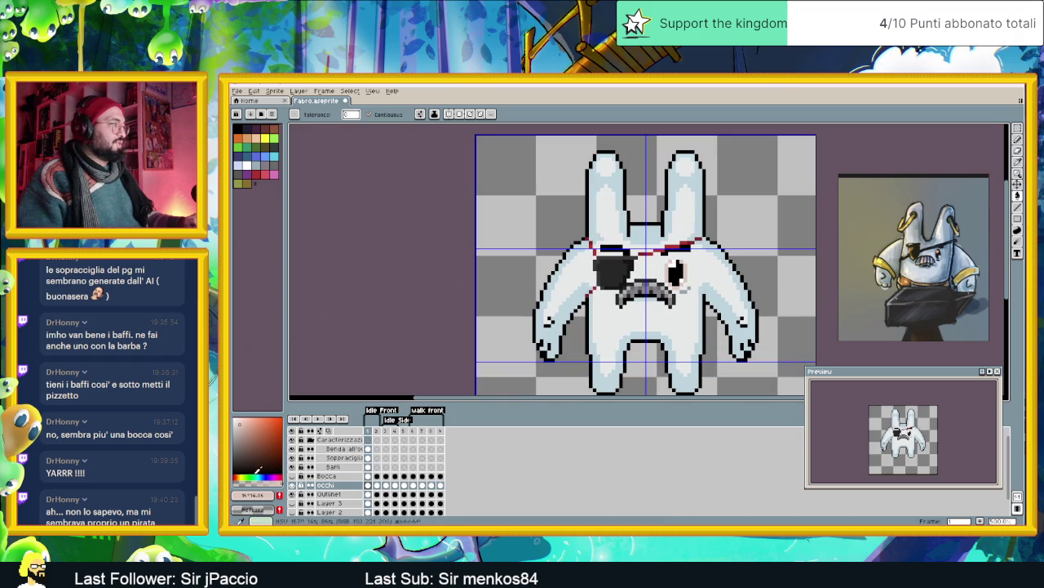
pyautogui.scroll(1, 672, 271)
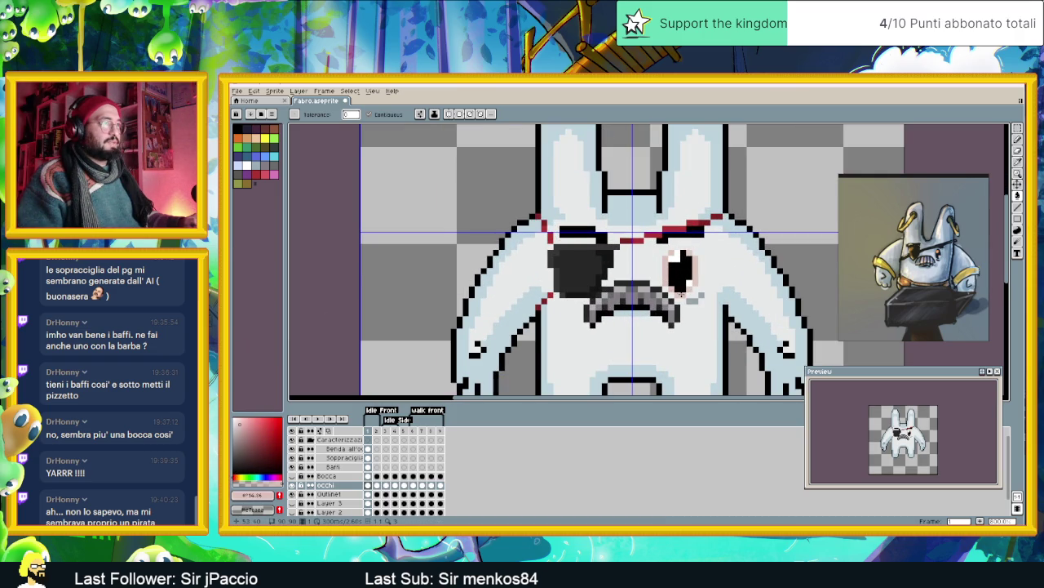
pyautogui.scroll(2, 685, 294)
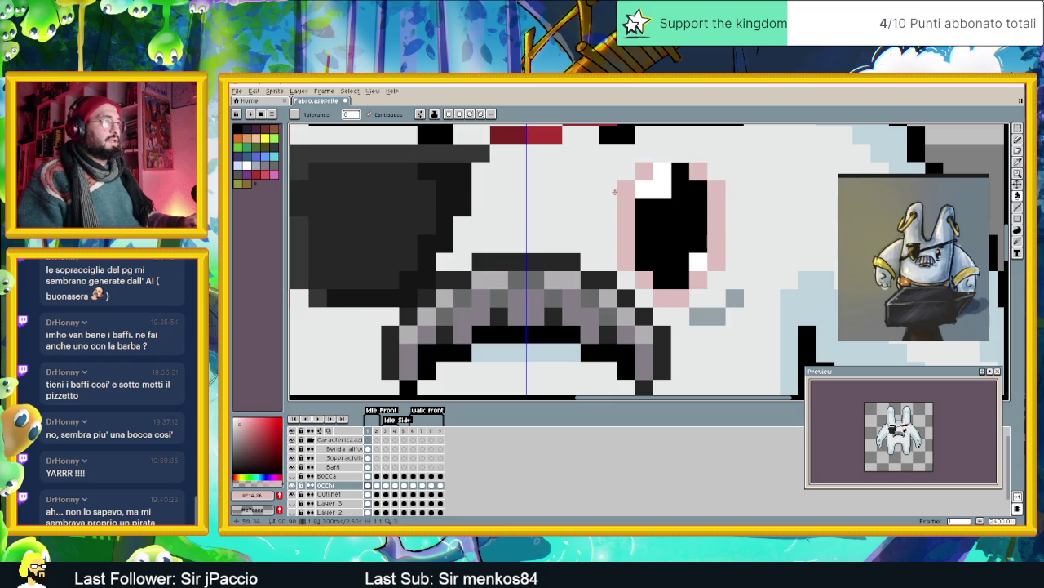
pyautogui.click(246, 435)
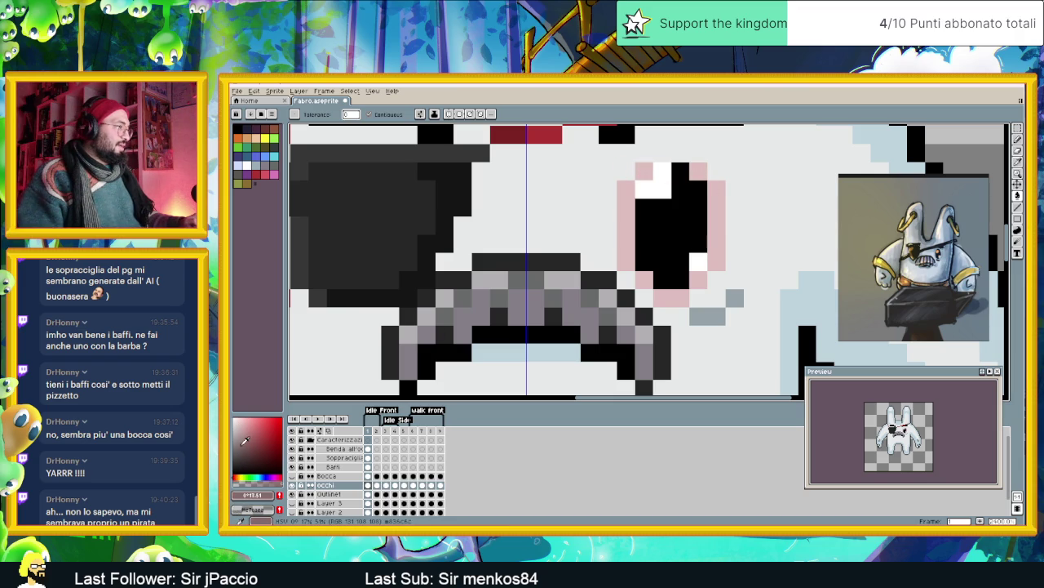
# - Recolour the pink pixels below and beside the eye in muted red
pyautogui.moveTo(662, 298); pyautogui.dragTo(681, 297)
pyautogui.click(699, 280)
pyautogui.click(644, 280)
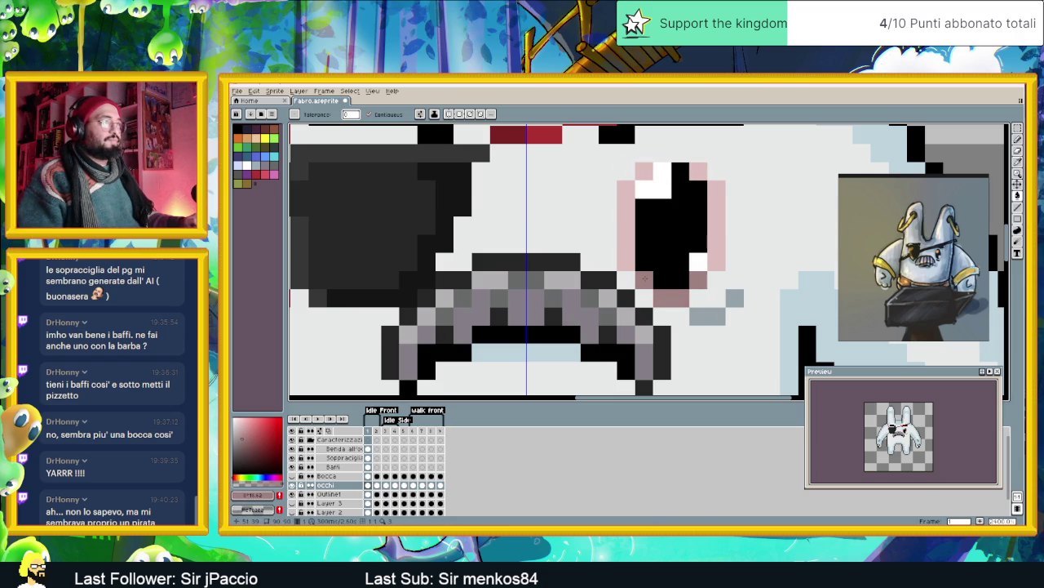
pyautogui.click(1018, 138)
pyautogui.click(608, 260)
pyautogui.click(715, 260)
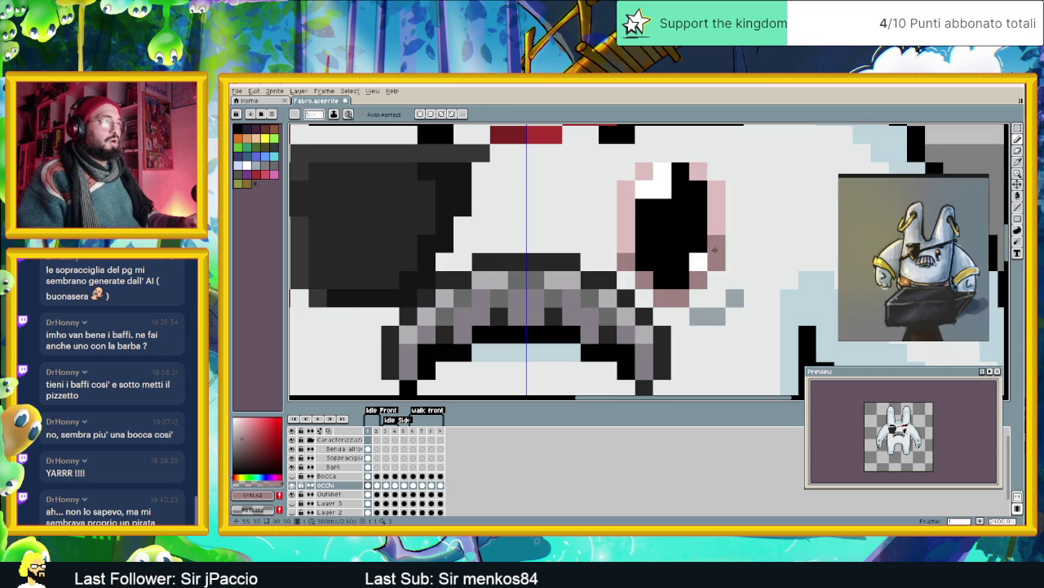
# - Recentre the whole rabbit in view and hide the eye patch layer
pyautogui.scroll(-1, 703, 234)
pyautogui.scroll(-1, 718, 261)
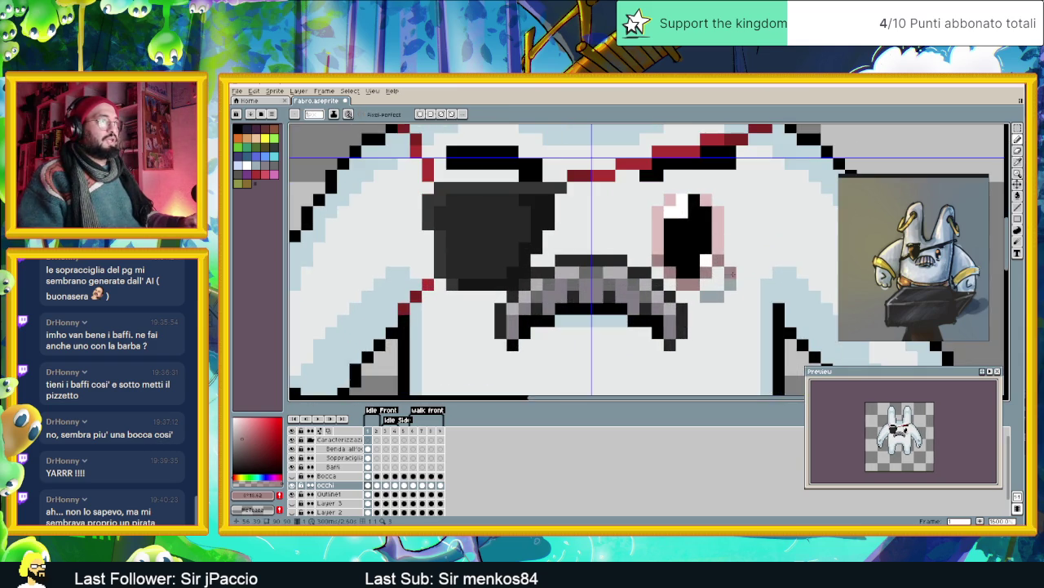
pyautogui.scroll(-1, 734, 295)
pyautogui.scroll(-1, 735, 296)
pyautogui.scroll(2, 727, 269)
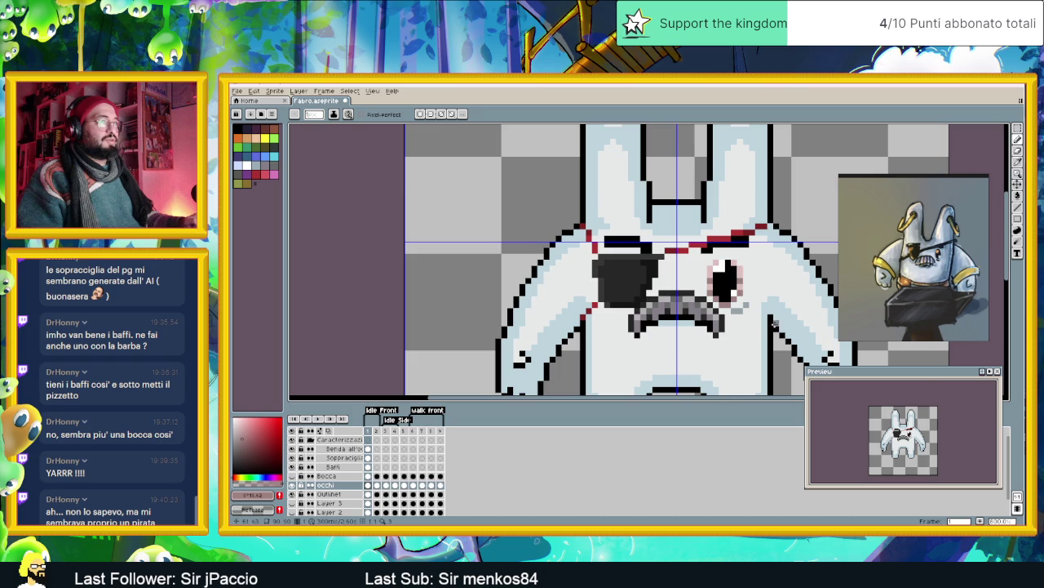
pyautogui.scroll(-3, 775, 322)
pyautogui.scroll(-1, 771, 323)
pyautogui.moveTo(759, 319); pyautogui.dragTo(650, 306)
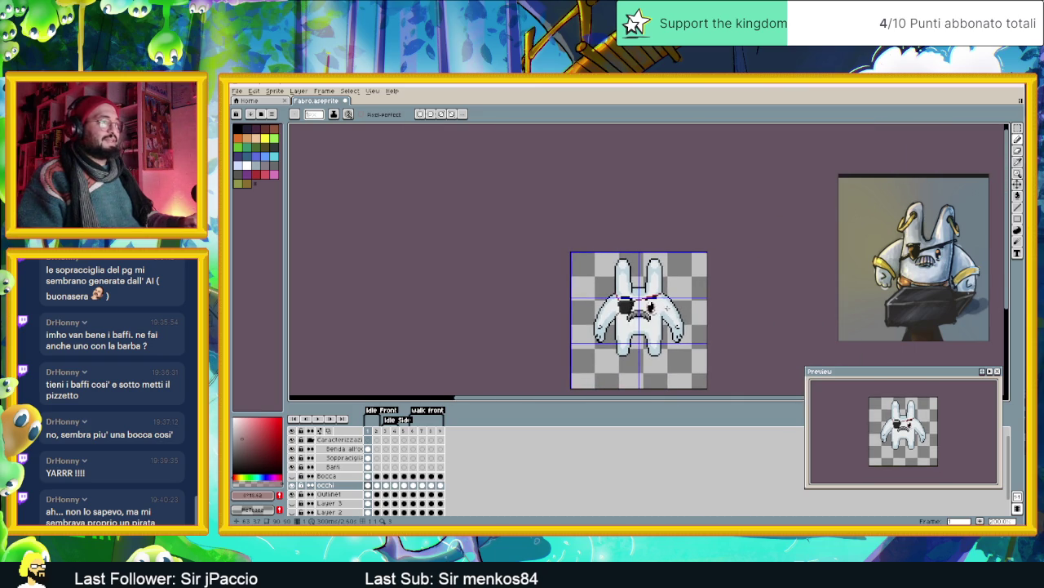
pyautogui.scroll(2, 653, 307)
pyautogui.scroll(2, 653, 307)
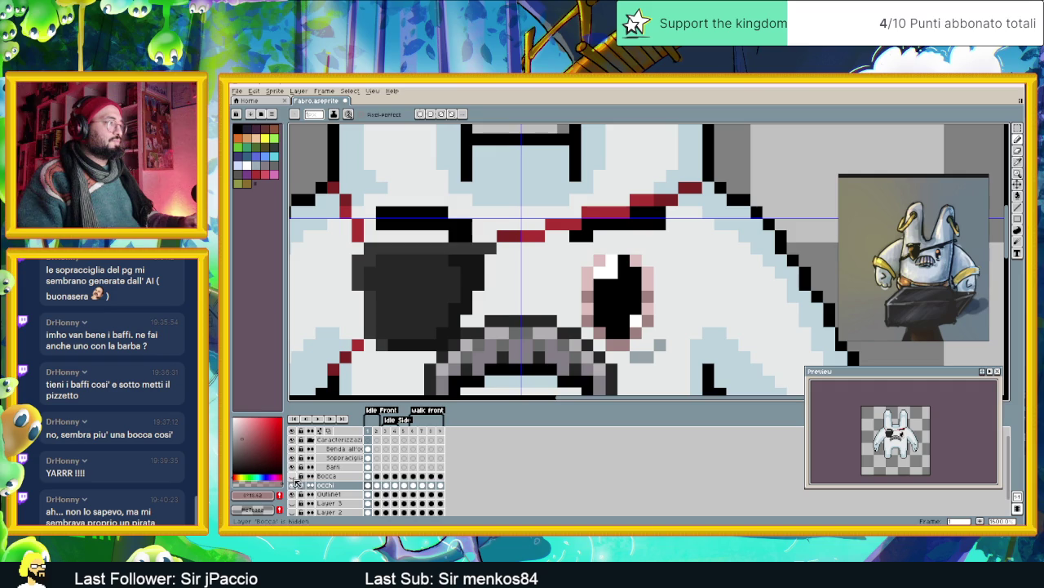
pyautogui.click(292, 448)
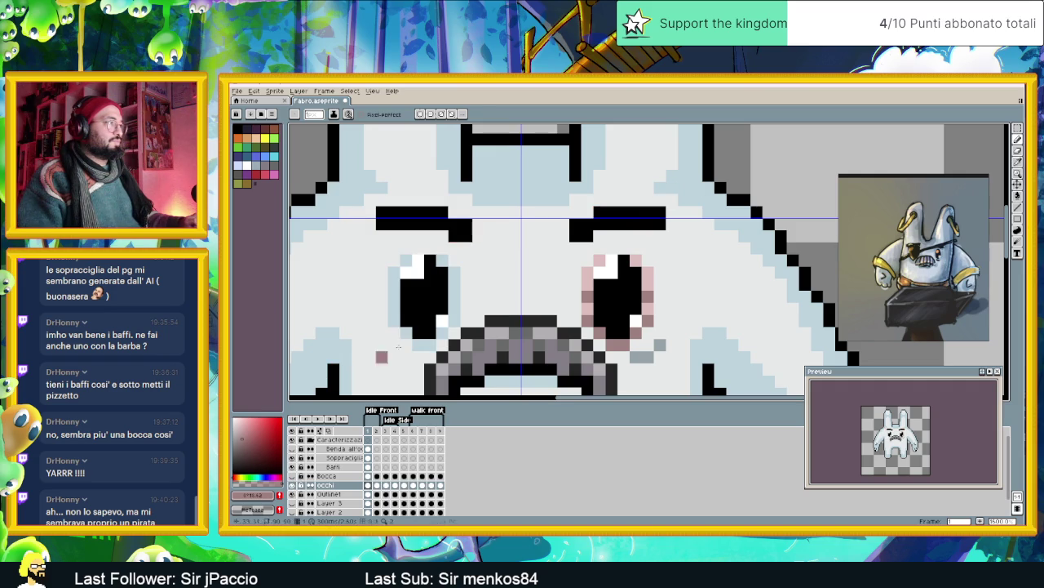
# - Sample light blue and repaint stray pink pixels around the eye in light blue and grey
pyautogui.press('i')
pyautogui.keyDown('alt'); pyautogui.click(408, 284); pyautogui.keyUp('alt')
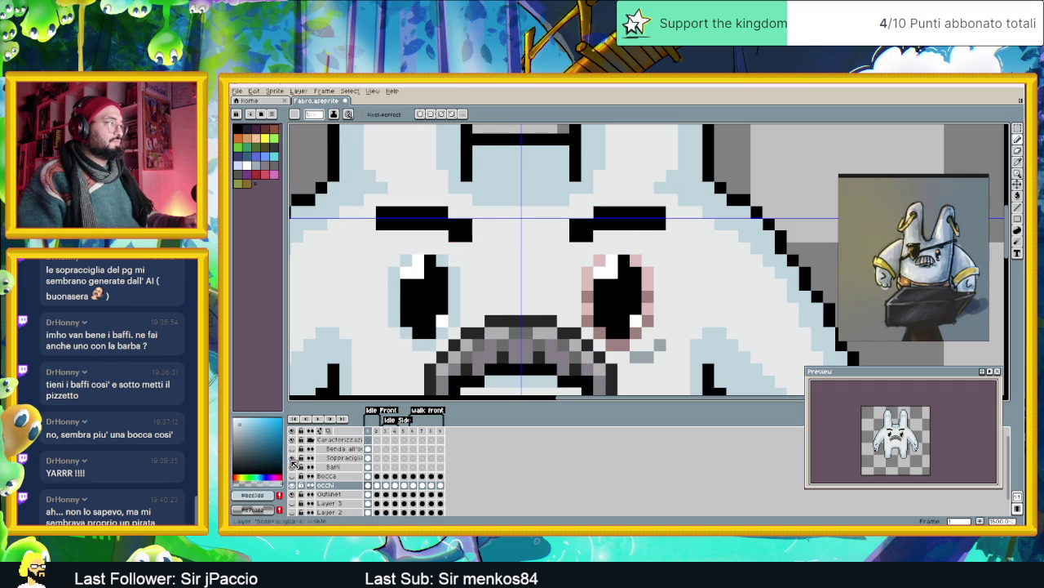
pyautogui.click(588, 272)
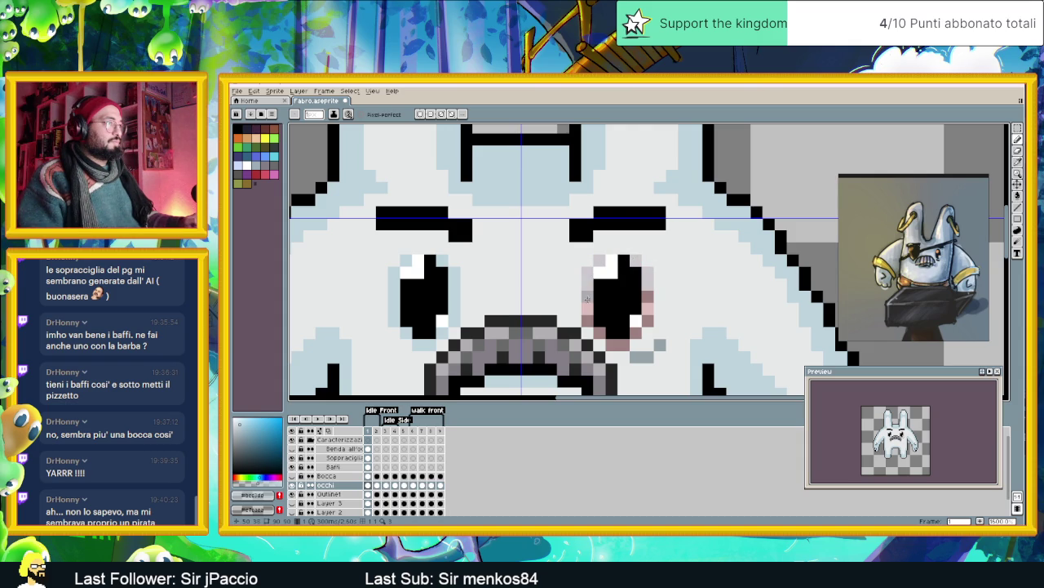
pyautogui.click(647, 297)
pyautogui.click(601, 333)
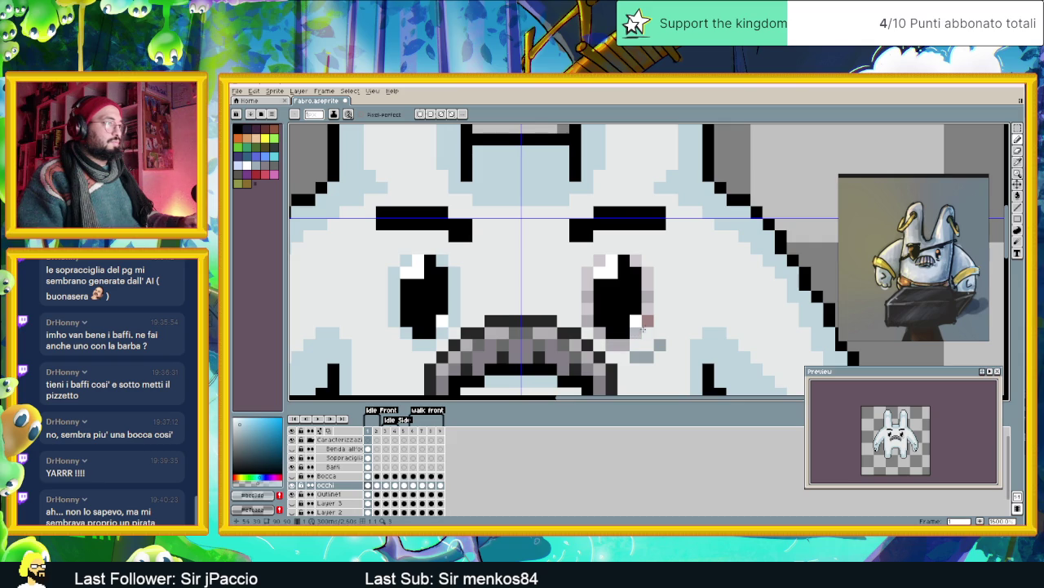
pyautogui.scroll(-3, 653, 347)
pyautogui.scroll(-1, 685, 359)
pyautogui.scroll(-1, 688, 361)
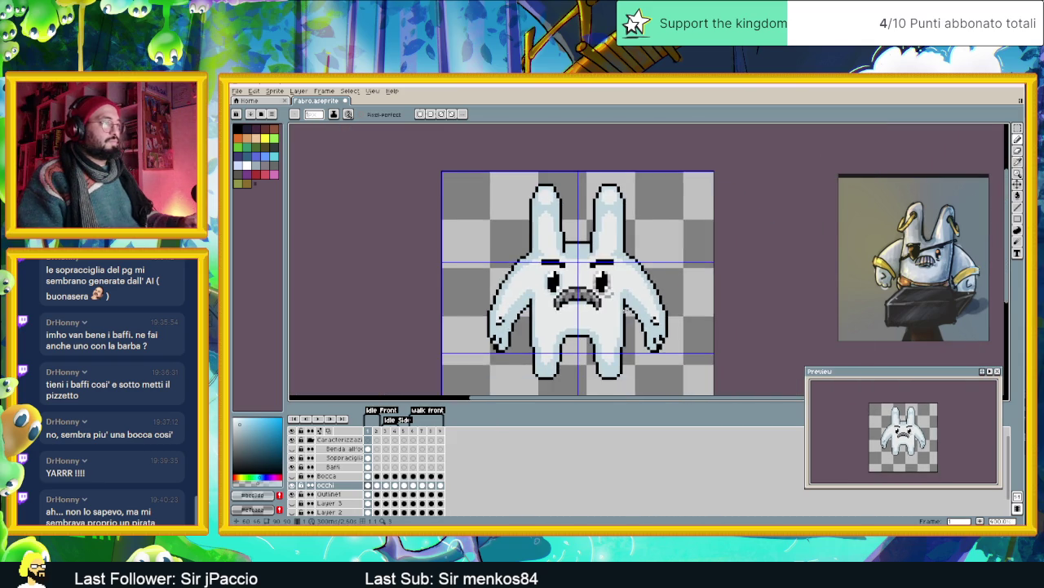
pyautogui.scroll(-1, 688, 362)
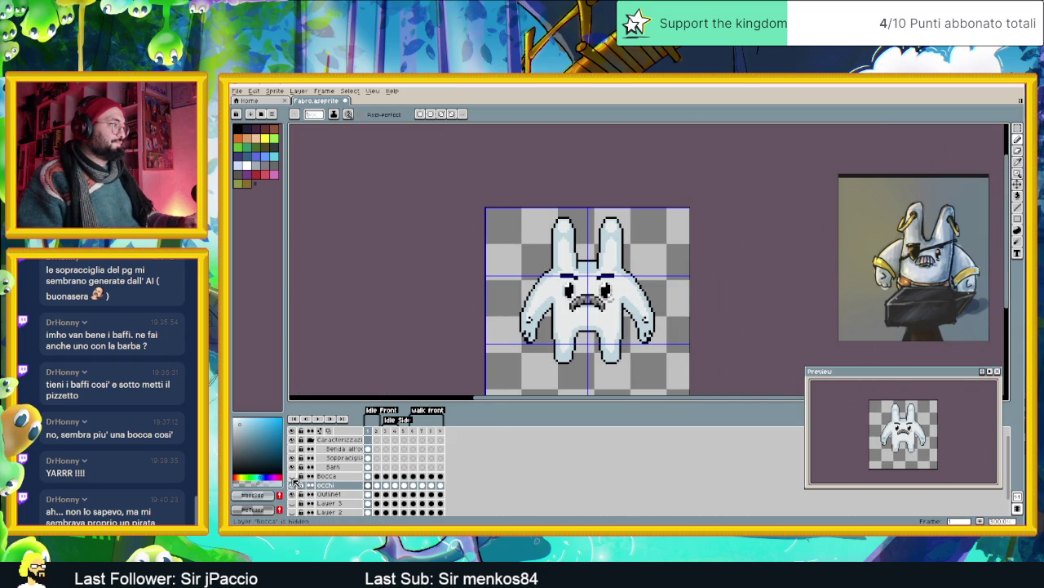
pyautogui.click(291, 448)
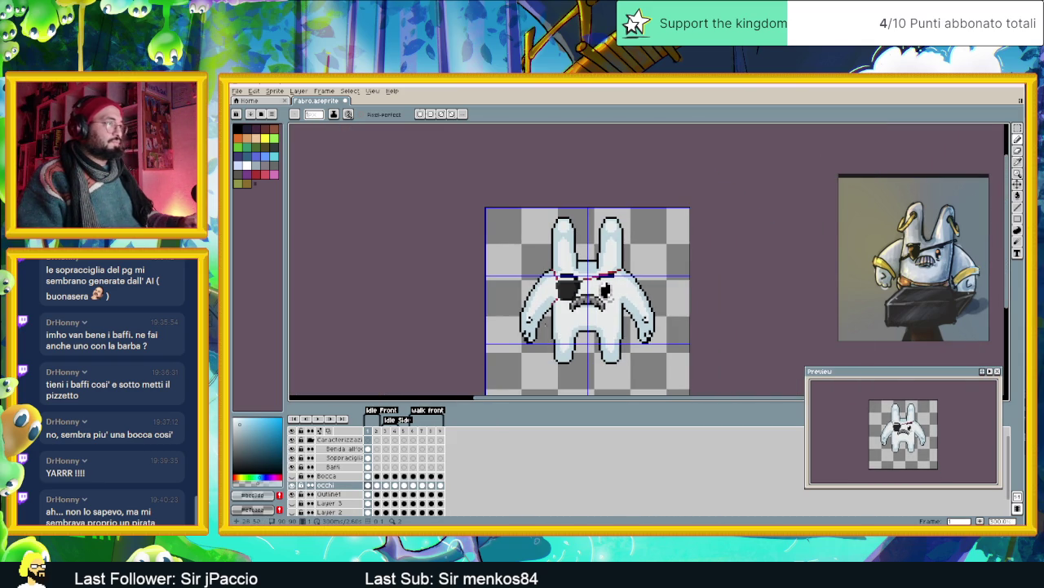
pyautogui.scroll(1, 587, 289)
pyautogui.scroll(1, 589, 290)
pyautogui.scroll(1, 628, 310)
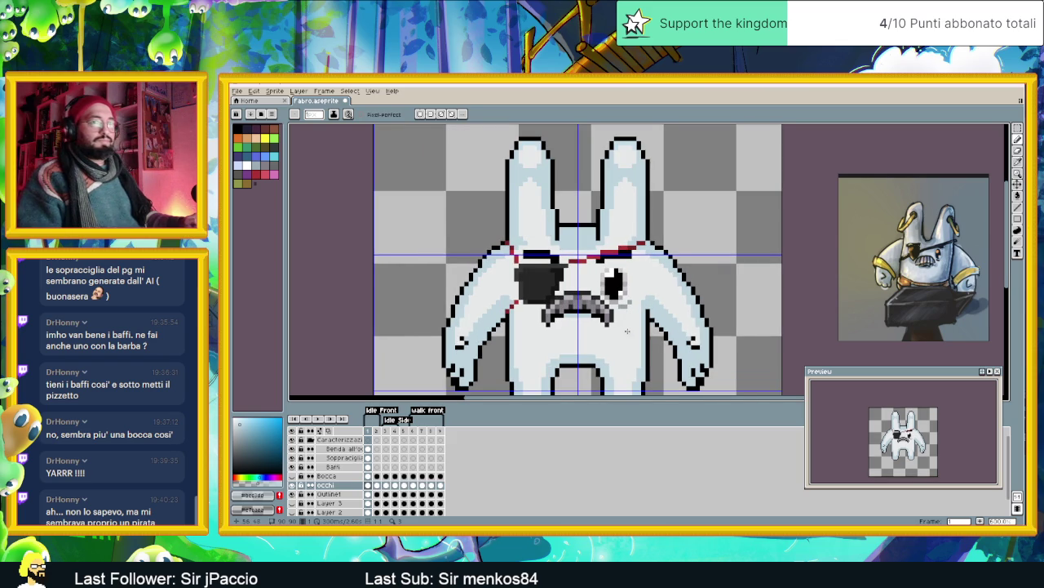
pyautogui.scroll(-2, 630, 319)
pyautogui.moveTo(633, 304); pyautogui.dragTo(627, 295)
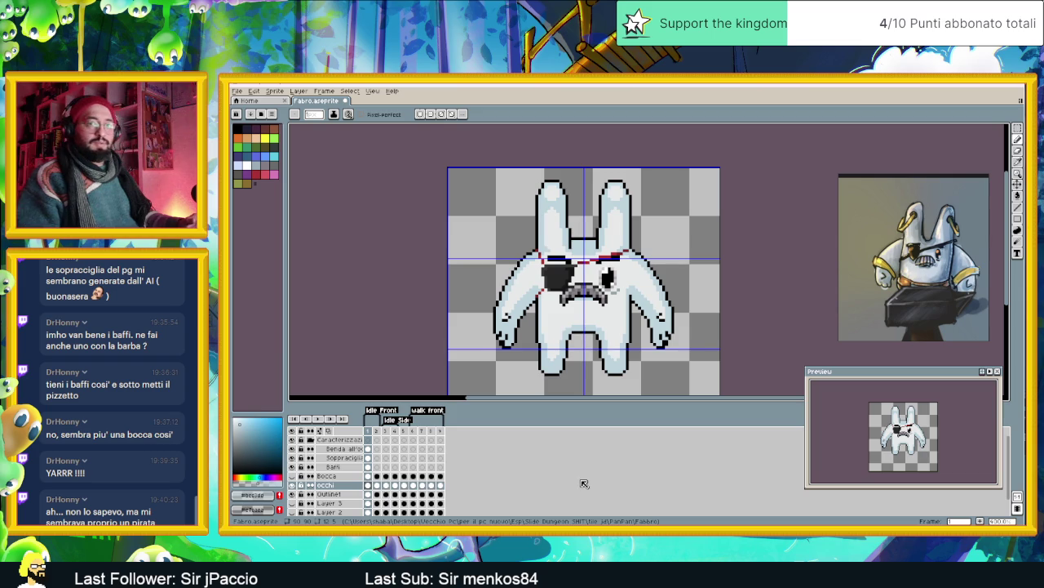
pyautogui.scroll(-1, 599, 377)
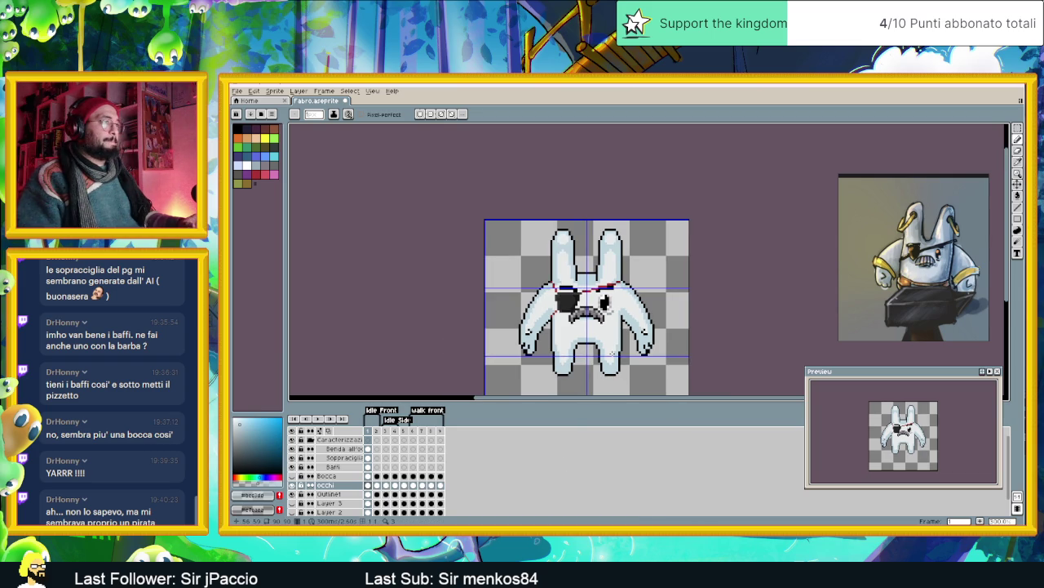
pyautogui.scroll(-1, 600, 341)
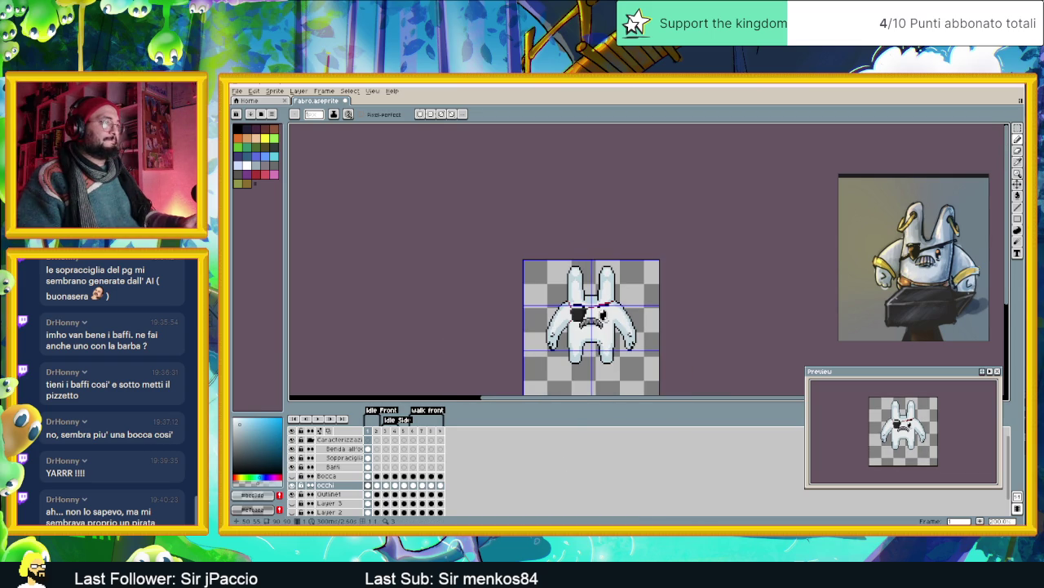
pyautogui.scroll(1, 600, 341)
pyautogui.scroll(2, 608, 303)
pyautogui.scroll(1, 586, 307)
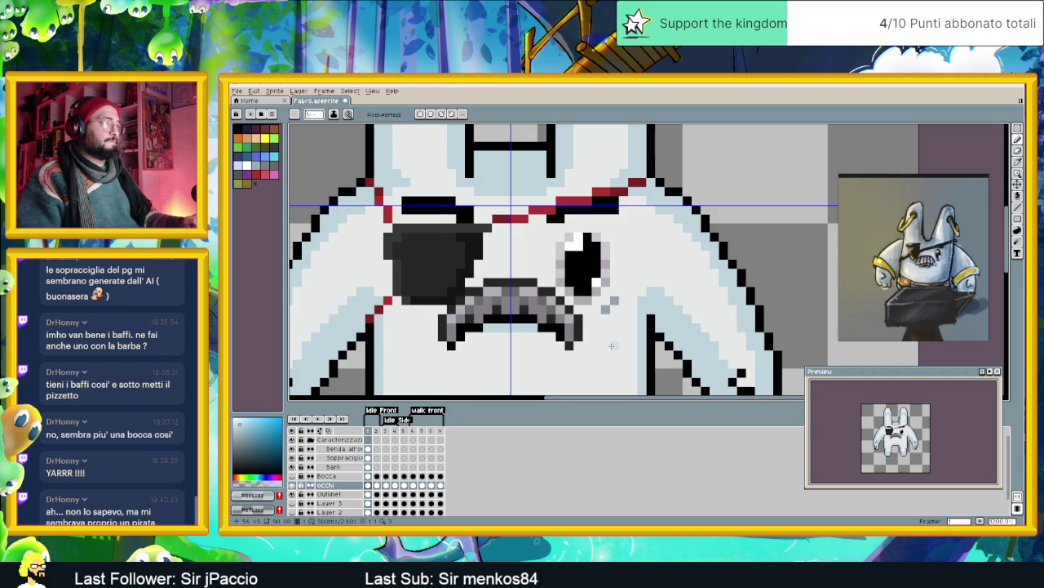
pyautogui.scroll(-2, 622, 330)
pyautogui.scroll(-1, 624, 327)
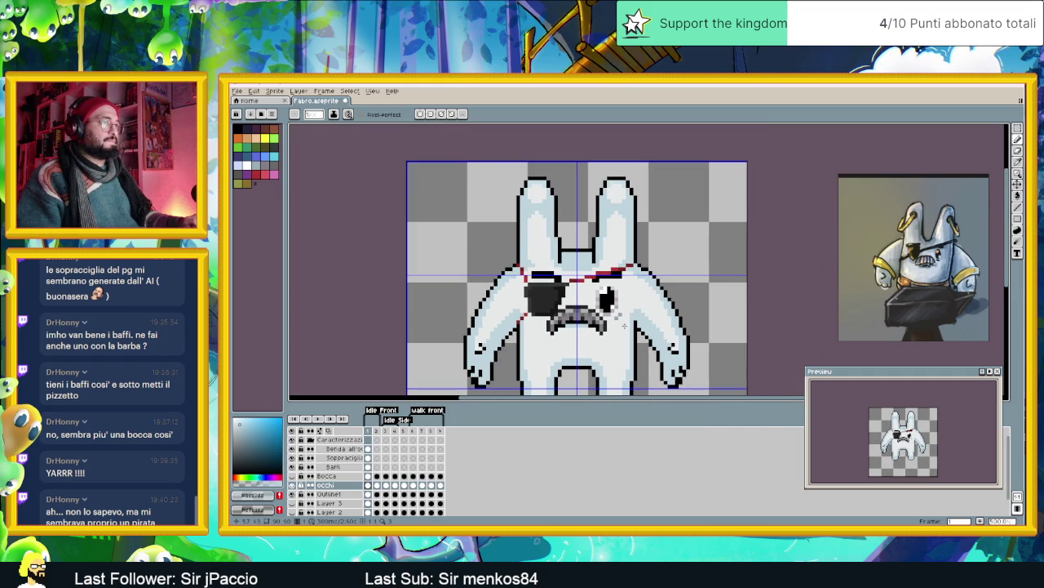
pyautogui.scroll(2, 623, 323)
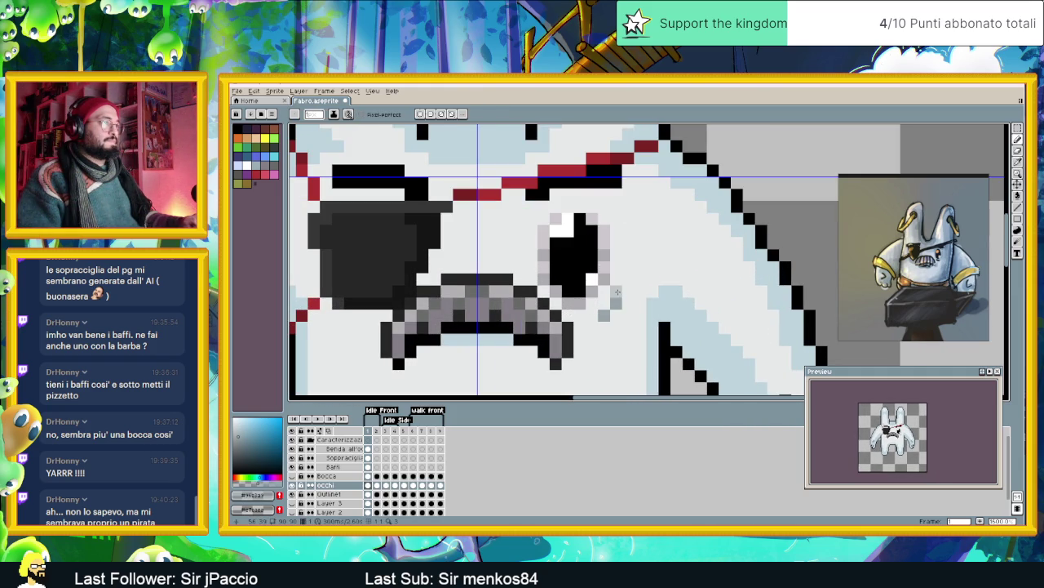
pyautogui.click(616, 300)
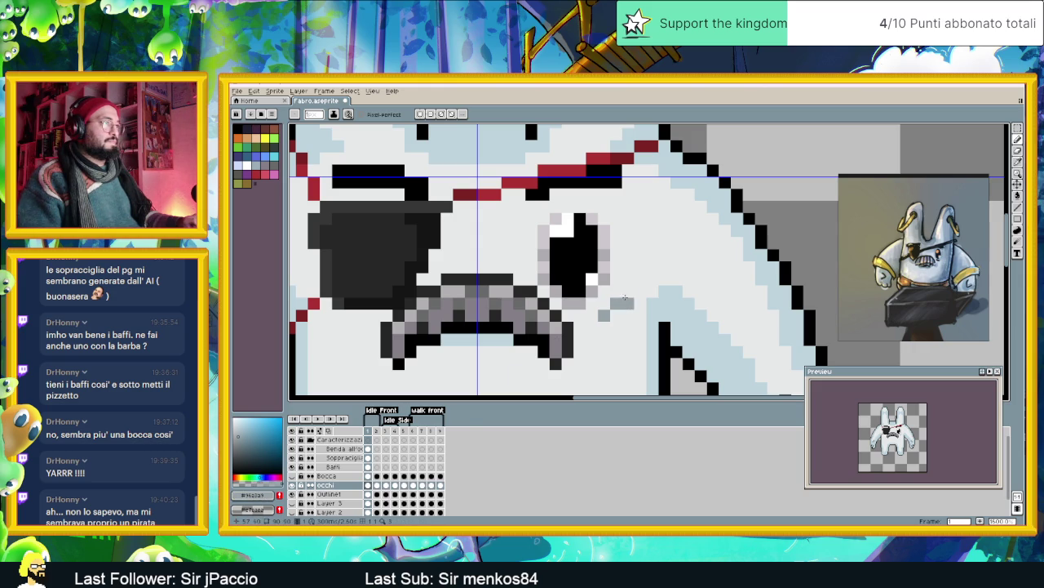
# - Draw a short grey vertical stroke beside the open eye, then zoom out to the full sprite
pyautogui.moveTo(628, 291); pyautogui.dragTo(628, 278)
pyautogui.scroll(-3, 642, 361)
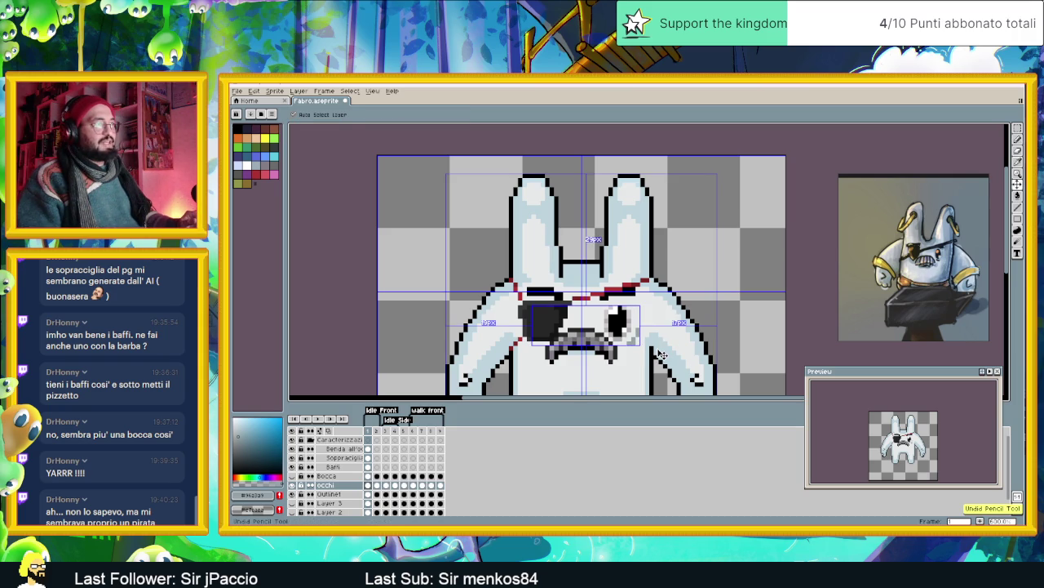
pyautogui.scroll(-1, 637, 351)
pyautogui.scroll(-1, 636, 348)
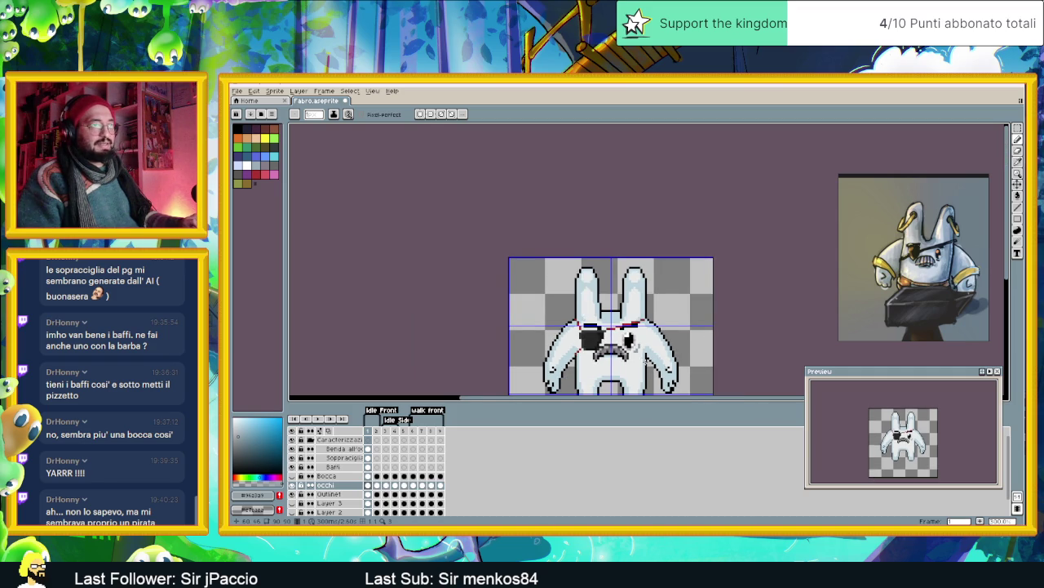
pyautogui.scroll(-1, 646, 359)
pyautogui.scroll(-1, 589, 342)
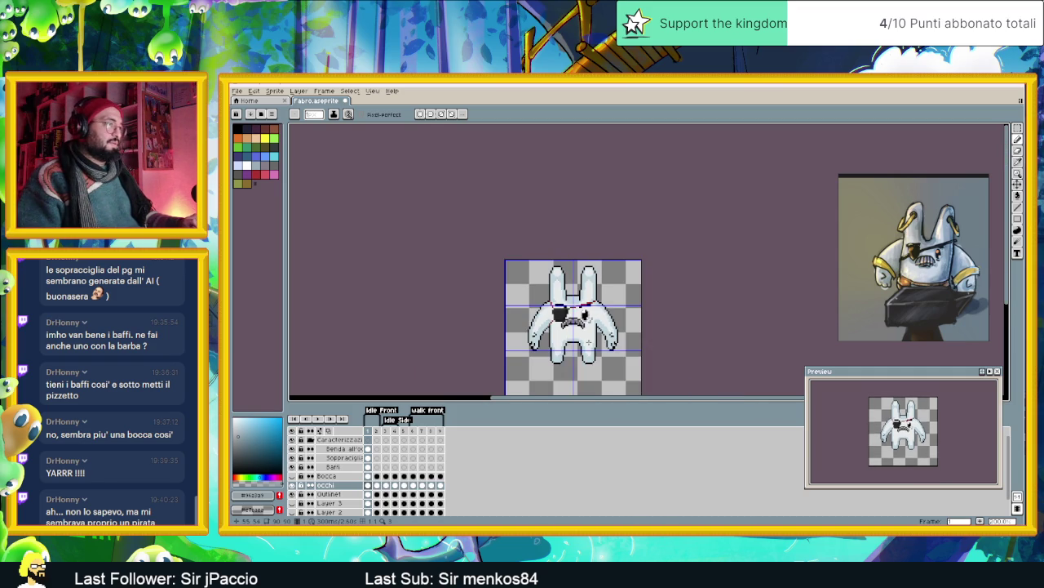
pyautogui.scroll(1, 588, 342)
pyautogui.scroll(1, 589, 358)
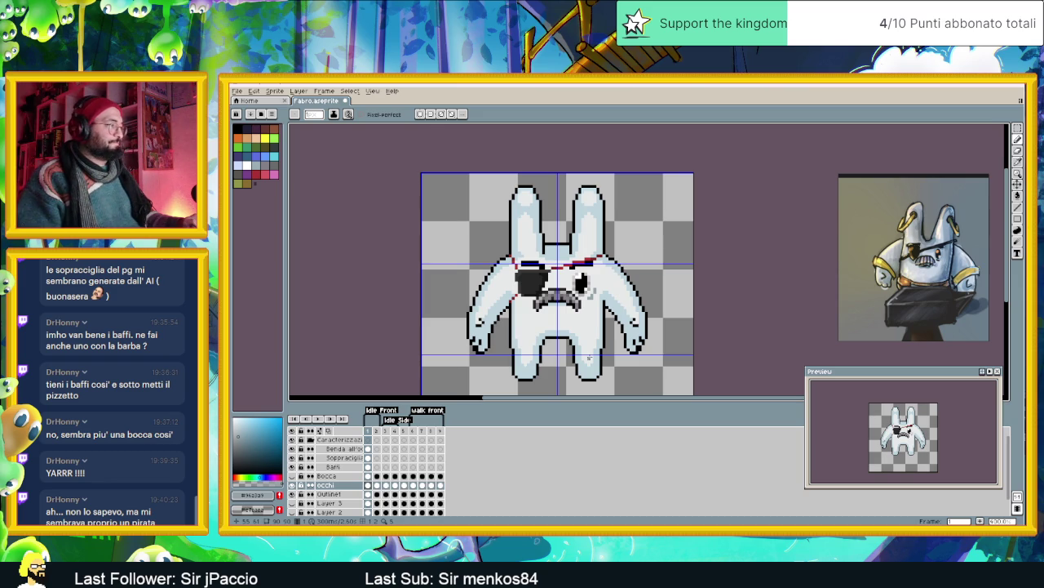
# - Select the Benda all'occhio layer after briefly switching to Sopracciglia
pyautogui.click(339, 449)
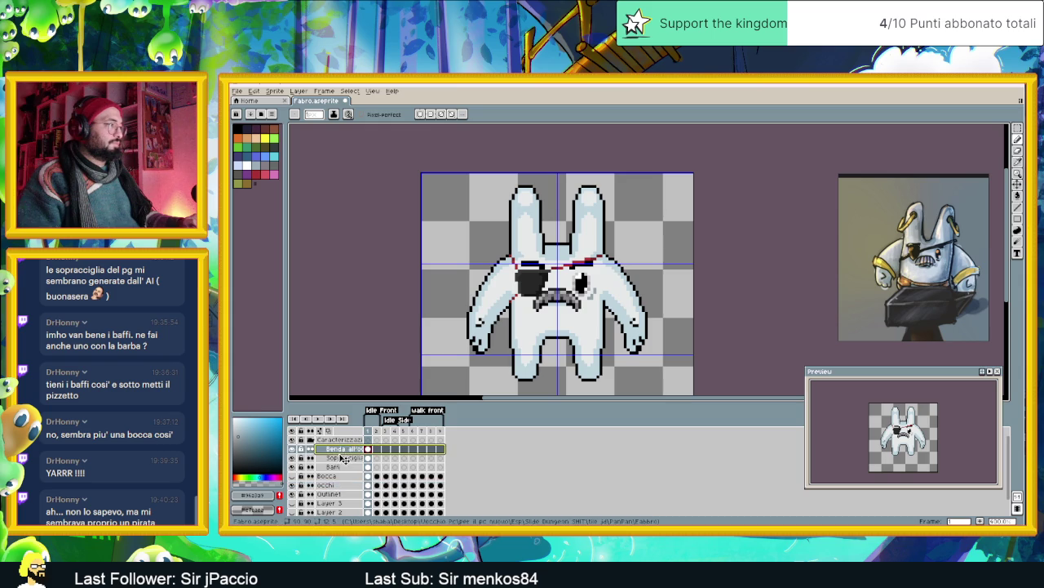
pyautogui.click(341, 466)
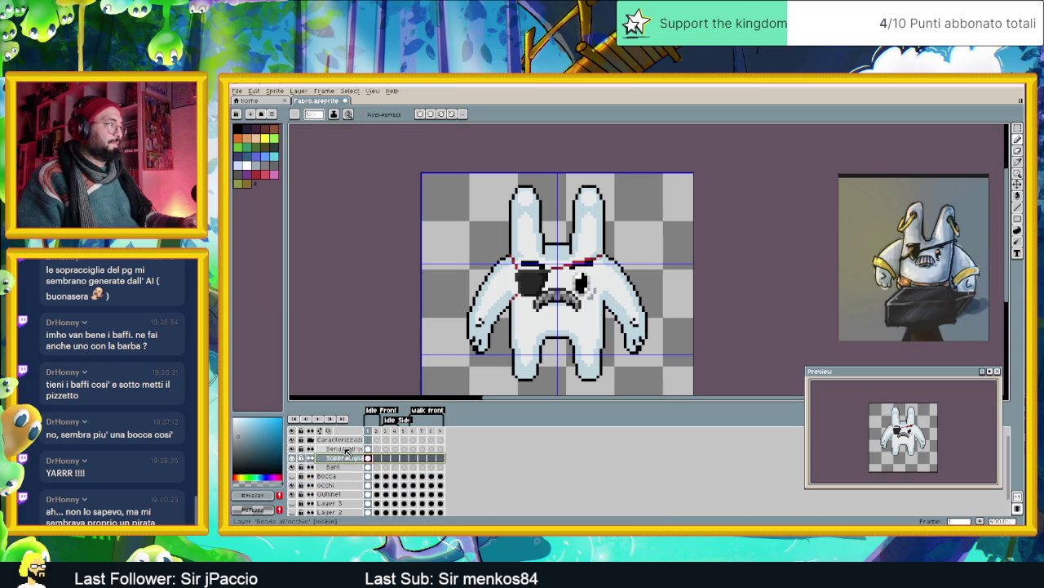
pyautogui.click(346, 450)
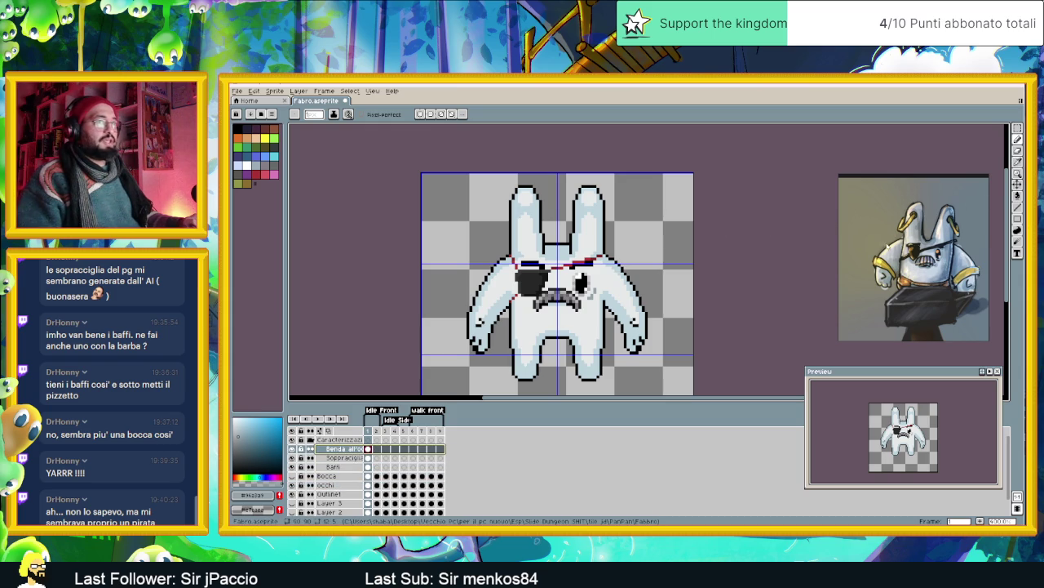
pyautogui.scroll(1, 565, 218)
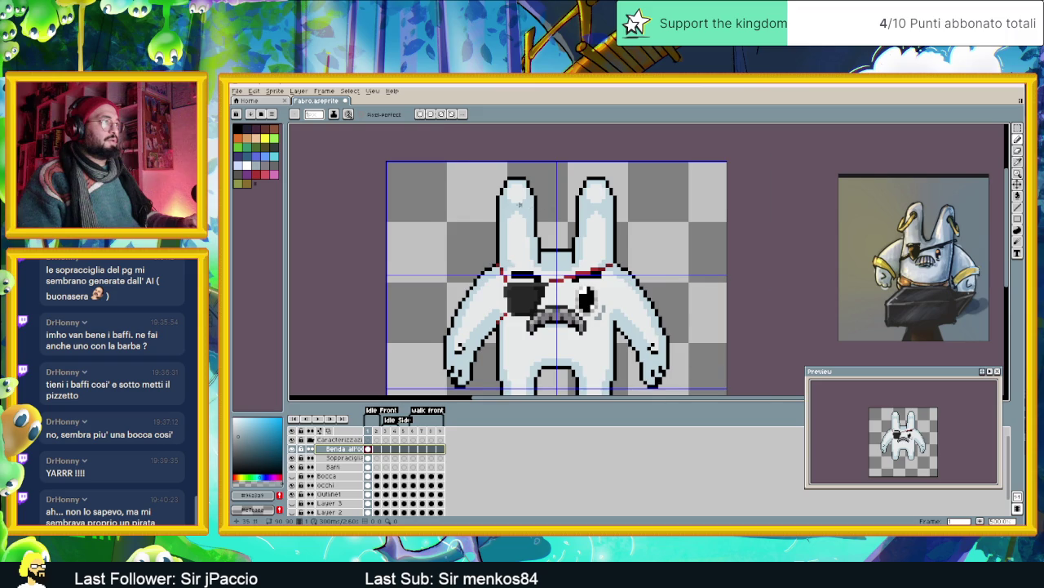
pyautogui.scroll(1, 519, 204)
pyautogui.scroll(1, 512, 203)
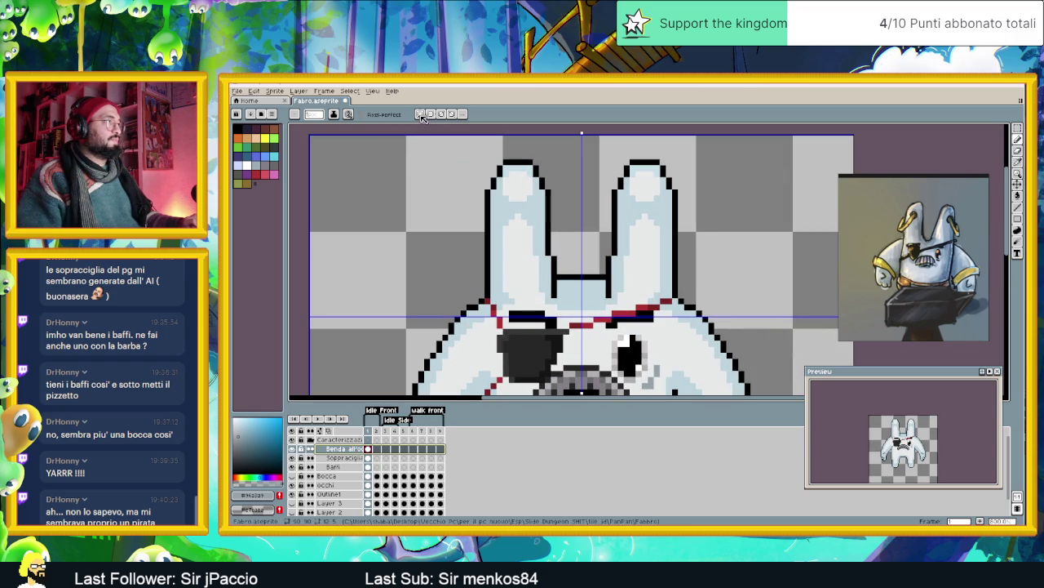
# - Pick yellow from the palette, then change the drawing colour to orange
pyautogui.click(1018, 219)
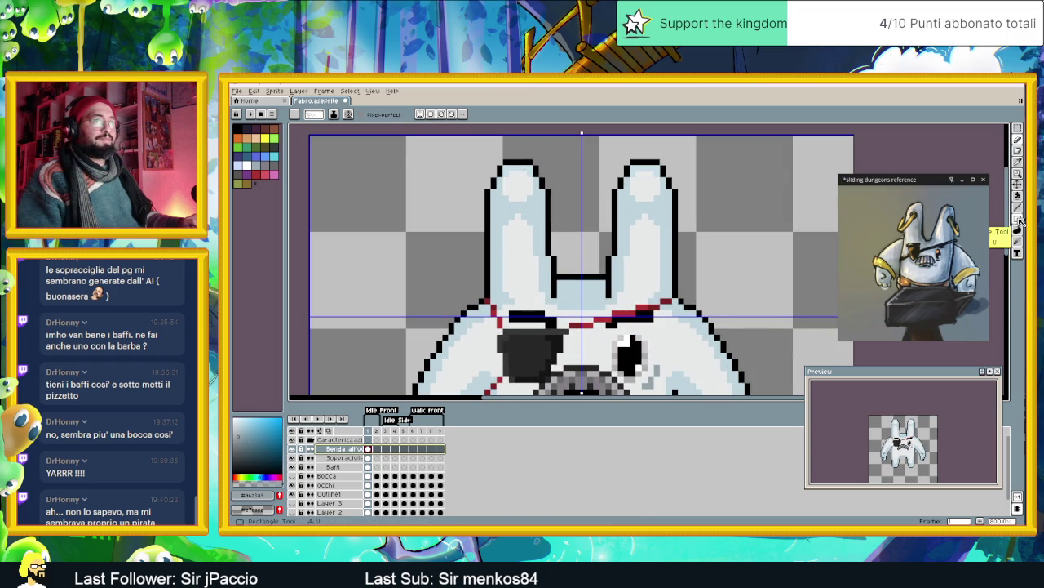
pyautogui.click(1007, 220)
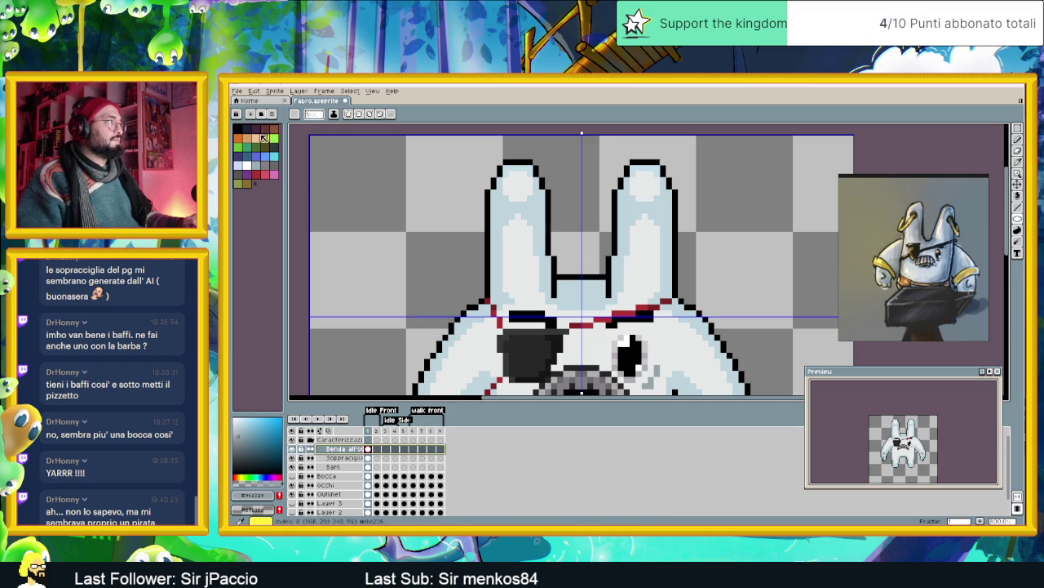
pyautogui.click(266, 139)
pyautogui.scroll(1, 526, 202)
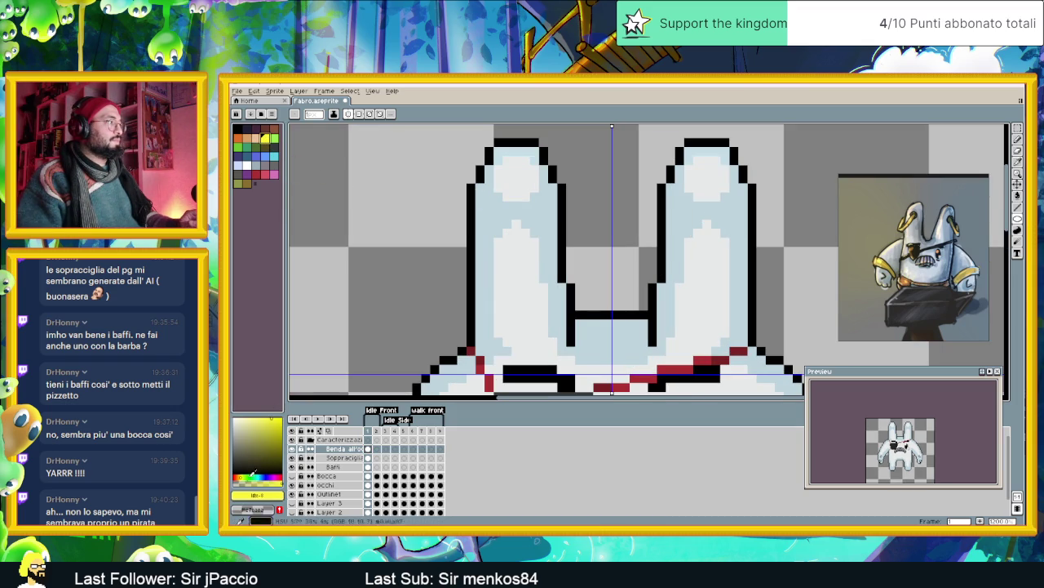
pyautogui.click(242, 475)
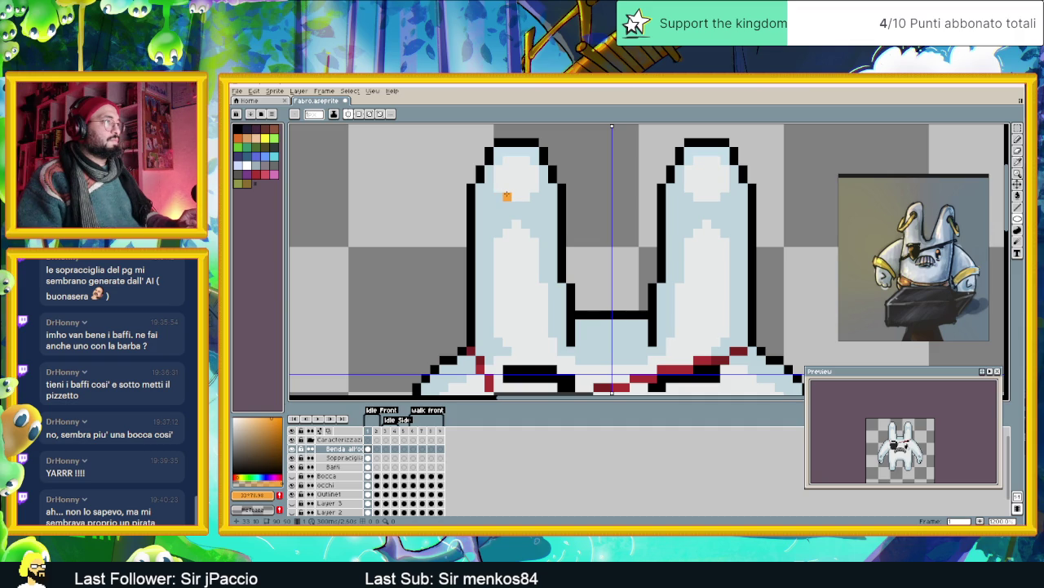
# - Paint mirrored orange rings on both ears and nudge them one pixel left
pyautogui.moveTo(515, 197); pyautogui.dragTo(532, 220)
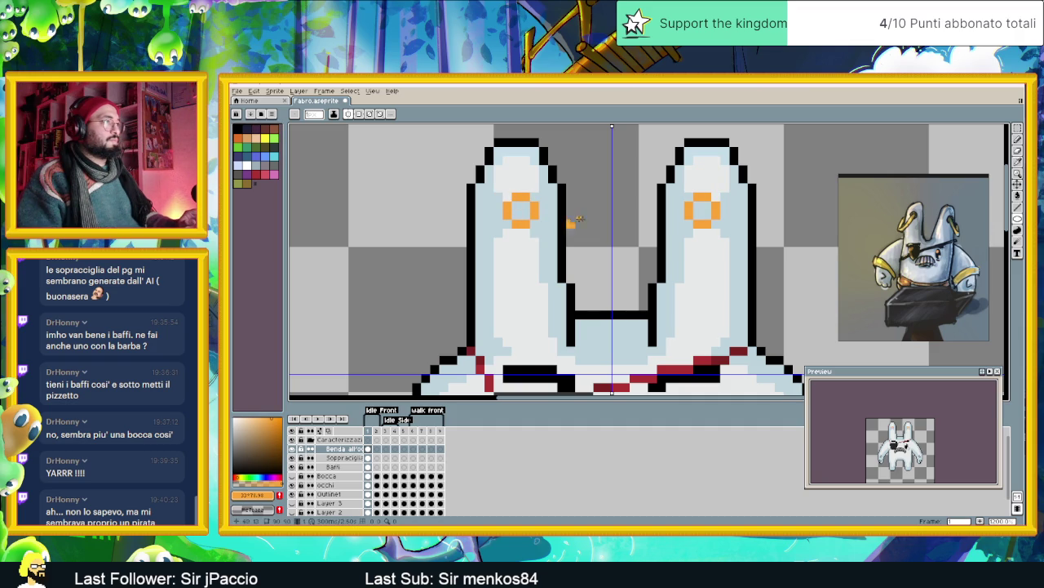
pyautogui.click(1017, 128)
pyautogui.moveTo(483, 182); pyautogui.dragTo(740, 248)
pyautogui.moveTo(525, 223); pyautogui.dragTo(515, 223)
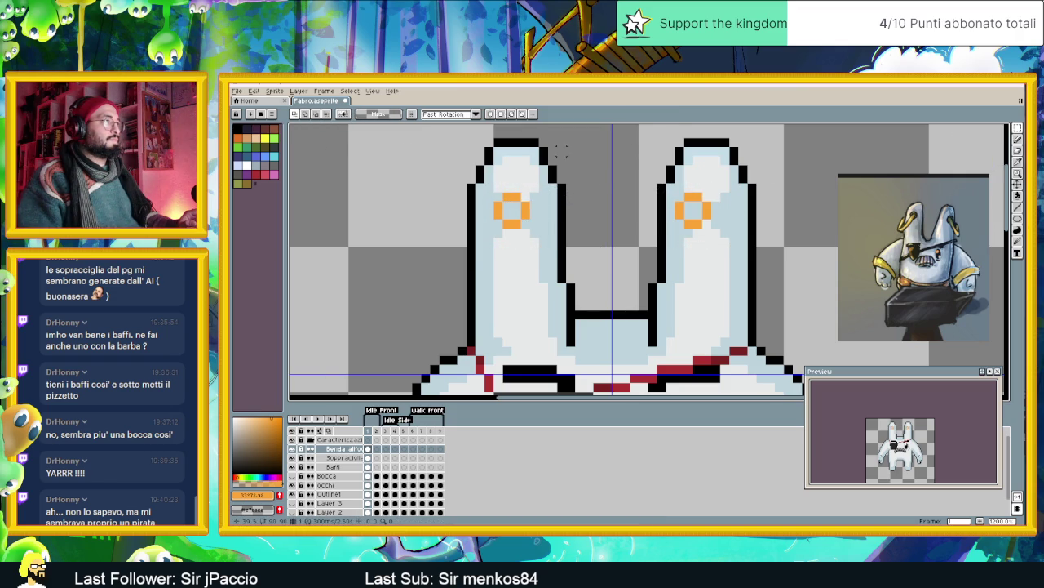
# - Move the right ear's orange ring up and outward and commit it
pyautogui.moveTo(467, 165)
pyautogui.mouseDown()
pyautogui.moveTo(560, 258)
pyautogui.moveTo(514, 222)
pyautogui.mouseUp()
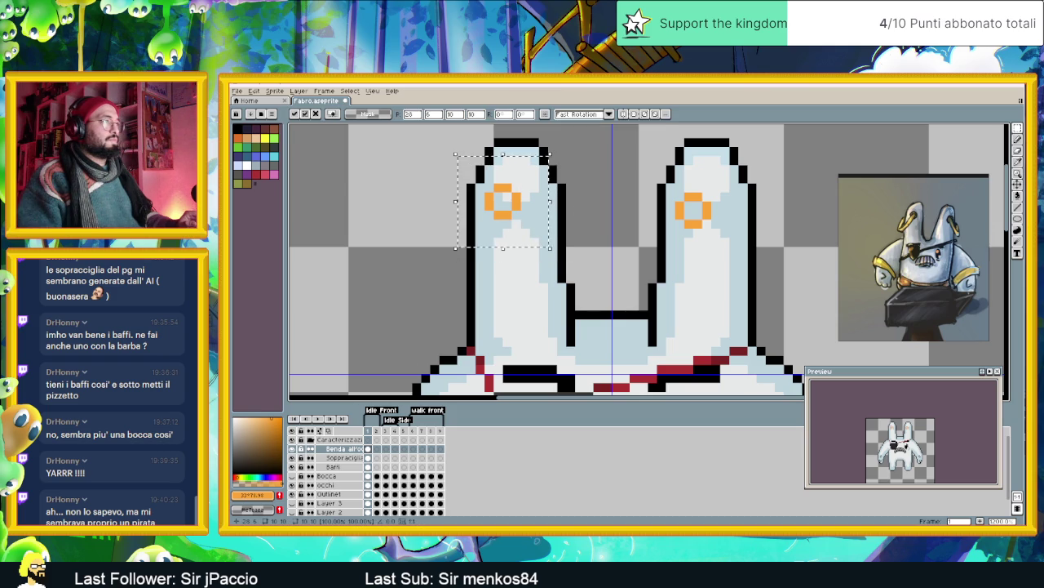
pyautogui.click(624, 196)
pyautogui.moveTo(665, 181)
pyautogui.mouseDown()
pyautogui.moveTo(731, 241)
pyautogui.moveTo(726, 211)
pyautogui.mouseUp()
pyautogui.press('Return')
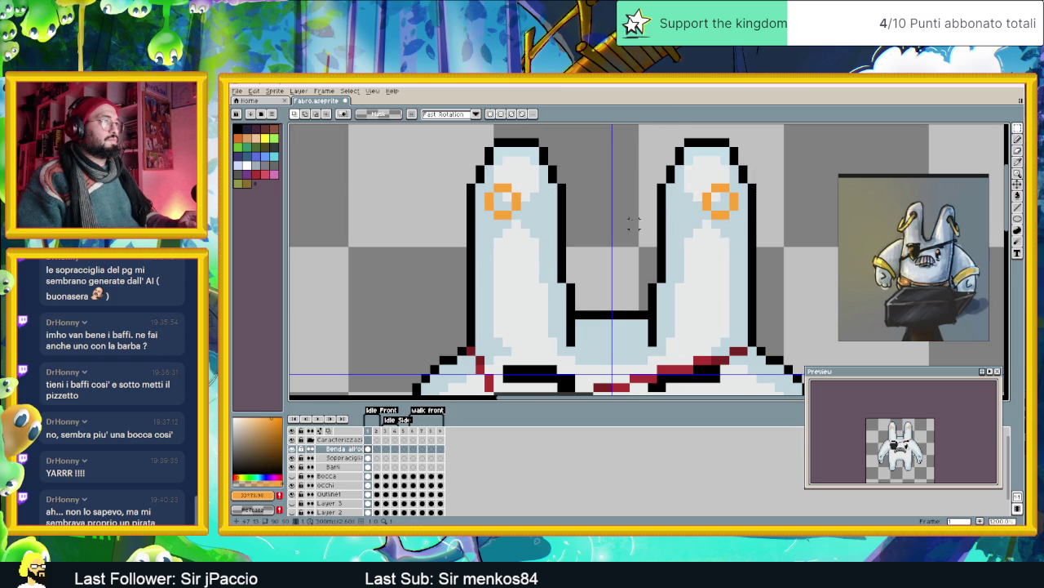
pyautogui.scroll(-2, 641, 239)
pyautogui.scroll(1, 641, 239)
pyautogui.scroll(2, 628, 232)
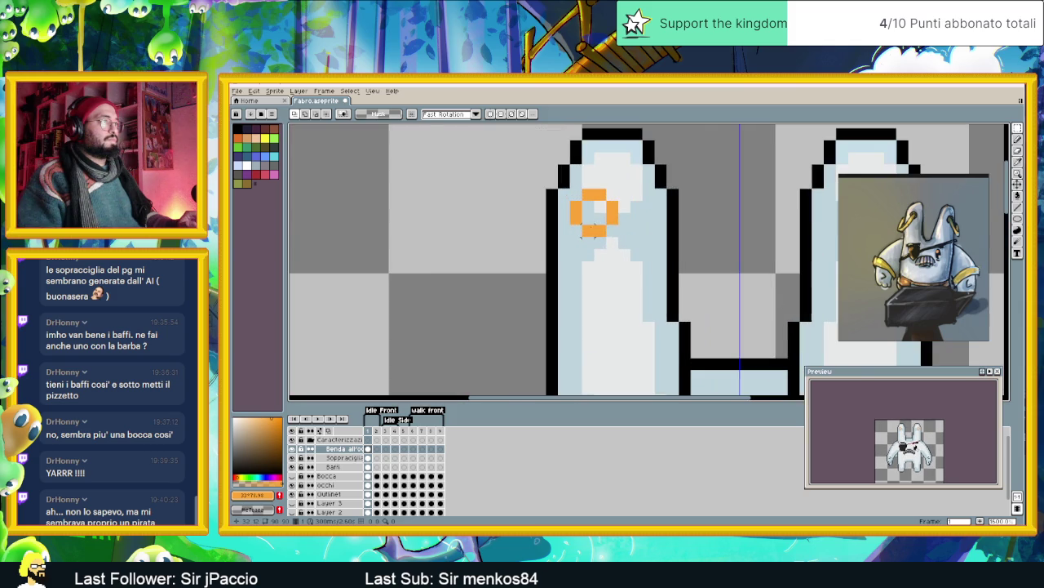
pyautogui.scroll(-2, 607, 216)
pyautogui.click(1017, 207)
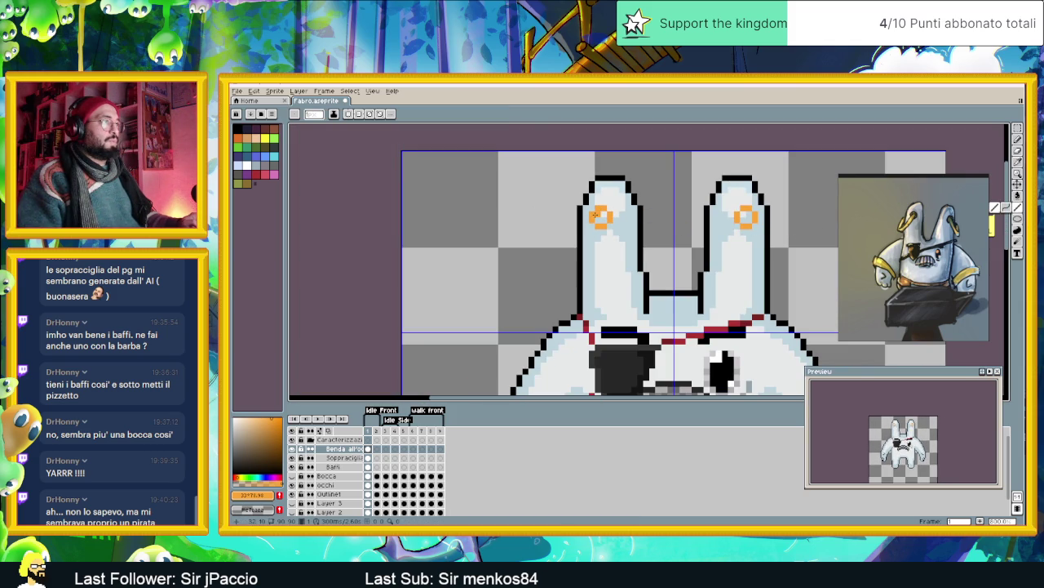
# - Pick yellow and draw earring pixels running down from the left ear's ring
pyautogui.scroll(1, 593, 214)
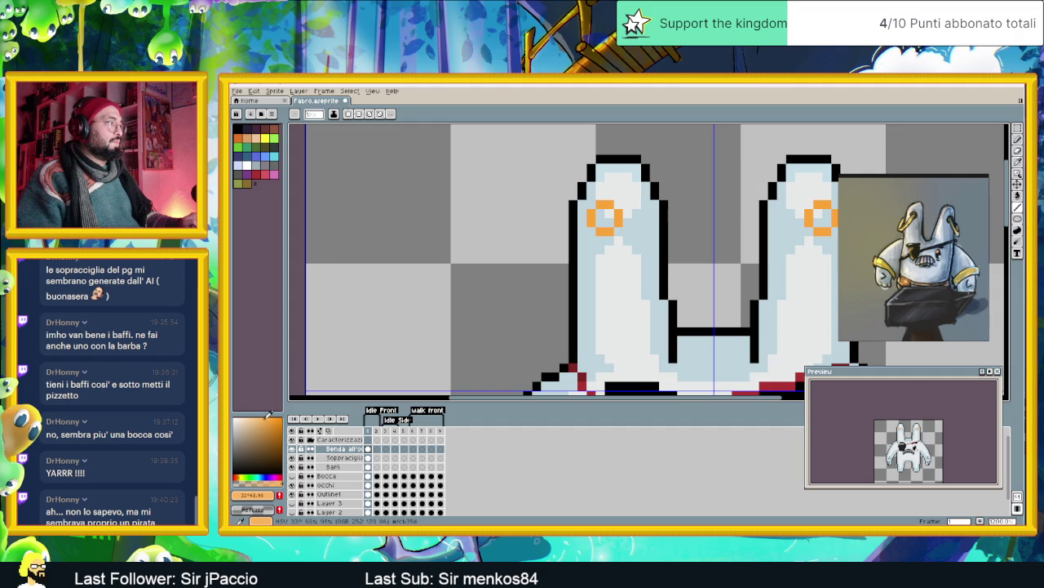
pyautogui.click(241, 476)
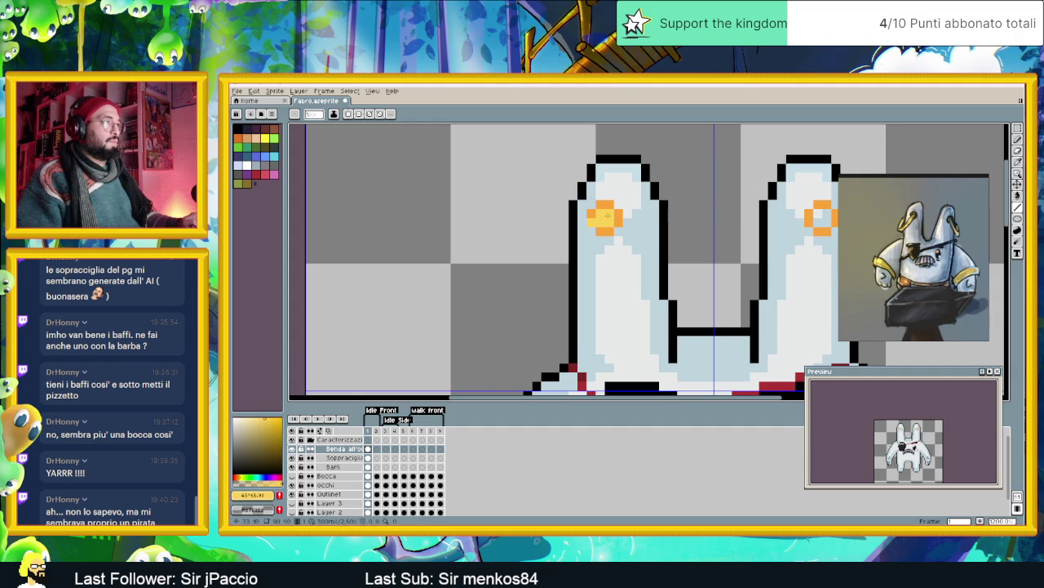
pyautogui.click(574, 239)
pyautogui.click(574, 249)
pyautogui.click(564, 258)
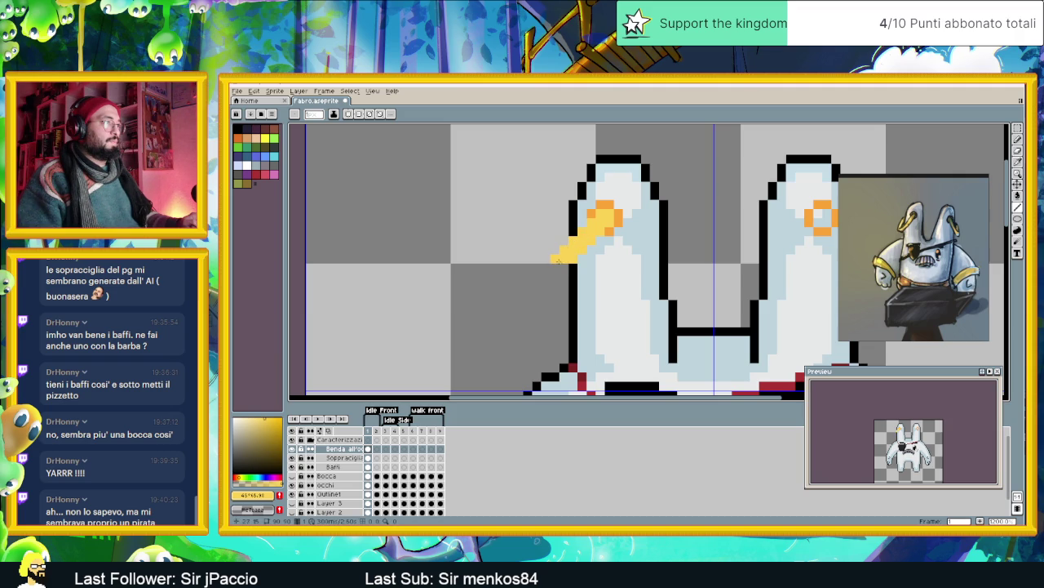
pyautogui.click(559, 267)
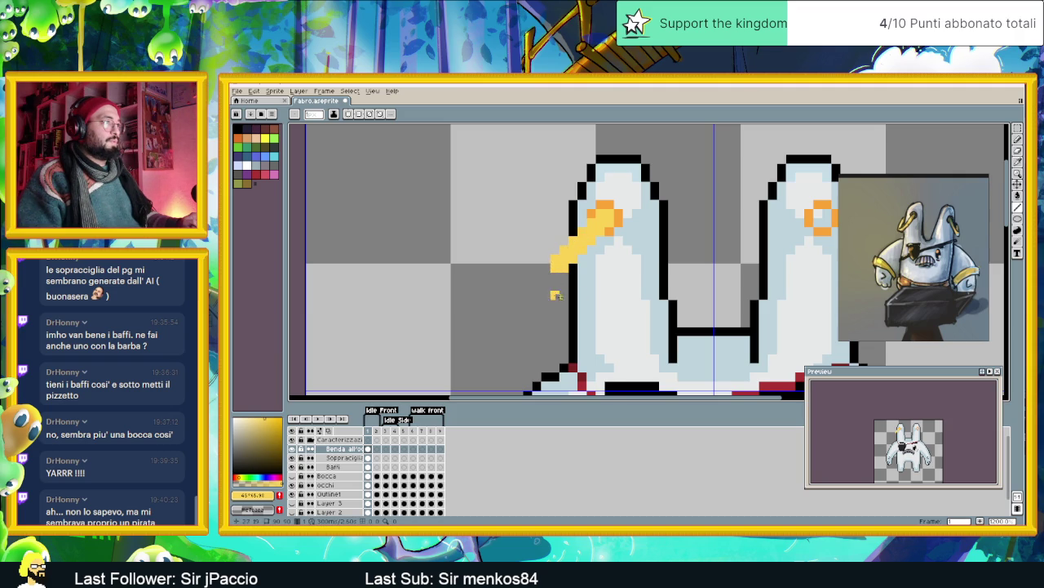
# - Lengthen the yellow earring's tip with extra pixels further down and left
pyautogui.scroll(-4, 603, 295)
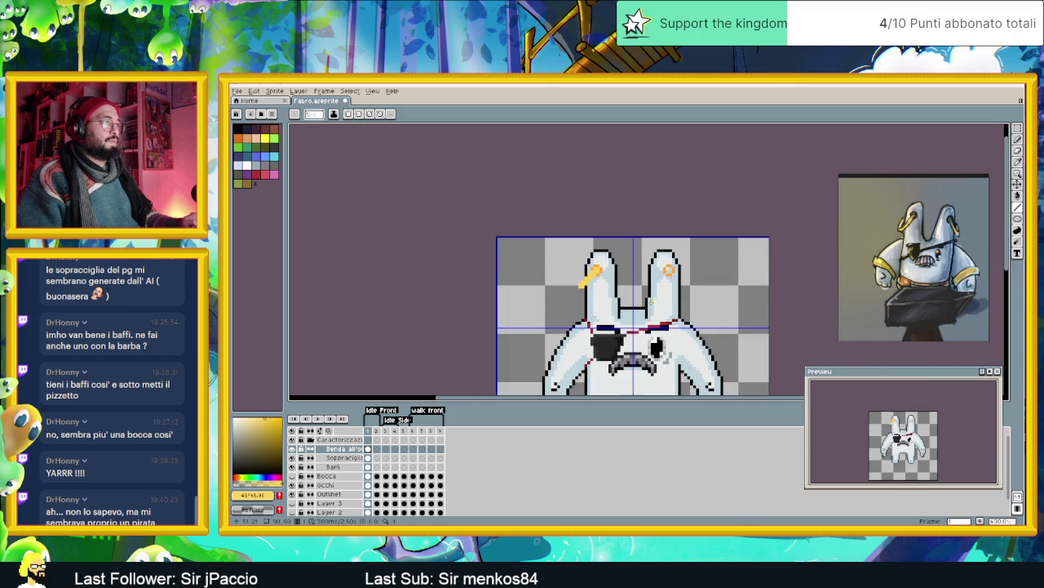
pyautogui.scroll(-2, 643, 303)
pyautogui.scroll(1, 628, 298)
pyautogui.scroll(2, 616, 292)
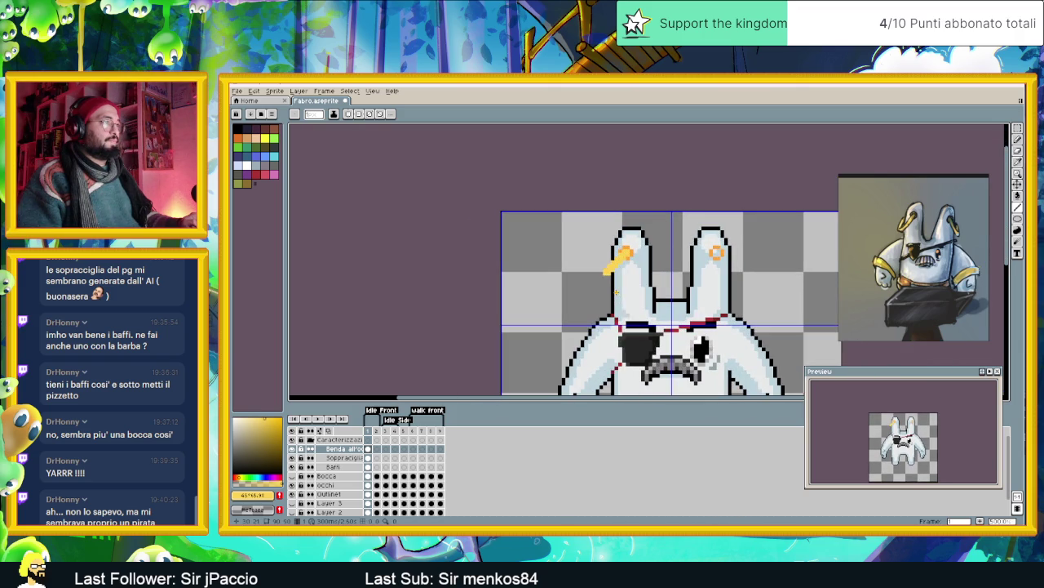
pyautogui.scroll(1, 623, 267)
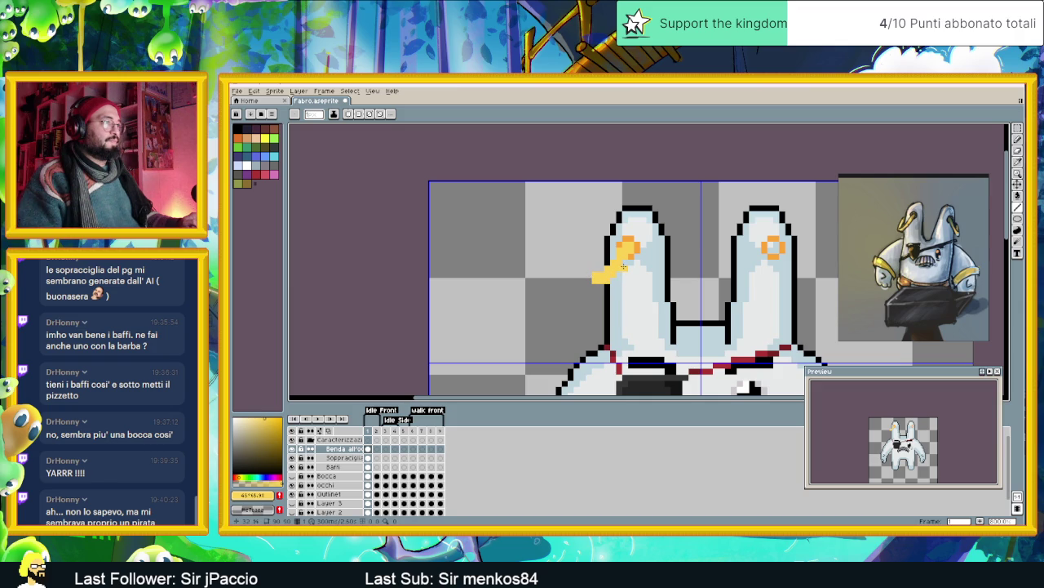
pyautogui.scroll(-1, 617, 278)
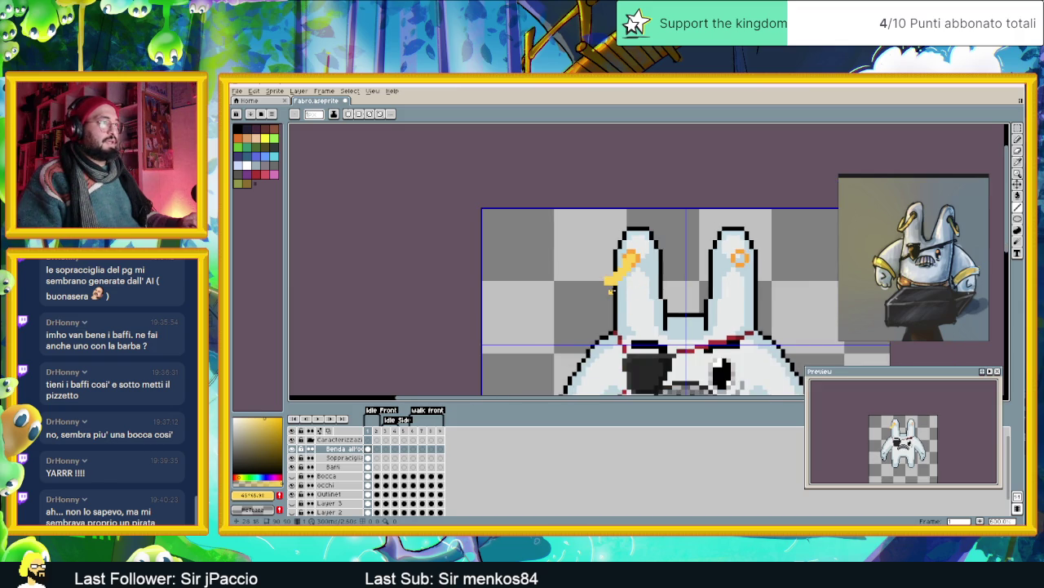
pyautogui.scroll(2, 611, 290)
pyautogui.click(600, 273)
pyautogui.click(592, 283)
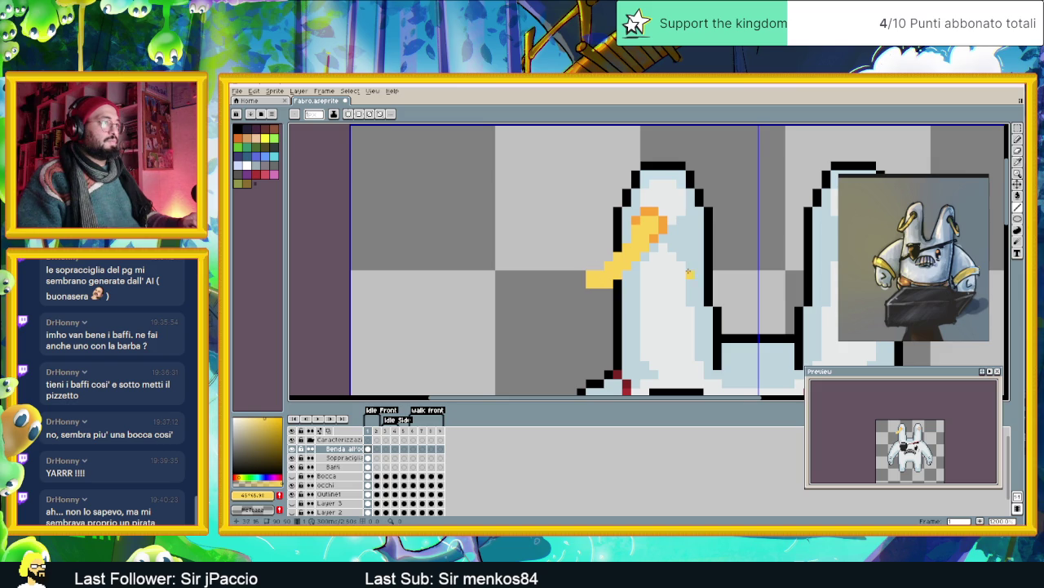
pyautogui.scroll(-2, 684, 272)
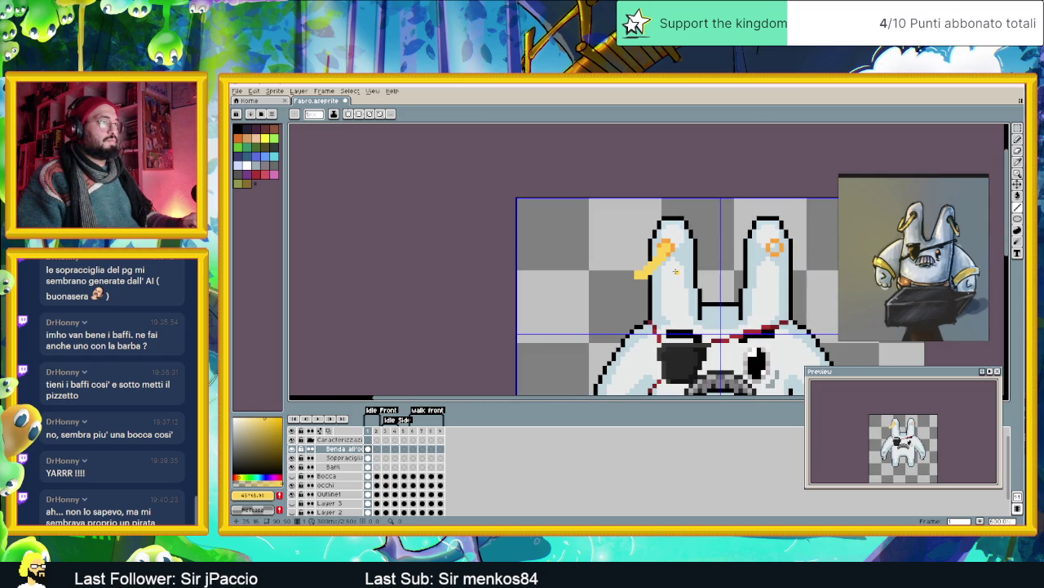
pyautogui.scroll(1, 655, 275)
pyautogui.scroll(2, 652, 269)
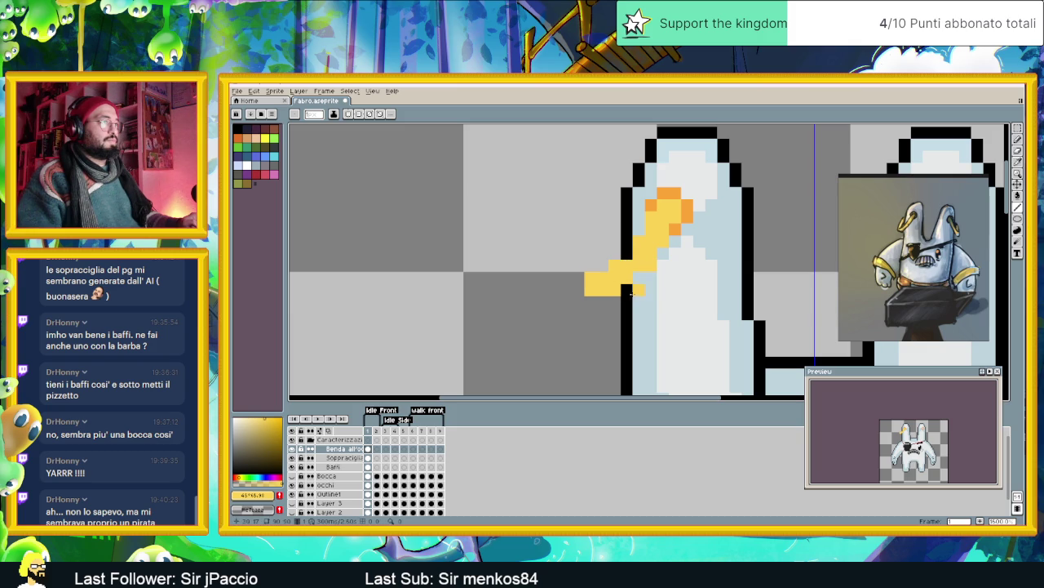
# - Erase the earring's left part and redraw it lower, cleaning stray yellow pixels, then recentre the head
pyautogui.moveTo(598, 269); pyautogui.dragTo(590, 292)
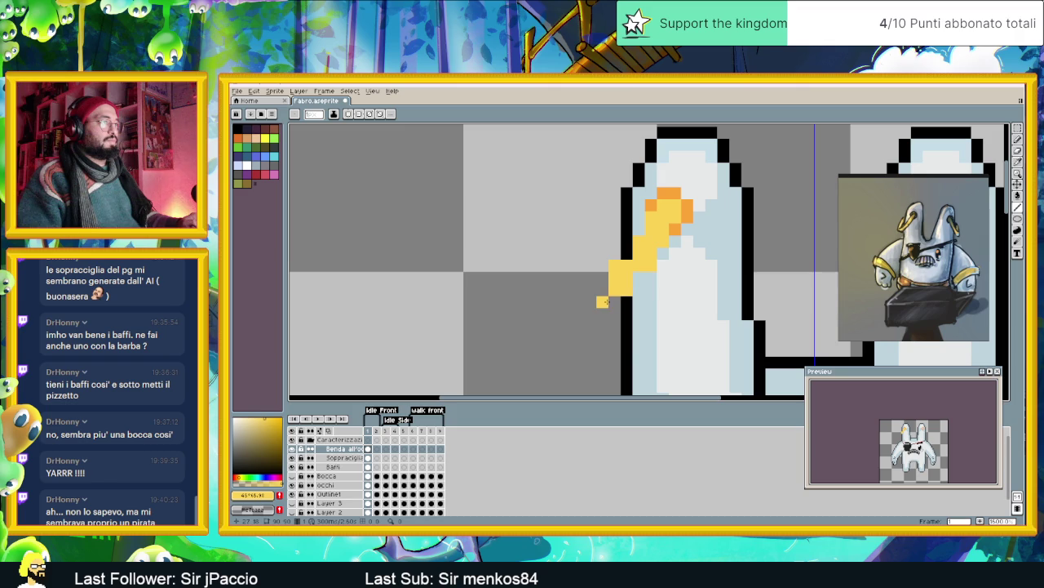
pyautogui.moveTo(603, 302); pyautogui.dragTo(588, 288)
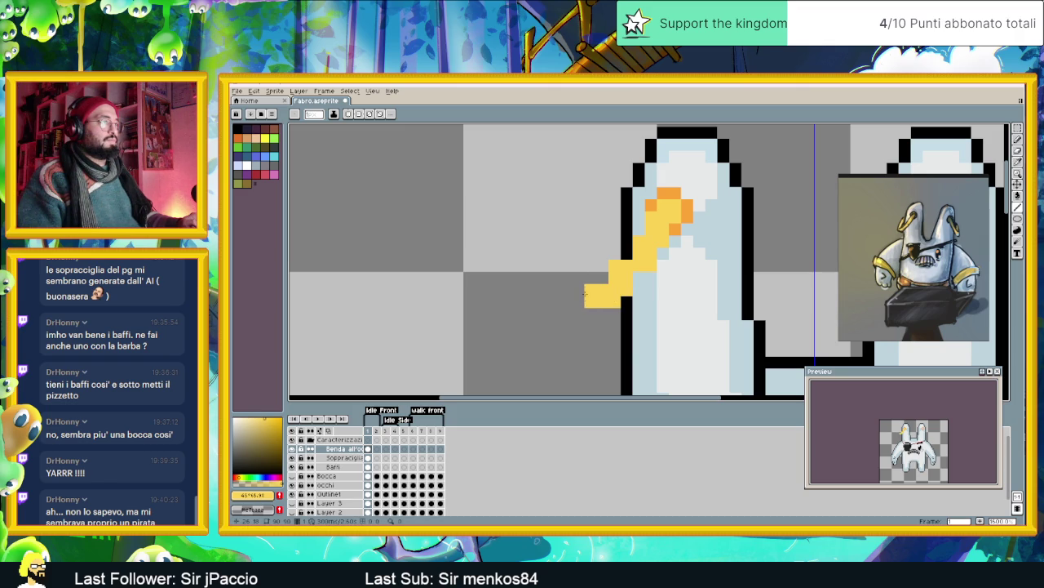
pyautogui.rightClick(592, 279)
pyautogui.click(615, 252)
pyautogui.click(603, 265)
pyautogui.scroll(-3, 687, 289)
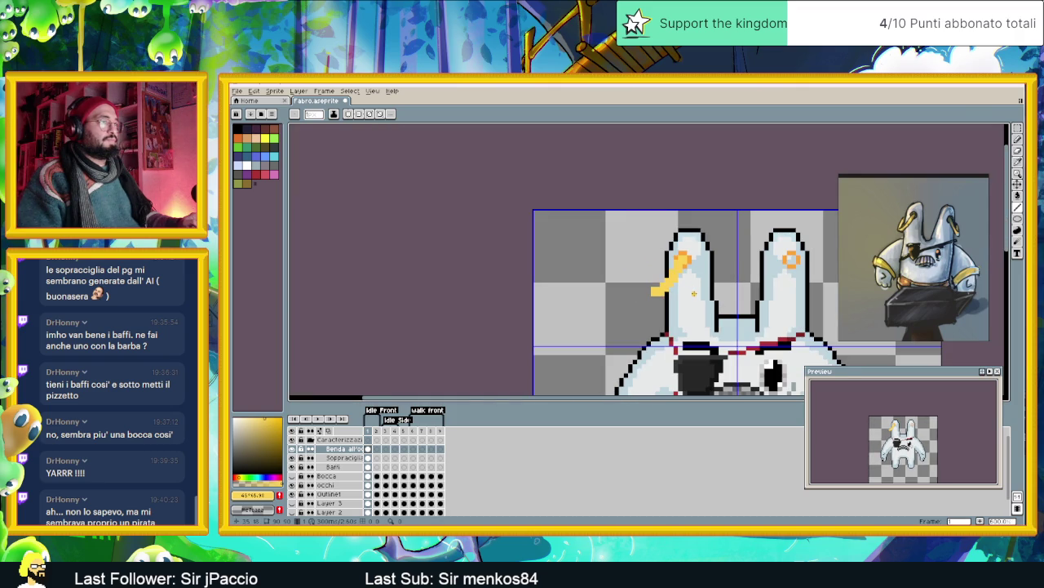
pyautogui.hscroll(2, 677, 286)
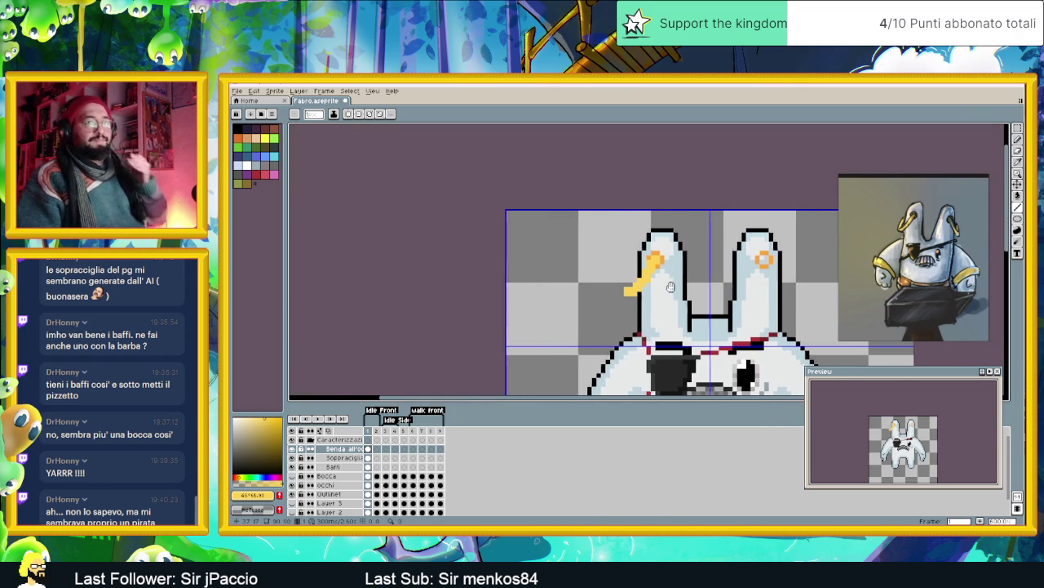
pyautogui.scroll(-2, 667, 288)
pyautogui.scroll(-2, 667, 287)
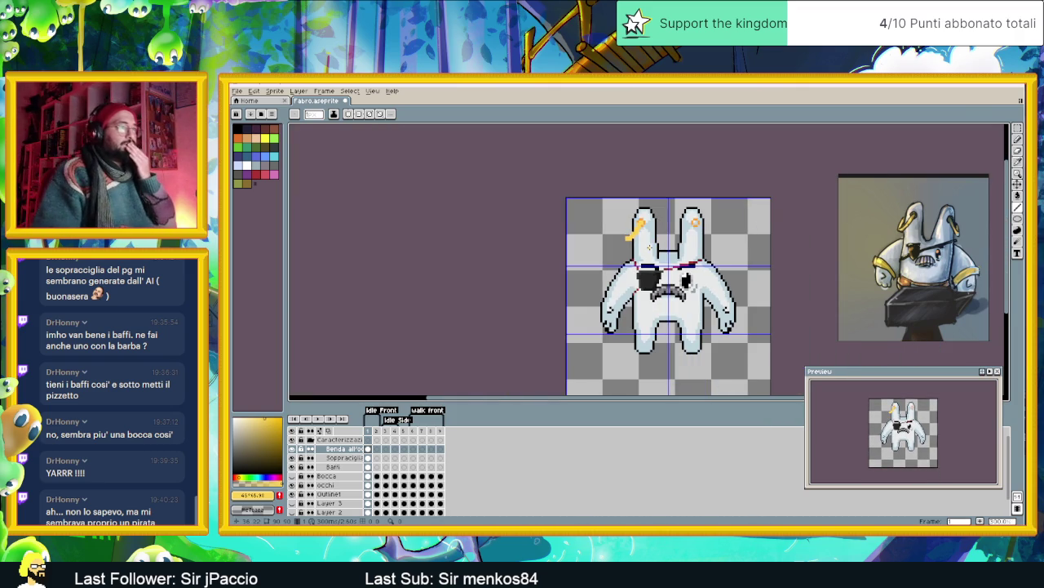
pyautogui.scroll(1, 656, 233)
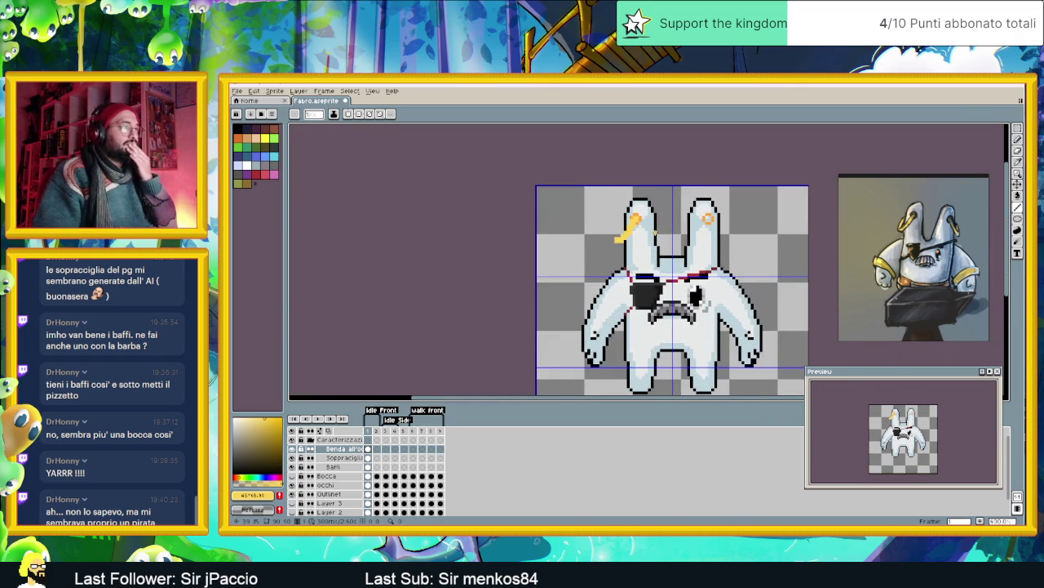
pyautogui.scroll(1, 657, 232)
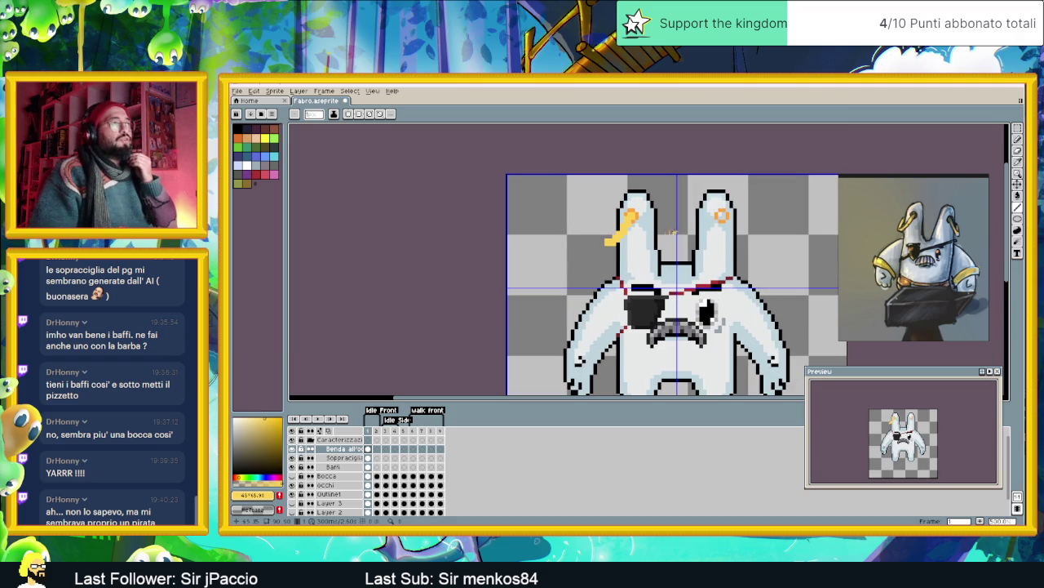
pyautogui.moveTo(737, 256); pyautogui.dragTo(684, 249)
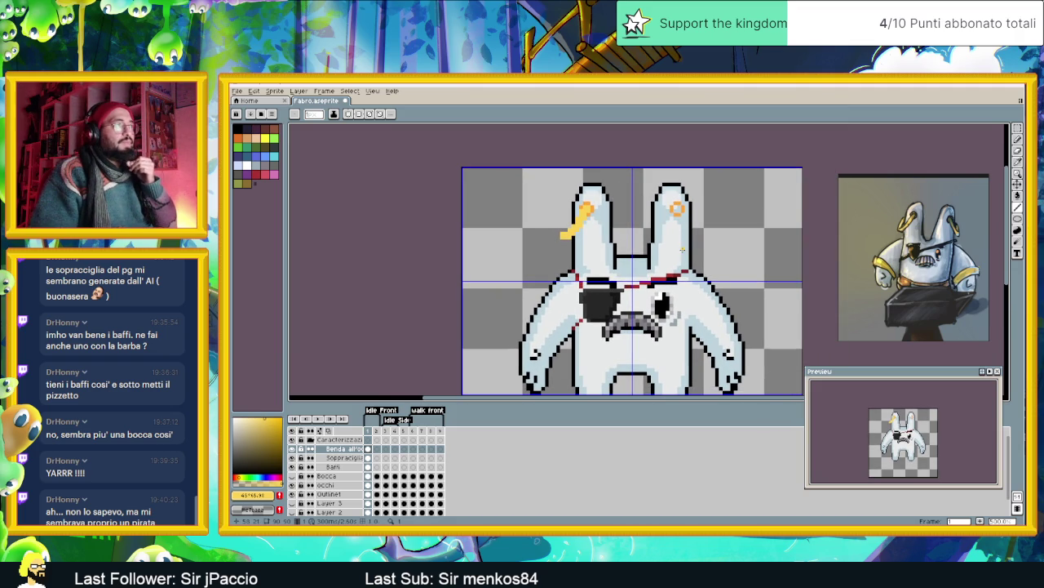
pyautogui.click(1017, 128)
# - Marquee-select the orange ring on the right ear, delete it and deselect
pyautogui.moveTo(537, 190)
pyautogui.mouseDown()
pyautogui.moveTo(580, 238)
pyautogui.moveTo(606, 245)
pyautogui.mouseUp()
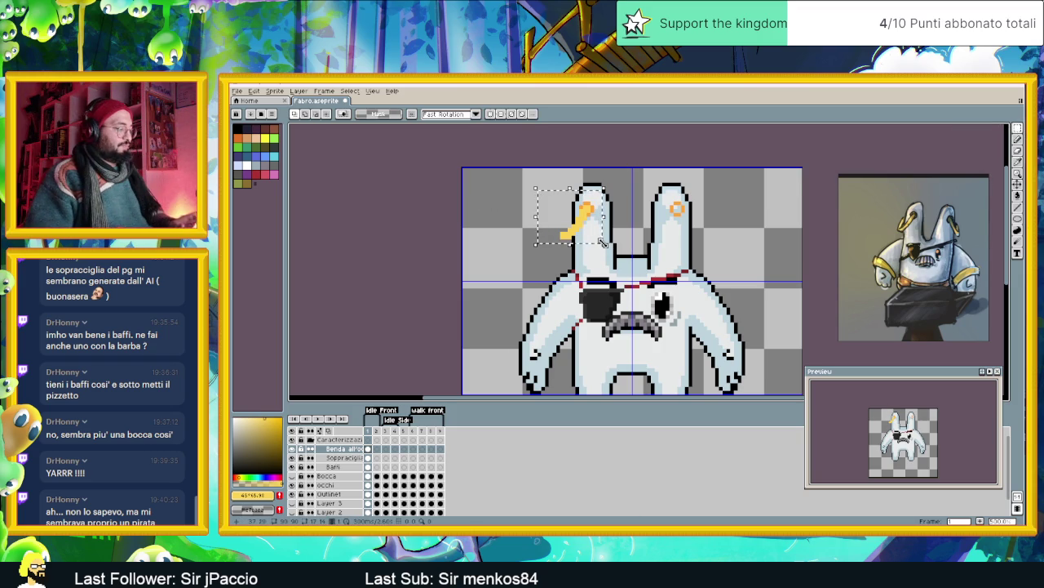
pyautogui.hotkey('ctrl', 'd')
pyautogui.moveTo(648, 186); pyautogui.dragTo(713, 233)
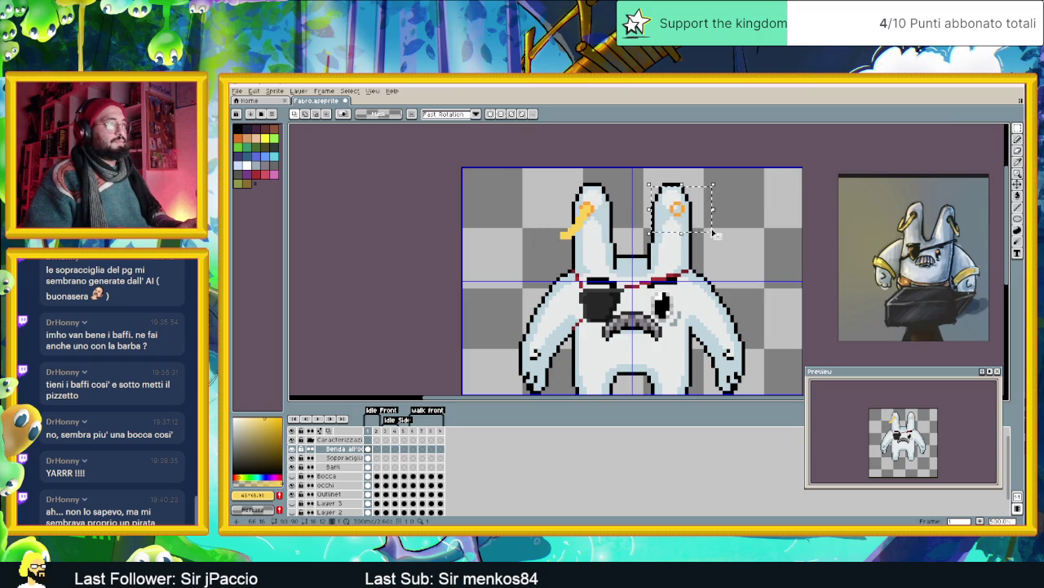
pyautogui.press('Delete')
pyautogui.hotkey('ctrl', 'd')
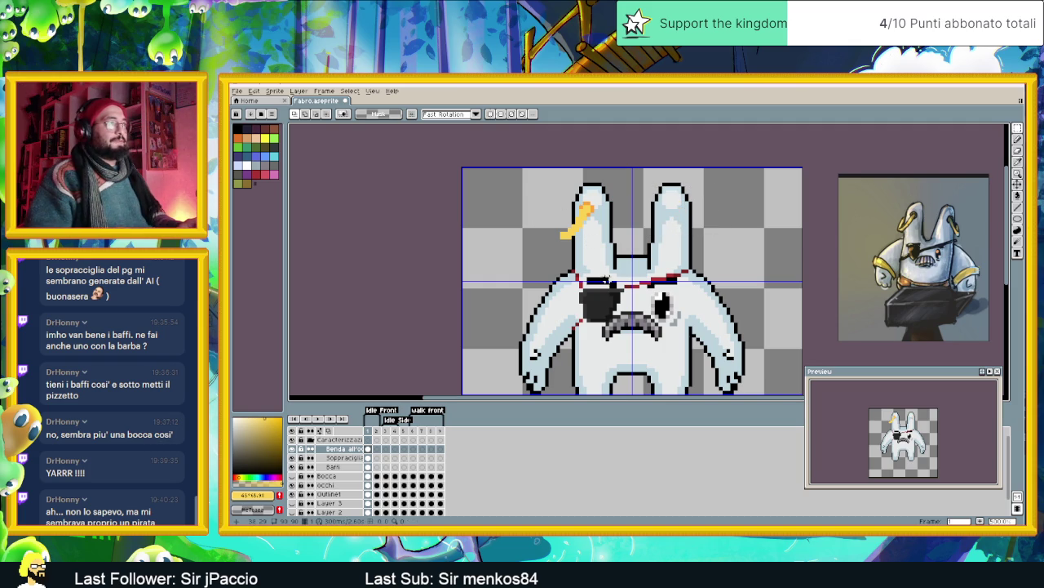
pyautogui.scroll(1, 578, 196)
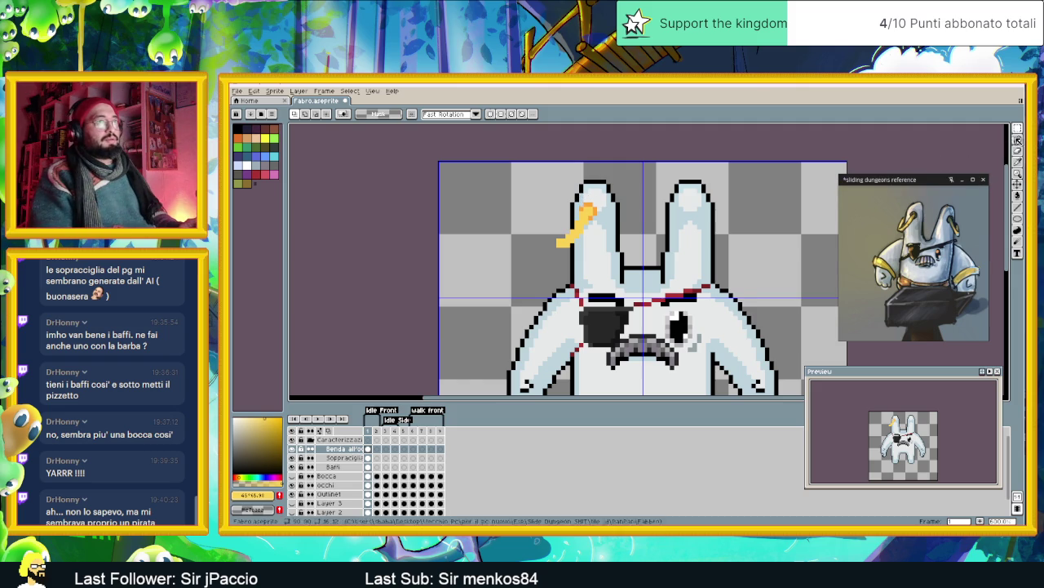
# - Select the earring on the left ear with a rectangular marquee and cut it out
pyautogui.click(1018, 184)
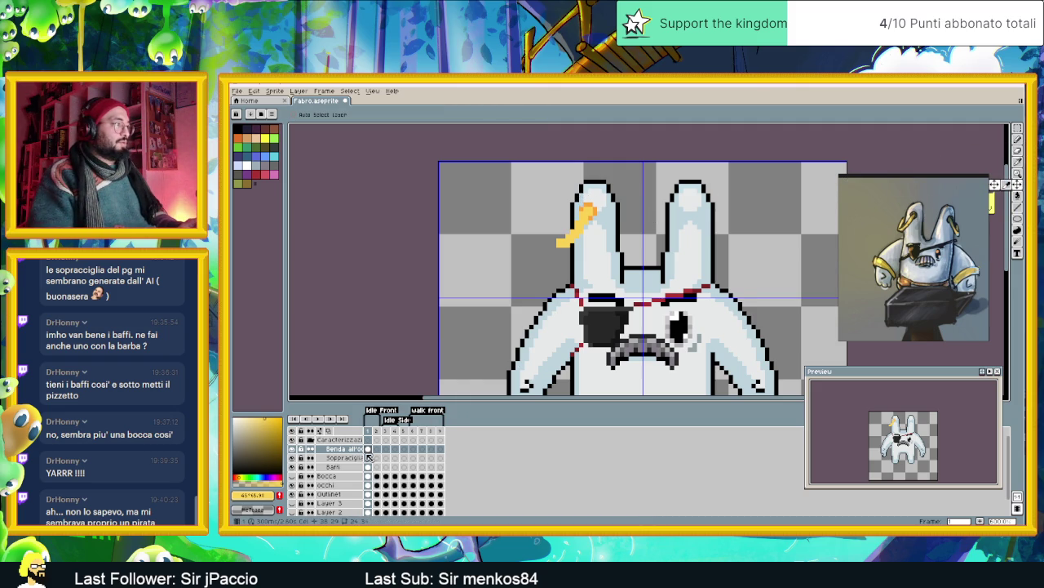
pyautogui.click(1018, 129)
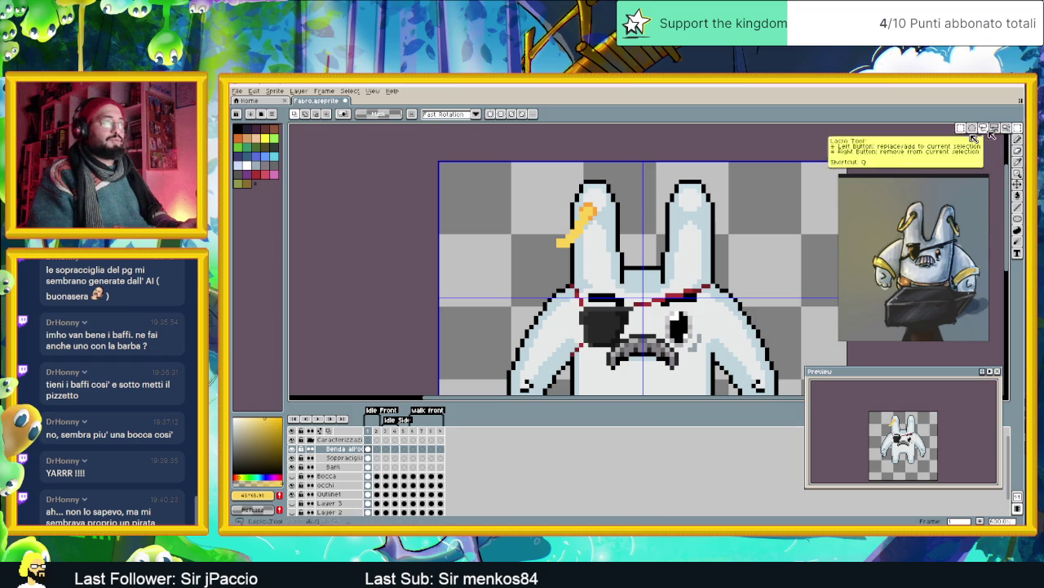
pyautogui.moveTo(505, 182); pyautogui.dragTo(625, 263)
pyautogui.press('Delete')
# - Add a new layer named 'Orecchino' and paste the earring onto it in place
pyautogui.rightClick(348, 453)
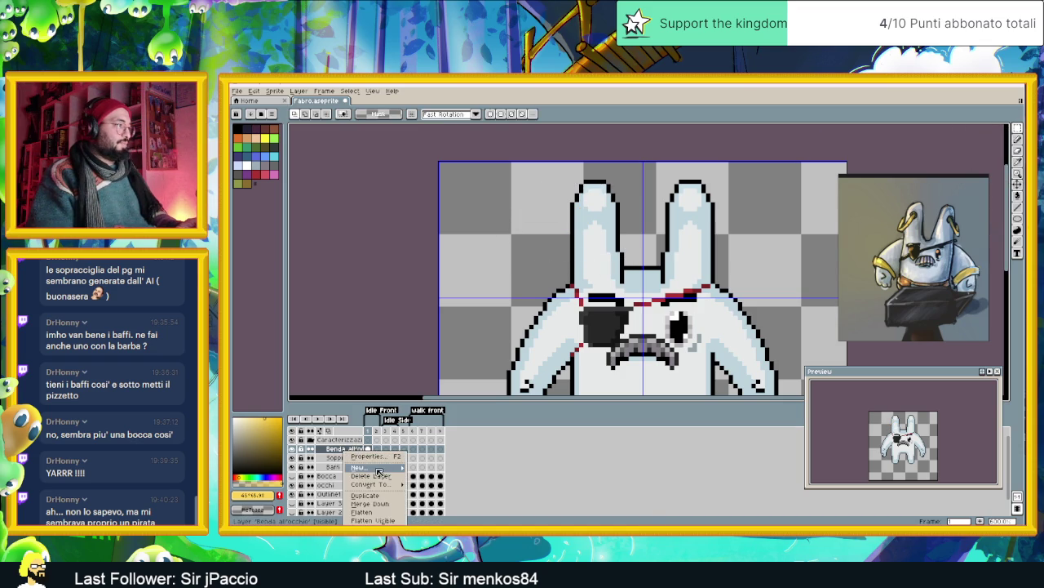
pyautogui.click(428, 470)
pyautogui.doubleClick(360, 453)
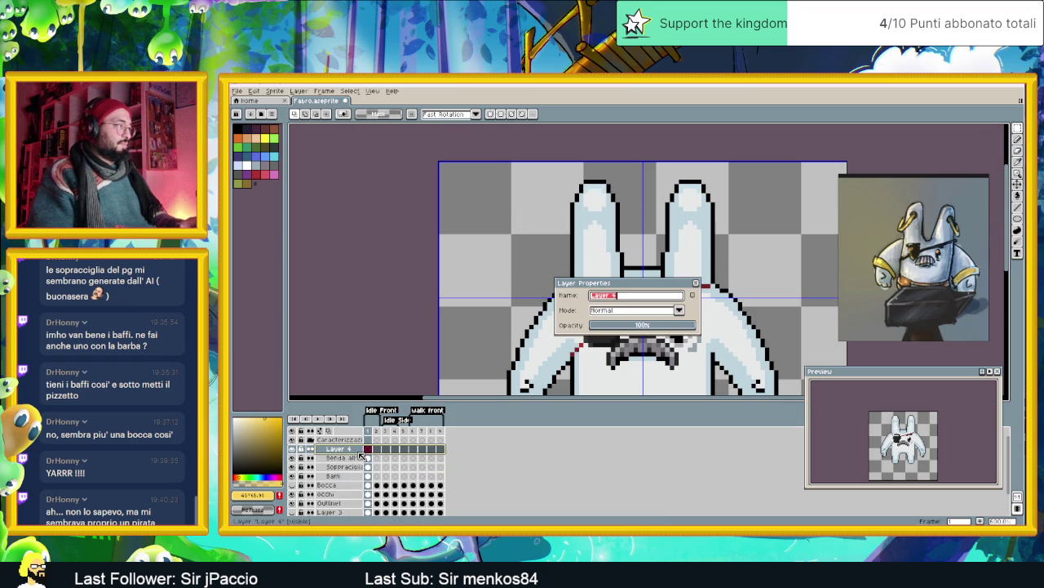
pyautogui.write('Orecchino')
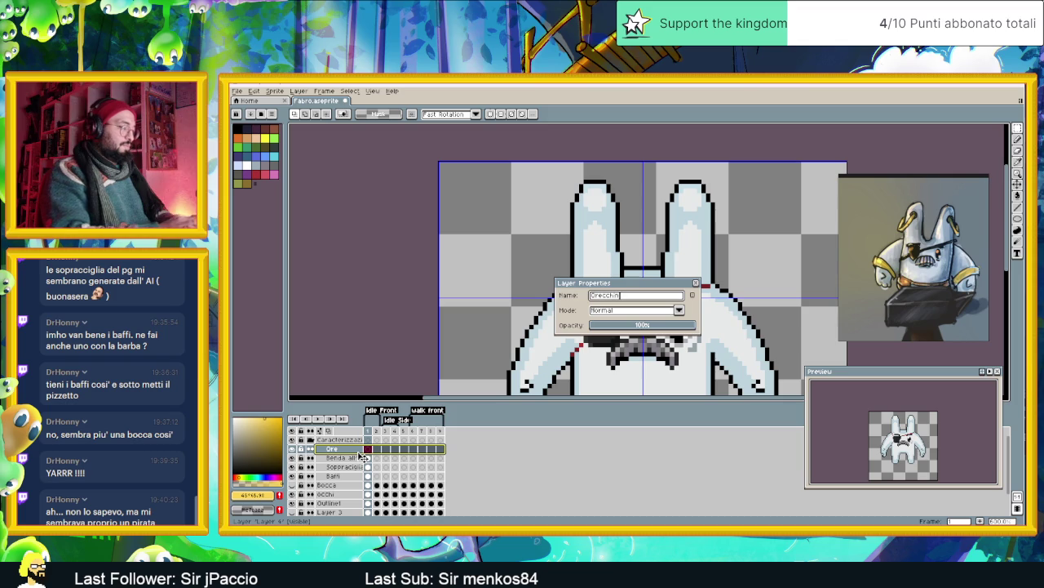
pyautogui.press('Return')
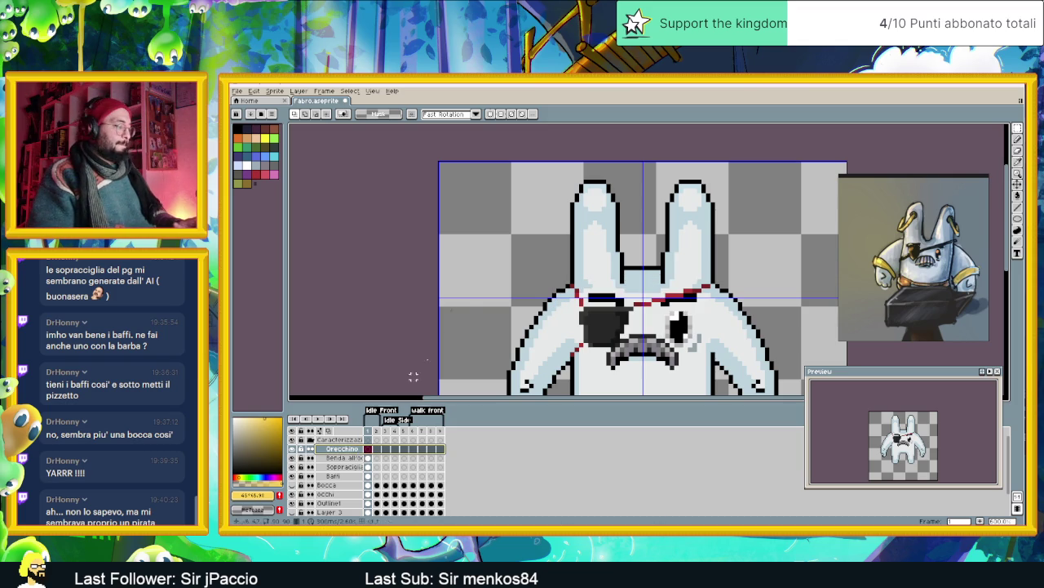
pyautogui.hotkey('ctrl', 'v')
pyautogui.press('Return')
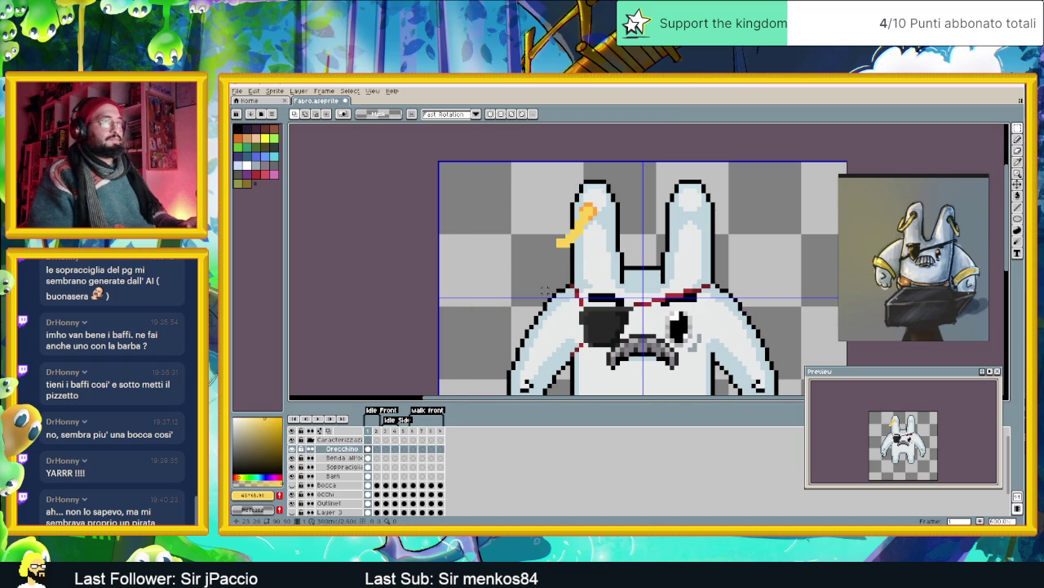
# - With the Move tool, shift the earring down by one pixel
pyautogui.scroll(-1, 545, 290)
pyautogui.scroll(-1, 545, 291)
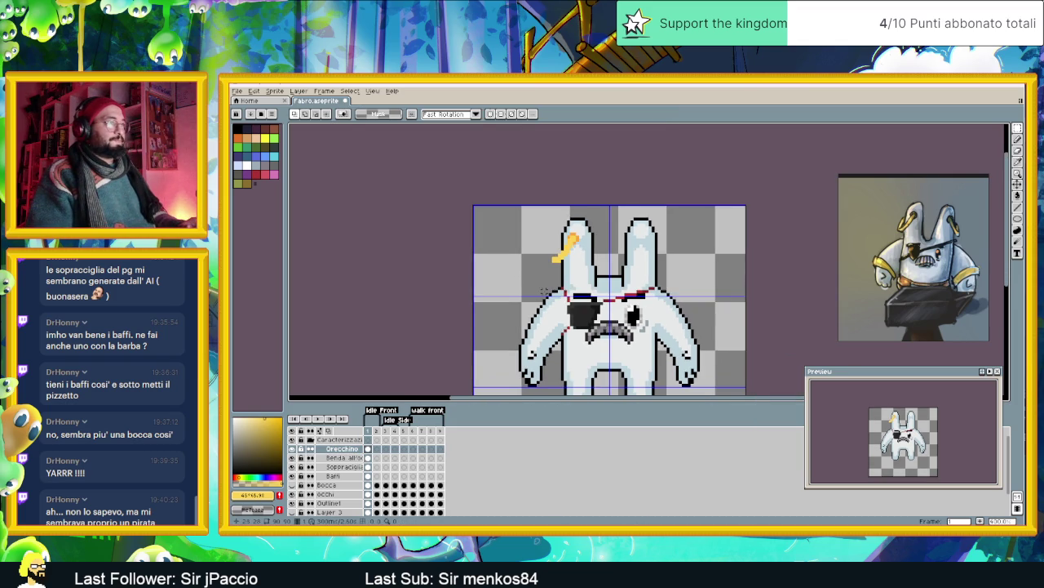
pyautogui.scroll(1, 555, 253)
pyautogui.scroll(1, 555, 253)
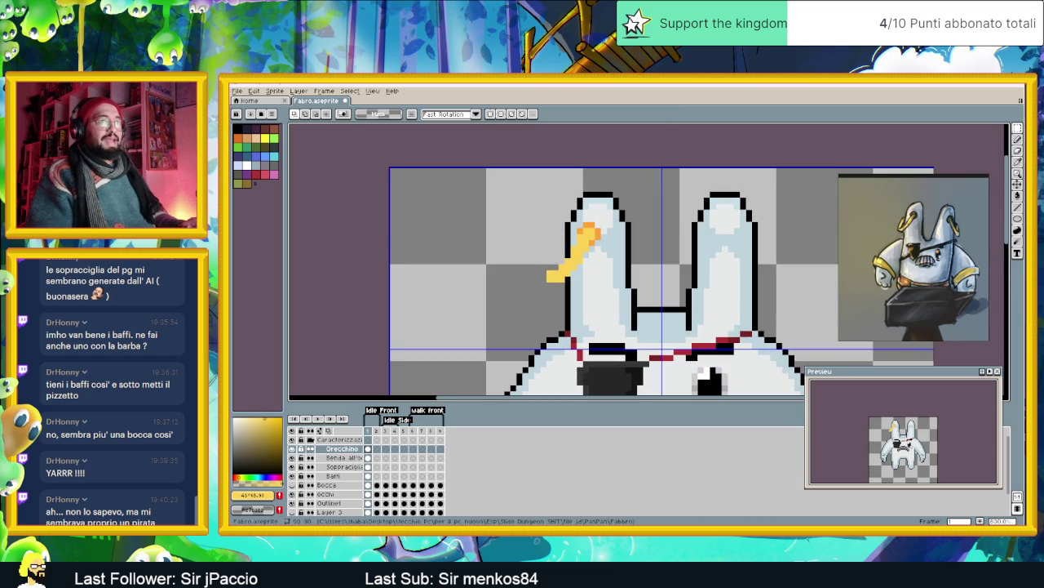
pyautogui.press('v')
pyautogui.moveTo(583, 261); pyautogui.dragTo(576, 274)
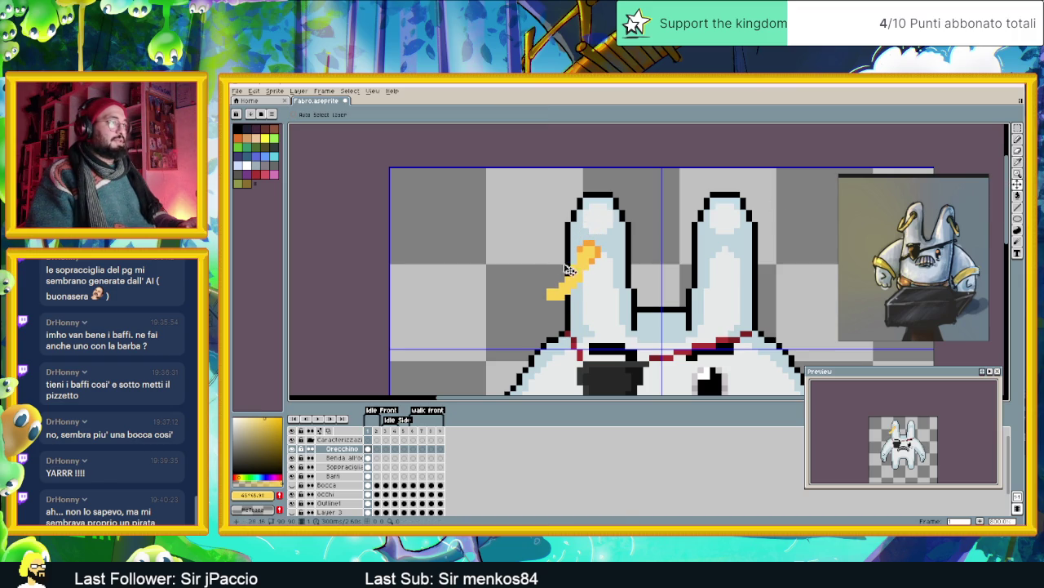
# - Switch back to the Pencil and zoom in on the left ear
pyautogui.scroll(-1, 573, 248)
pyautogui.scroll(-1, 574, 247)
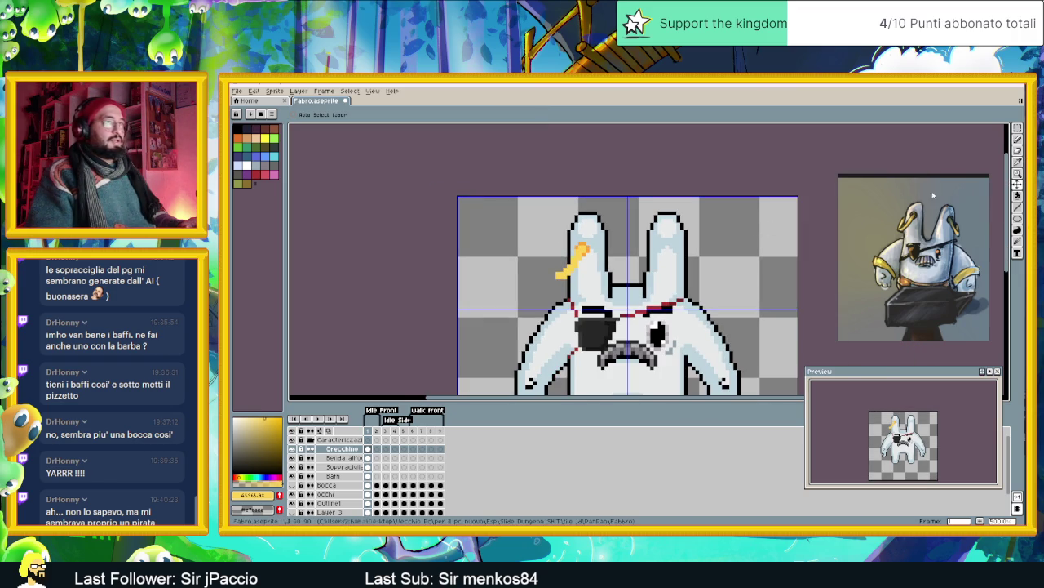
pyautogui.press('b')
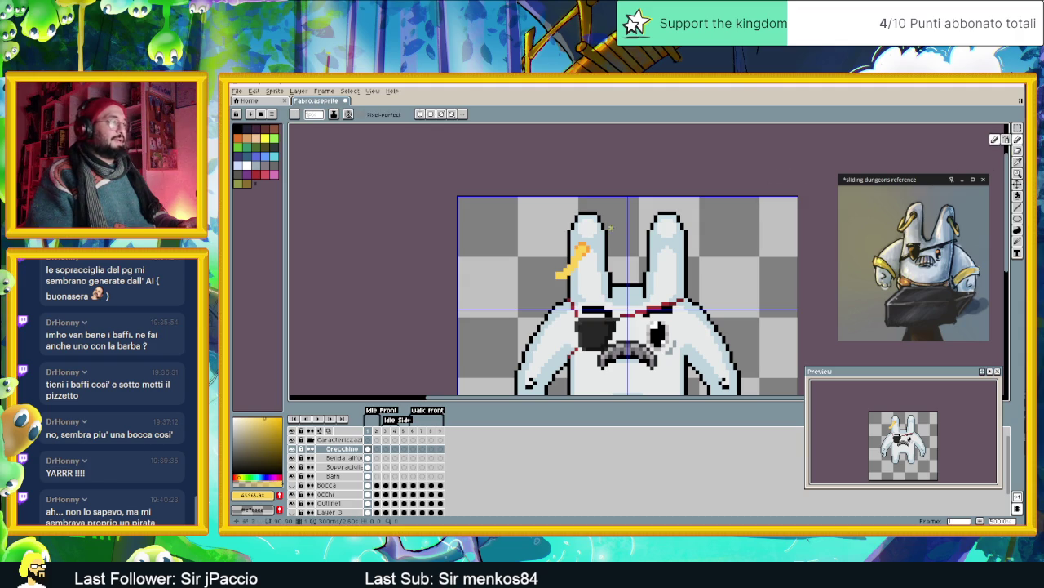
pyautogui.scroll(2, 585, 229)
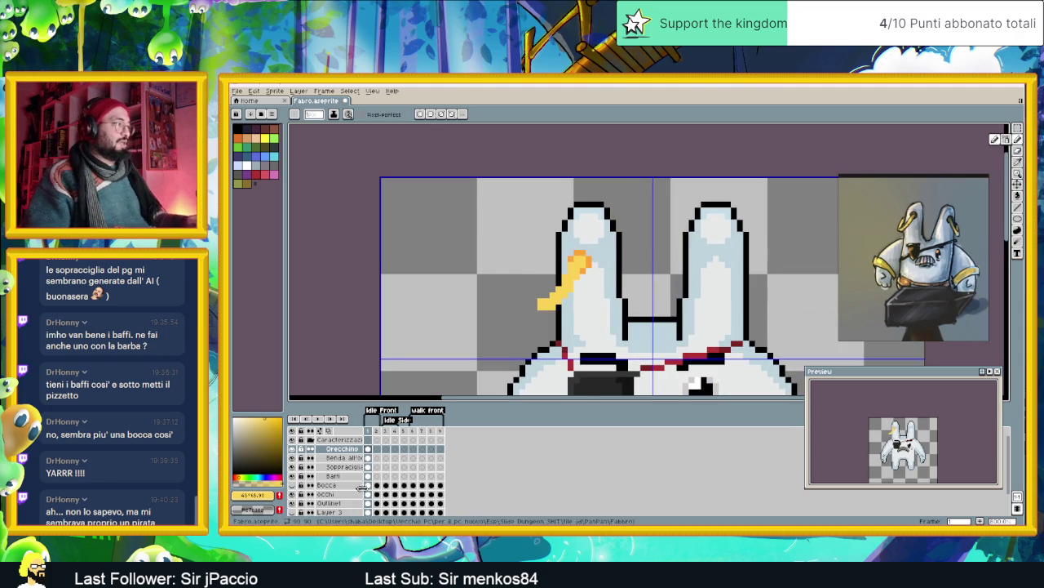
pyautogui.scroll(-1, 597, 239)
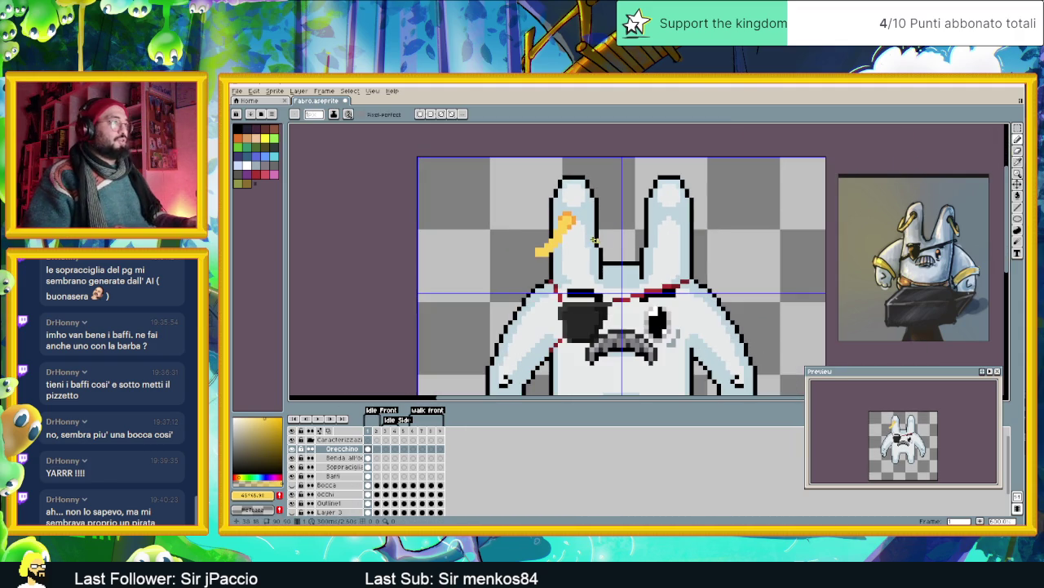
pyautogui.scroll(-1, 576, 245)
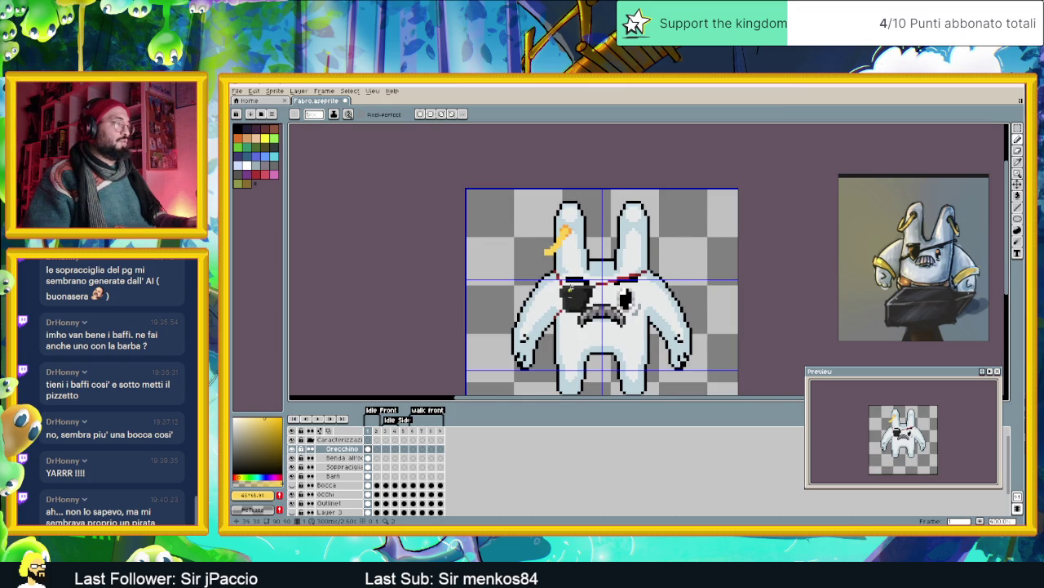
pyautogui.scroll(1, 570, 300)
pyautogui.scroll(1, 571, 270)
pyautogui.scroll(-1, 570, 245)
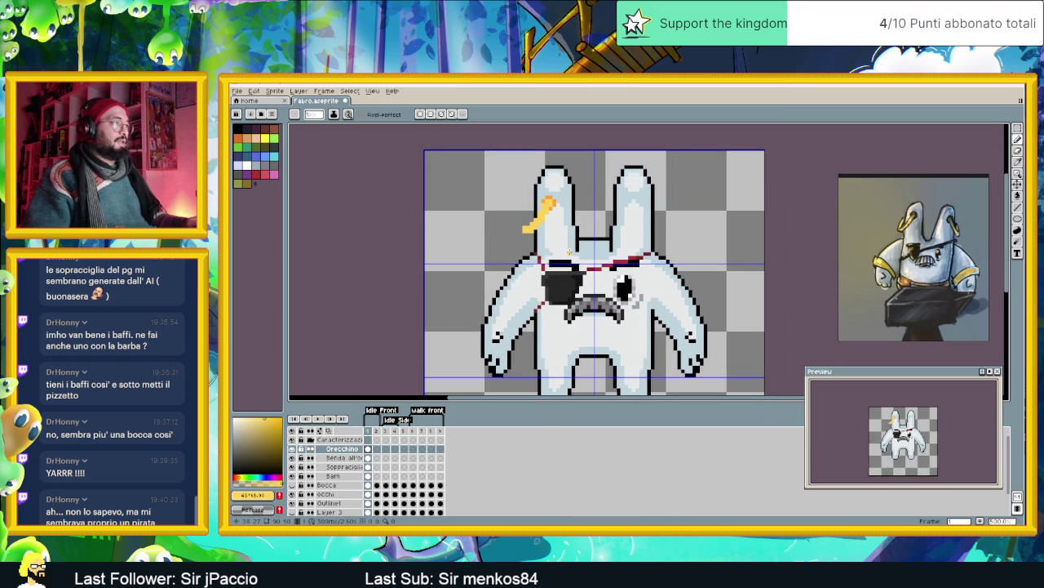
pyautogui.scroll(1, 553, 180)
pyautogui.scroll(1, 559, 182)
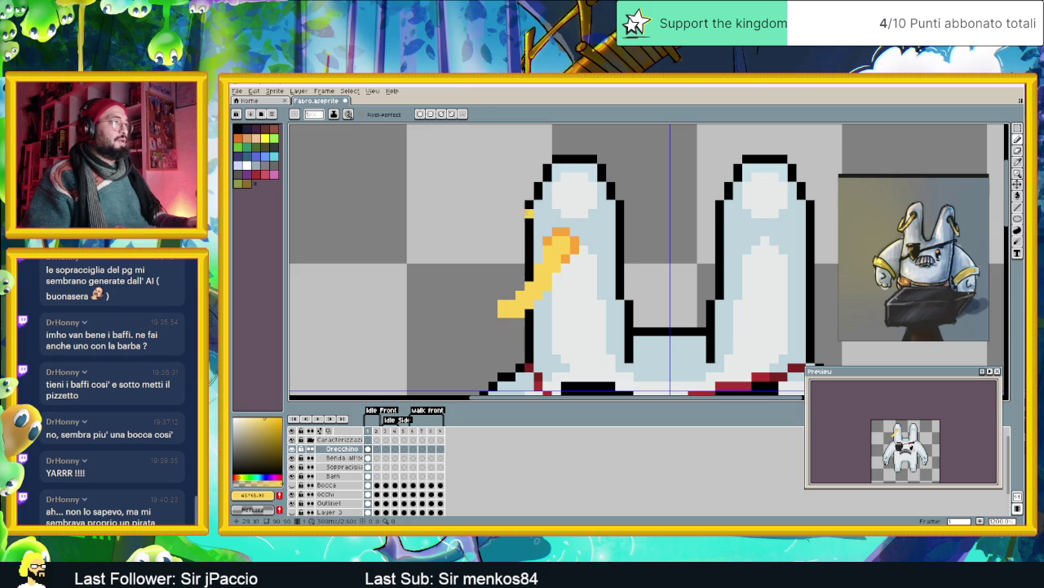
# - Eyedrop black and add outline pixels where the earring meets the ear
pyautogui.keyDown('alt'); pyautogui.click(534, 213); pyautogui.keyUp('alt')
pyautogui.click(548, 212)
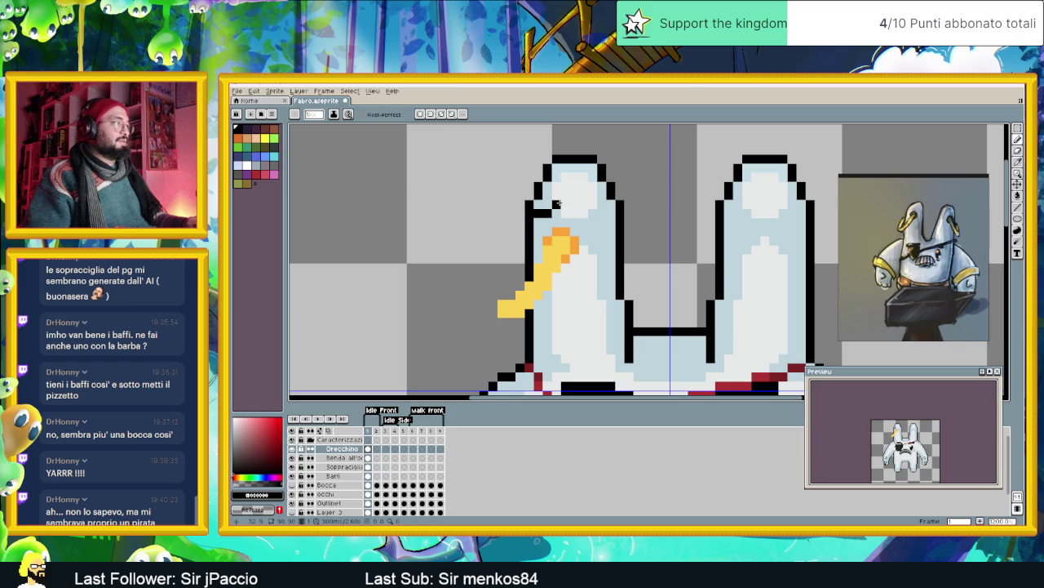
pyautogui.moveTo(564, 192)
pyautogui.mouseDown()
pyautogui.moveTo(564, 167)
pyautogui.moveTo(551, 211)
pyautogui.moveTo(538, 213)
pyautogui.mouseUp()
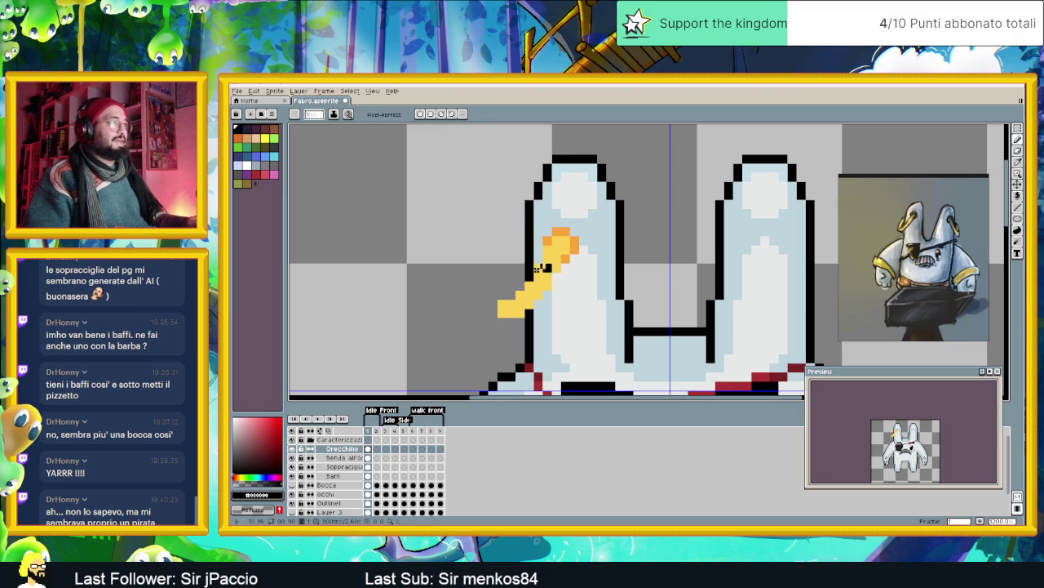
# - Shade the earring's lower tip with orange, zoom out, and select the Occhi layer
pyautogui.keyDown('alt'); pyautogui.click(565, 235); pyautogui.keyUp('alt')
pyautogui.moveTo(503, 294); pyautogui.dragTo(512, 284)
pyautogui.scroll(-1, 542, 294)
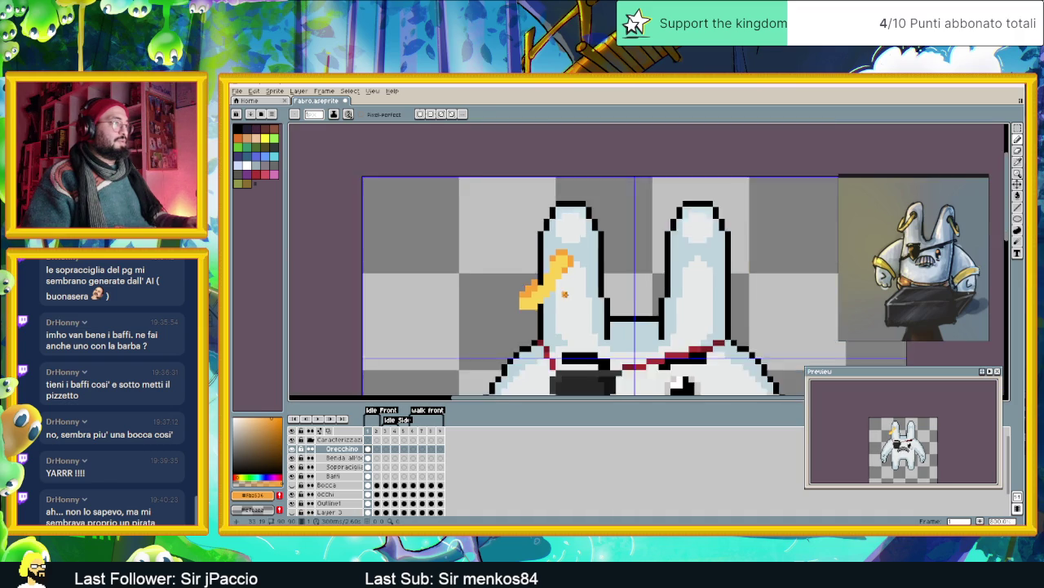
pyautogui.scroll(-1, 571, 297)
pyautogui.scroll(-1, 583, 303)
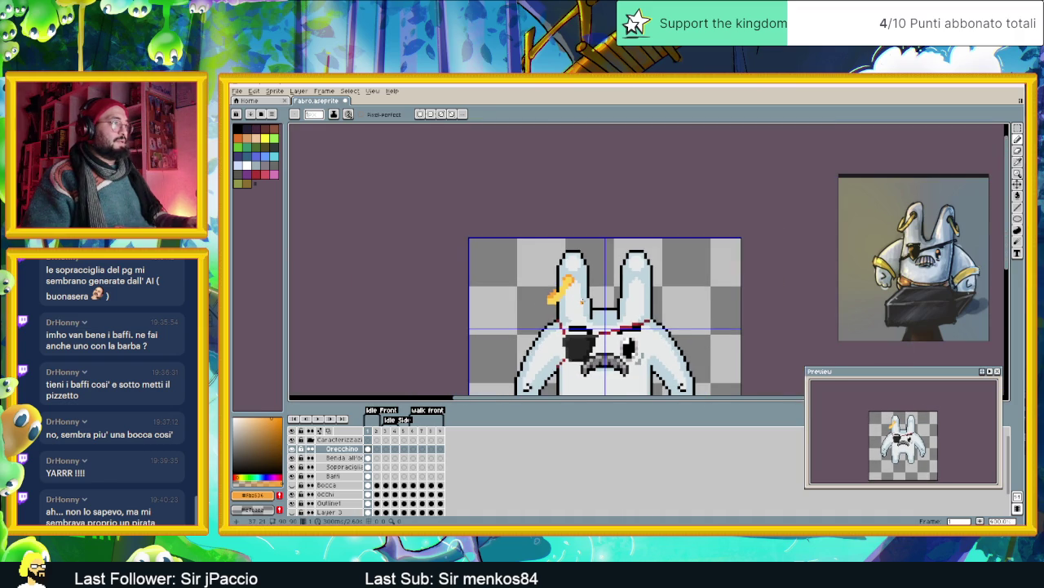
pyautogui.scroll(-1, 582, 302)
pyautogui.scroll(1, 572, 302)
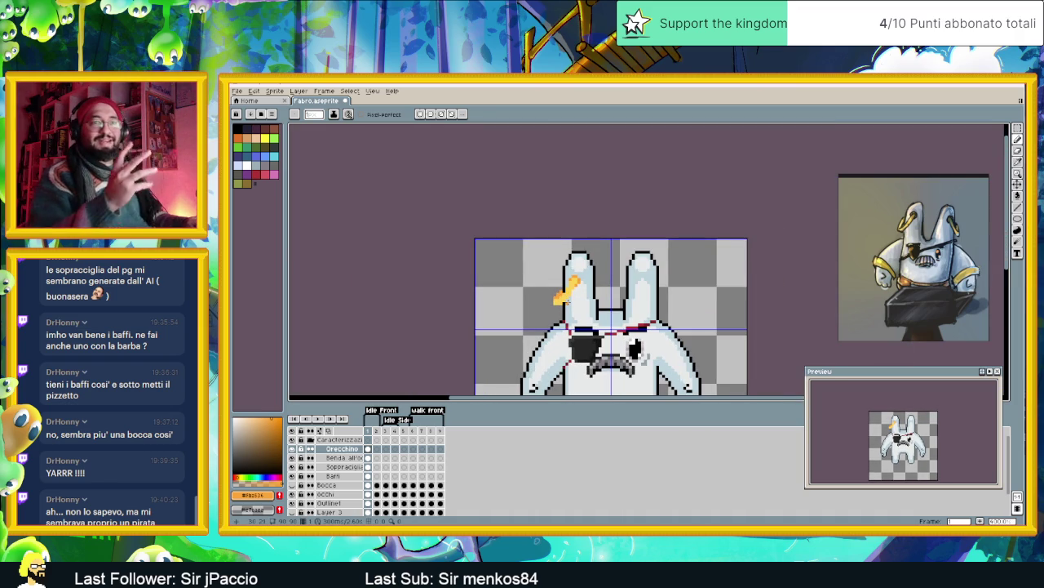
pyautogui.scroll(-1, 566, 301)
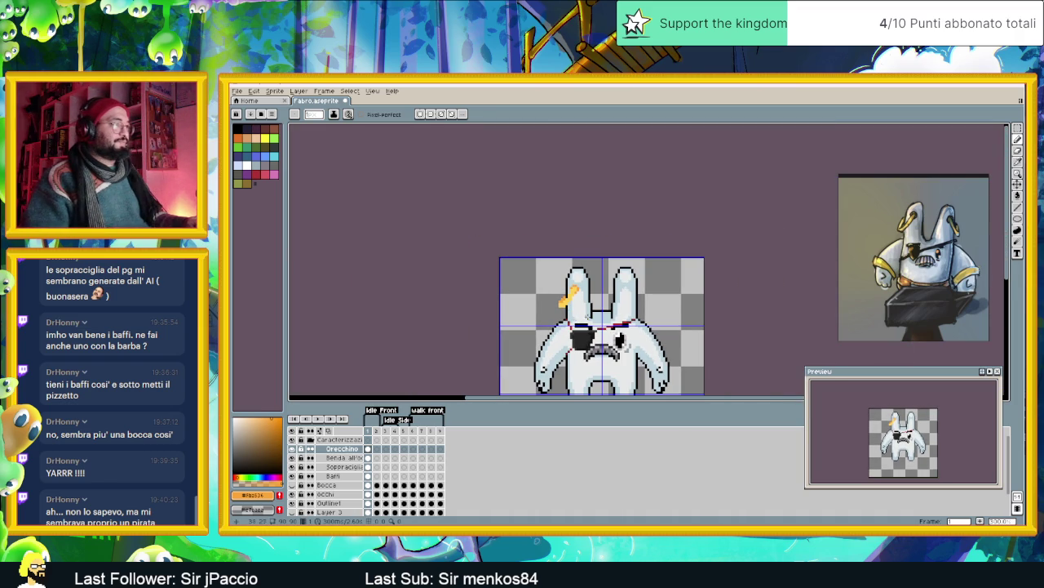
pyautogui.click(369, 495)
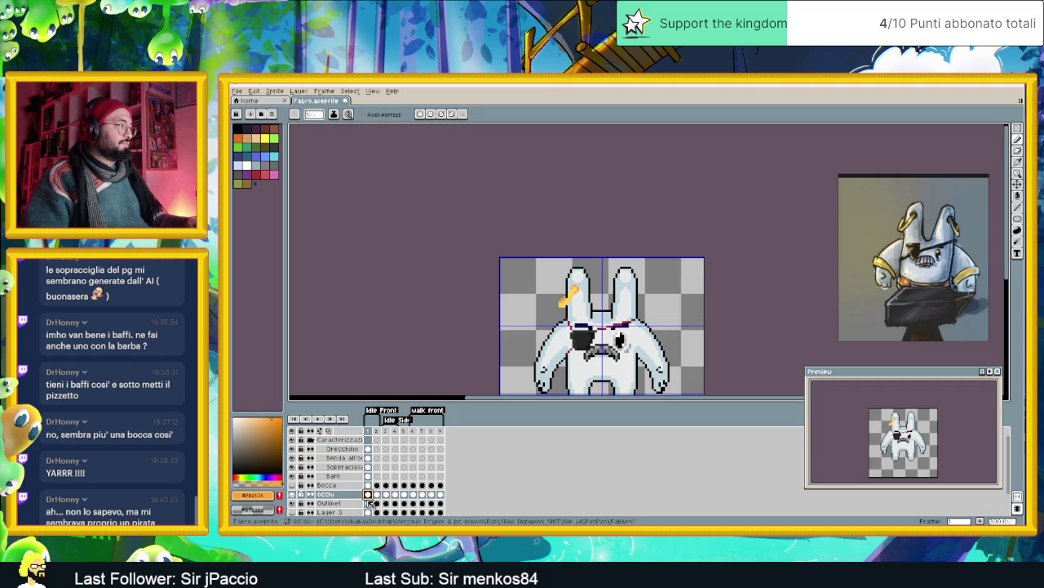
# - On the Outline layer, redraw the left ear's black edge as a clean diagonal, removing stray pixels
pyautogui.click(369, 503)
pyautogui.scroll(2, 562, 274)
pyautogui.scroll(1, 561, 274)
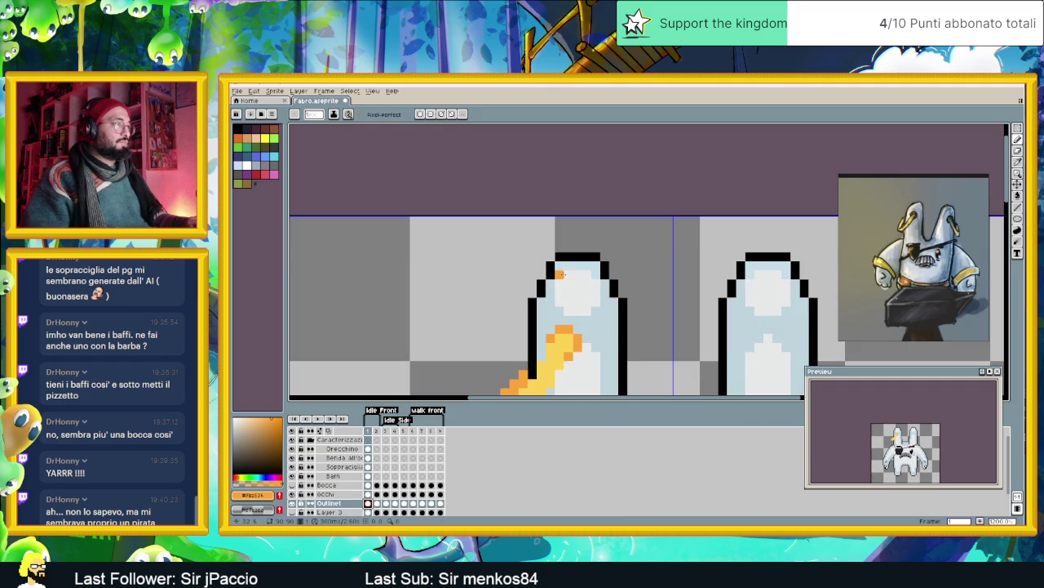
pyautogui.keyDown('alt'); pyautogui.click(560, 262); pyautogui.keyUp('alt')
pyautogui.moveTo(575, 266); pyautogui.dragTo(567, 283)
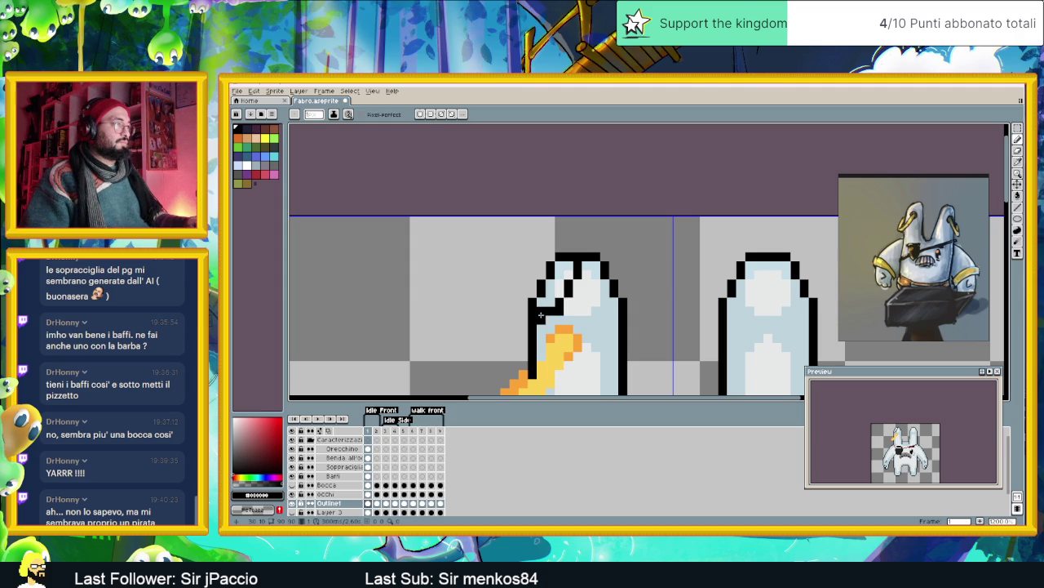
pyautogui.hotkey('ctrl', 'z')
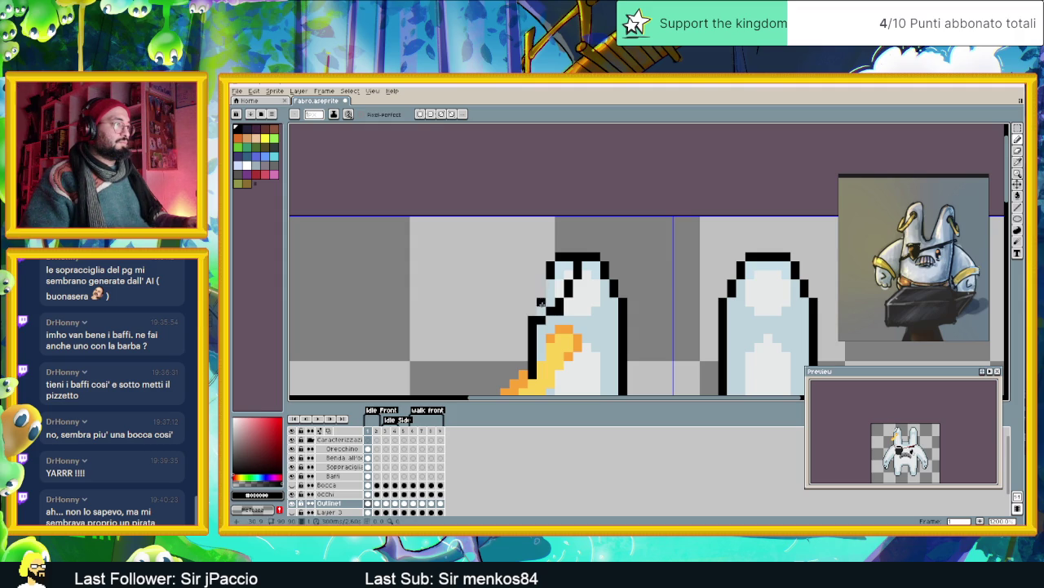
pyautogui.moveTo(541, 302); pyautogui.dragTo(570, 255)
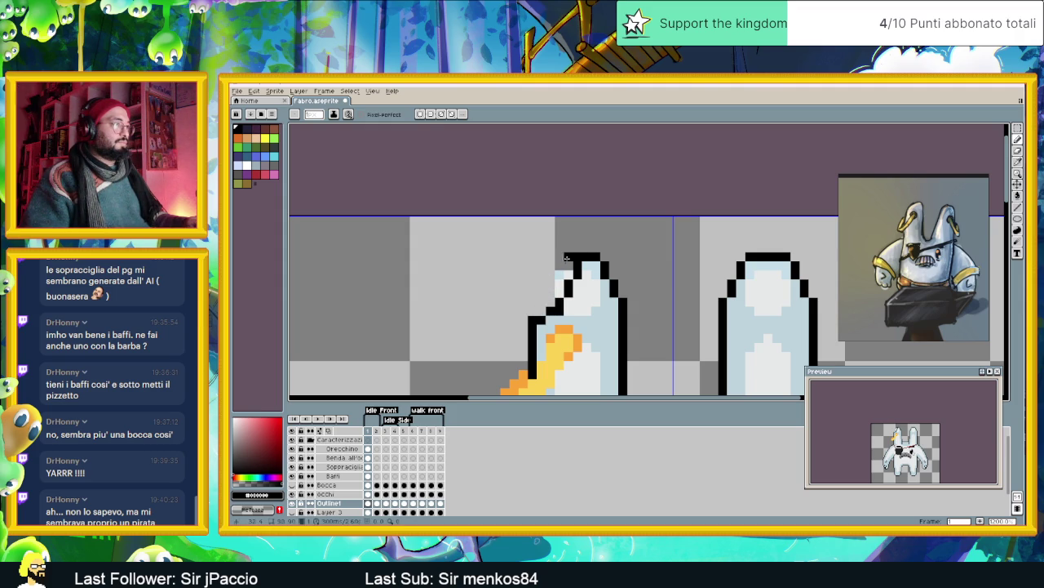
pyautogui.rightClick(573, 256)
pyautogui.rightClick(569, 257)
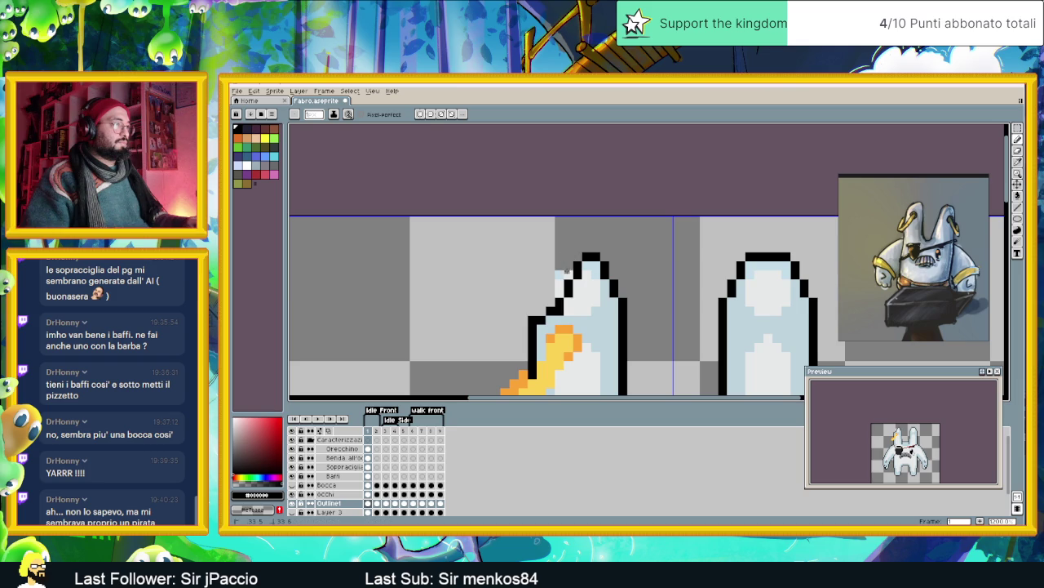
# - Paint a dark reddish-brown outline along the left ear
pyautogui.scroll(-4, 559, 295)
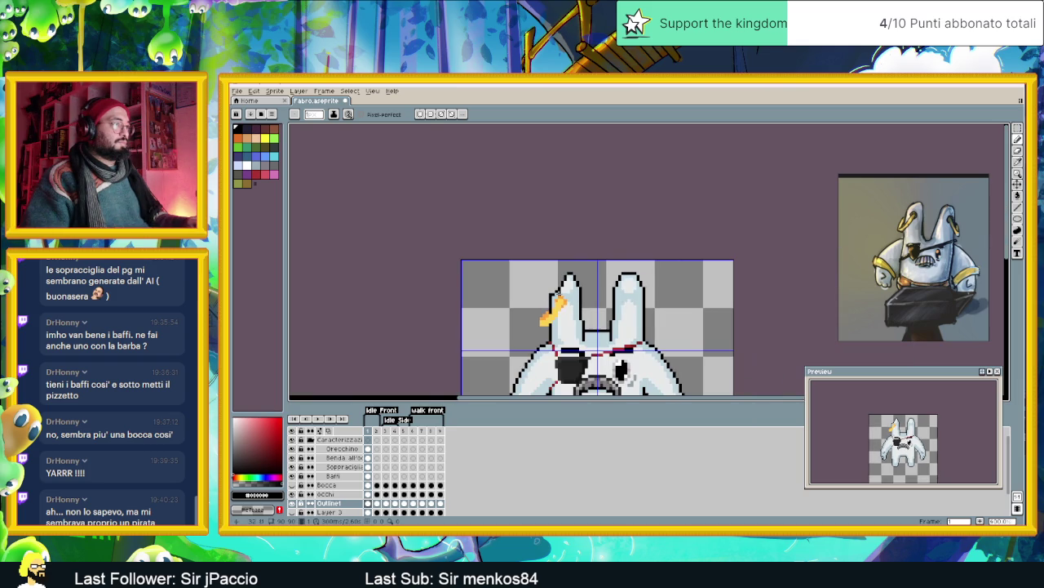
pyautogui.scroll(1, 553, 284)
pyautogui.scroll(1, 553, 284)
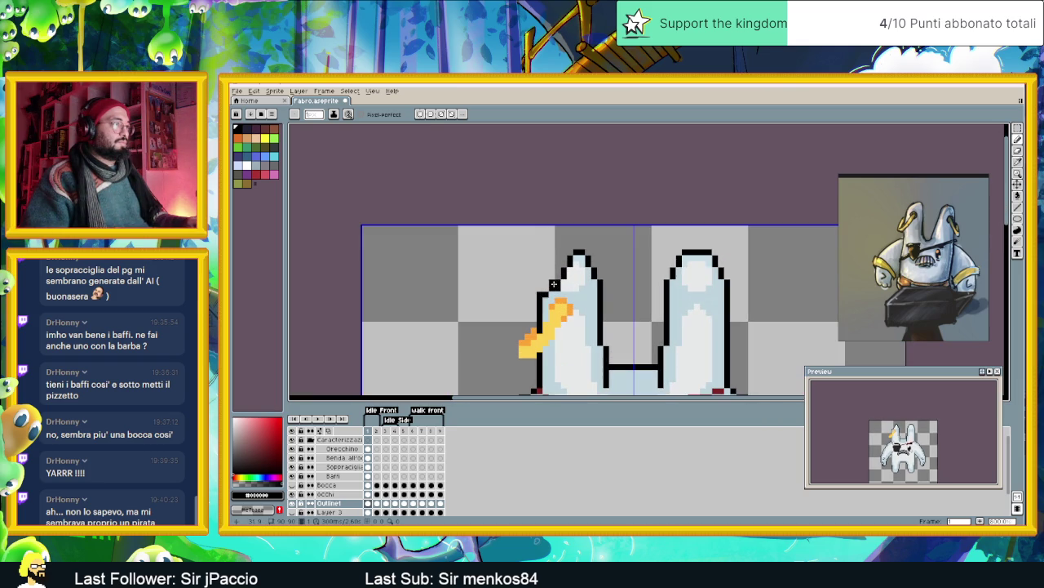
pyautogui.scroll(1, 539, 282)
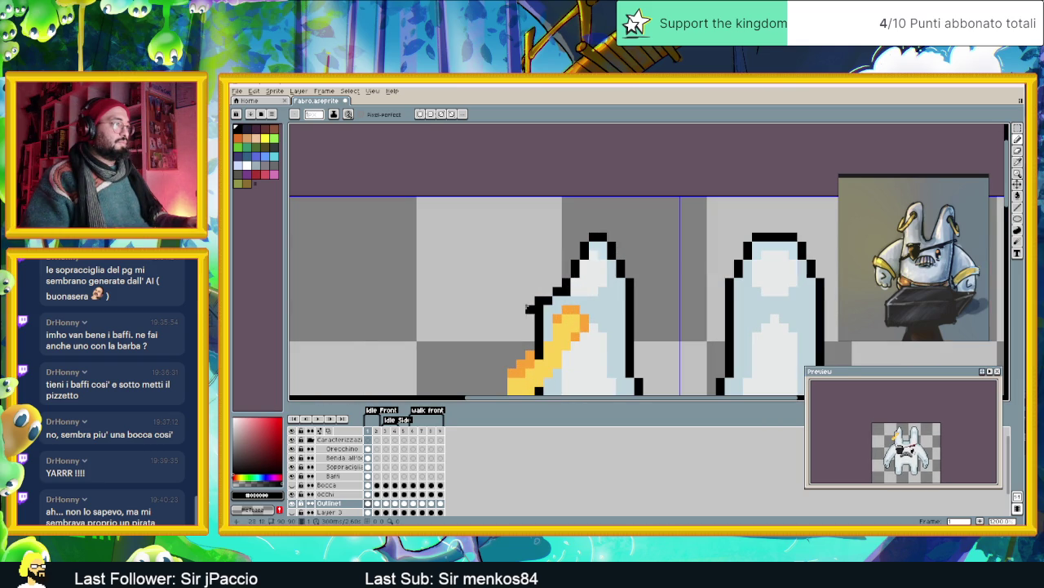
pyautogui.click(273, 447)
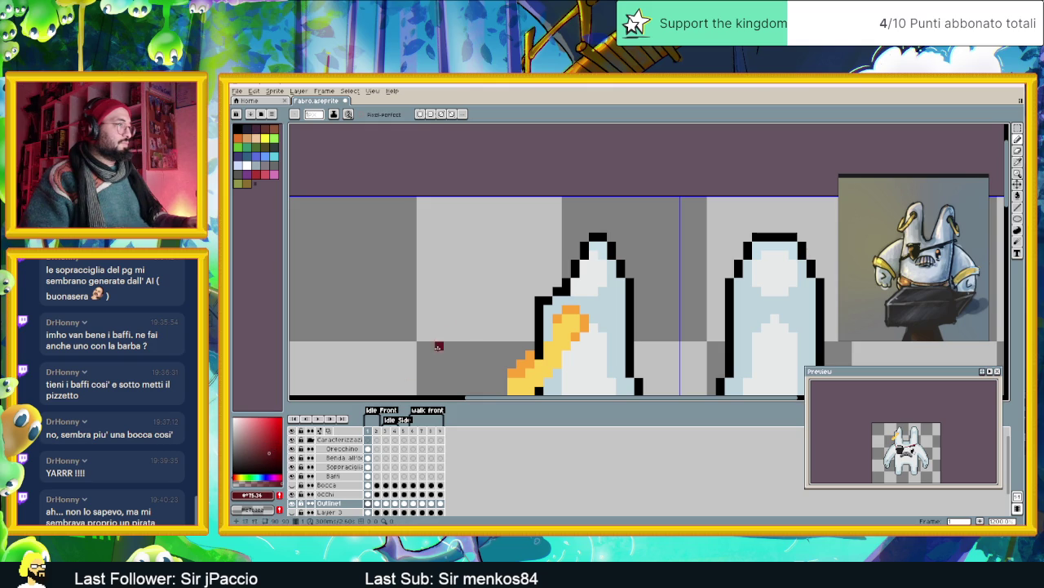
pyautogui.moveTo(555, 284); pyautogui.dragTo(576, 249)
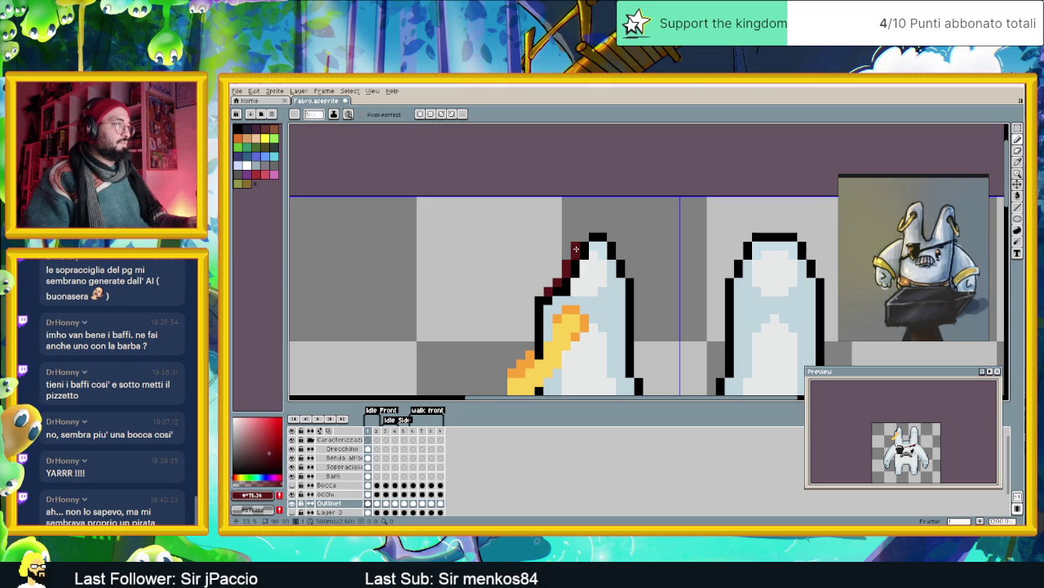
# - Sample colours from the sprite and paint grey shading pixels inside the left ear
pyautogui.scroll(-2, 581, 245)
pyautogui.scroll(2, 575, 278)
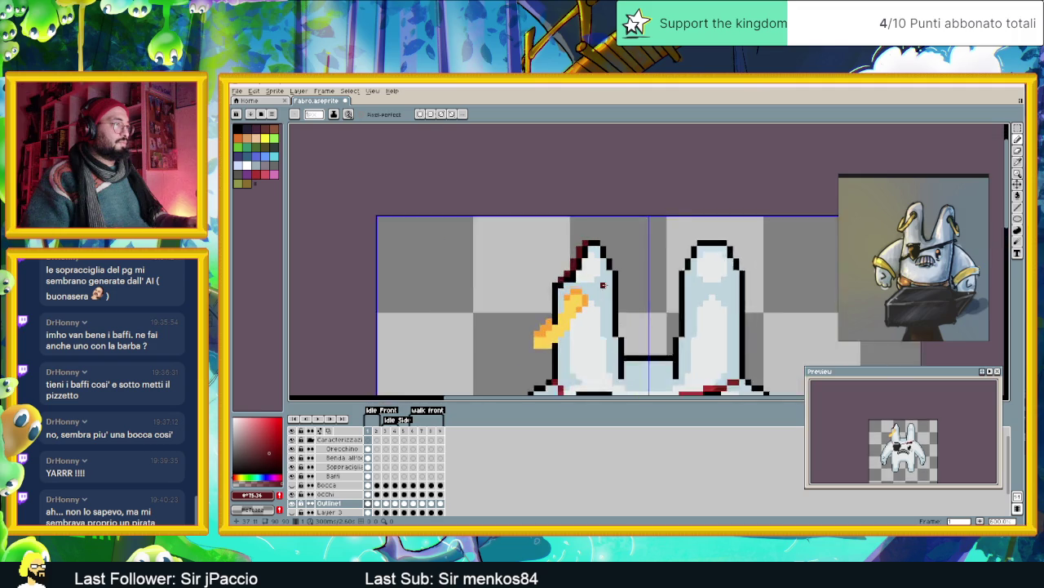
pyautogui.keyDown('alt'); pyautogui.click(570, 284); pyautogui.keyUp('alt')
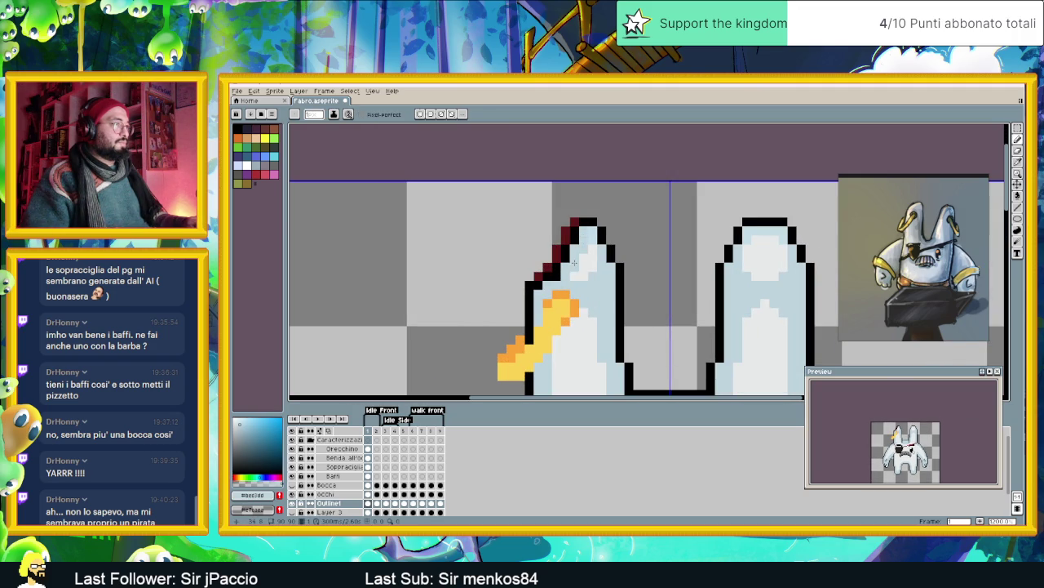
pyautogui.scroll(-3, 574, 264)
pyautogui.scroll(-1, 575, 264)
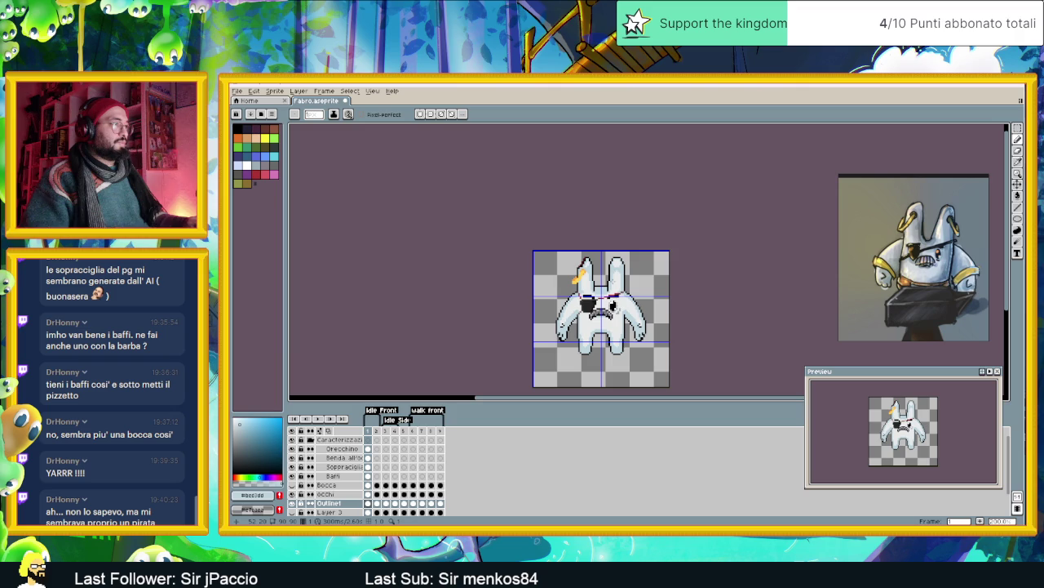
pyautogui.scroll(1, 610, 286)
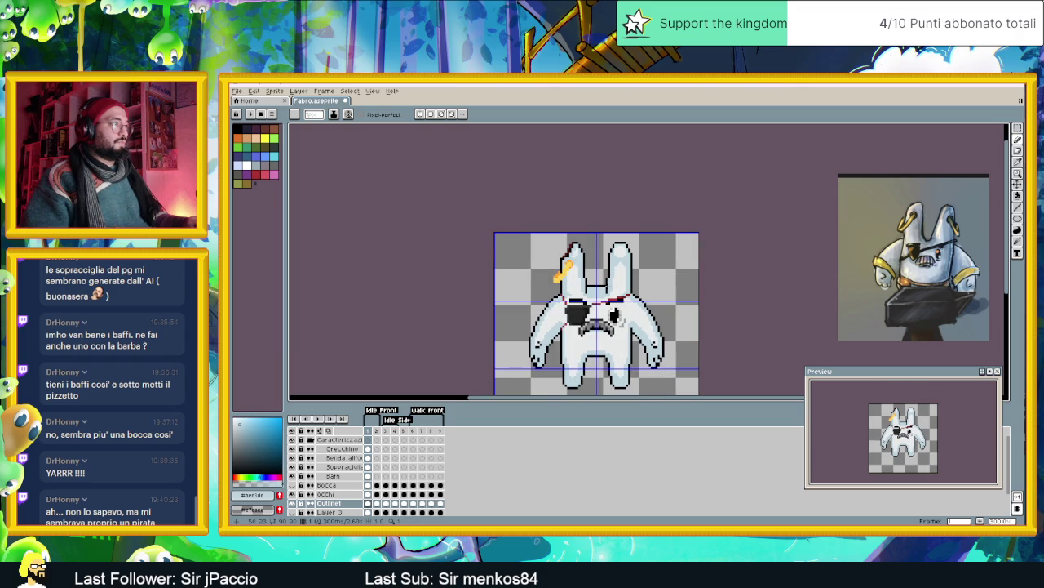
pyautogui.scroll(2, 612, 310)
pyautogui.scroll(1, 612, 310)
pyautogui.scroll(1, 608, 330)
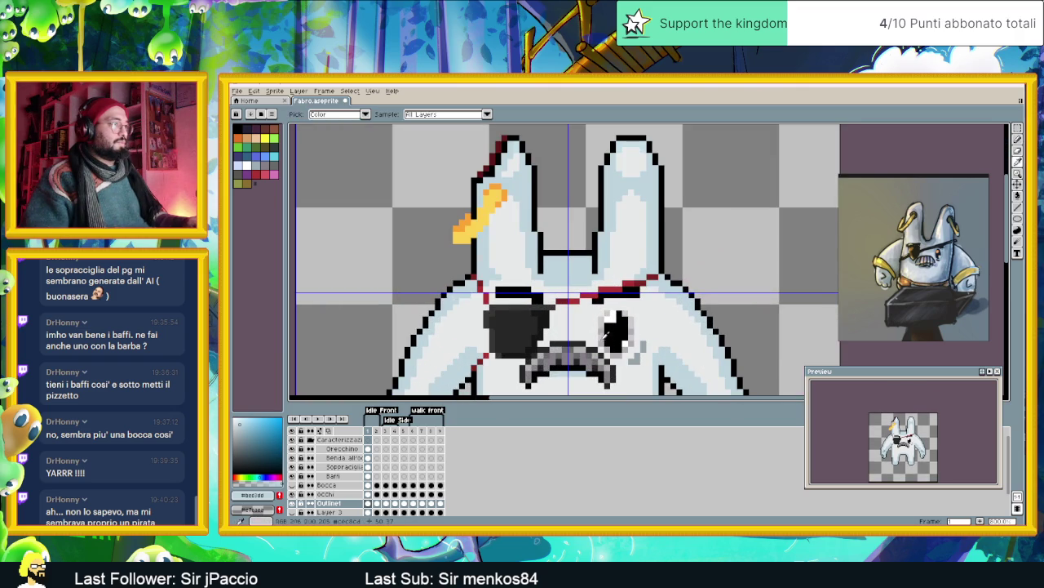
pyautogui.keyDown('alt'); pyautogui.click(603, 339); pyautogui.keyUp('alt')
pyautogui.scroll(1, 542, 229)
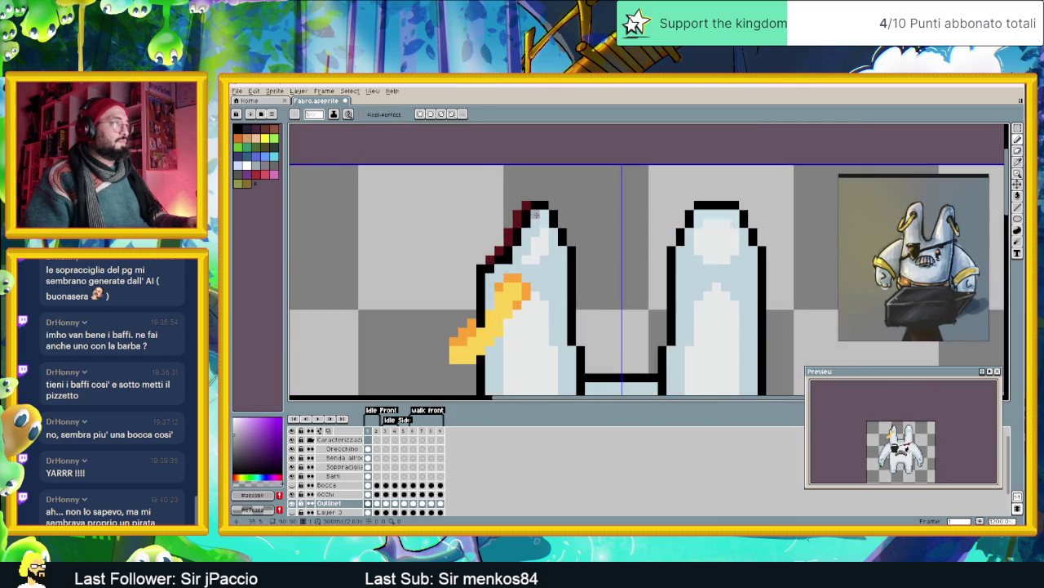
pyautogui.scroll(1, 536, 214)
pyautogui.moveTo(536, 214)
pyautogui.mouseDown()
pyautogui.moveTo(546, 214)
pyautogui.moveTo(512, 269)
pyautogui.mouseUp()
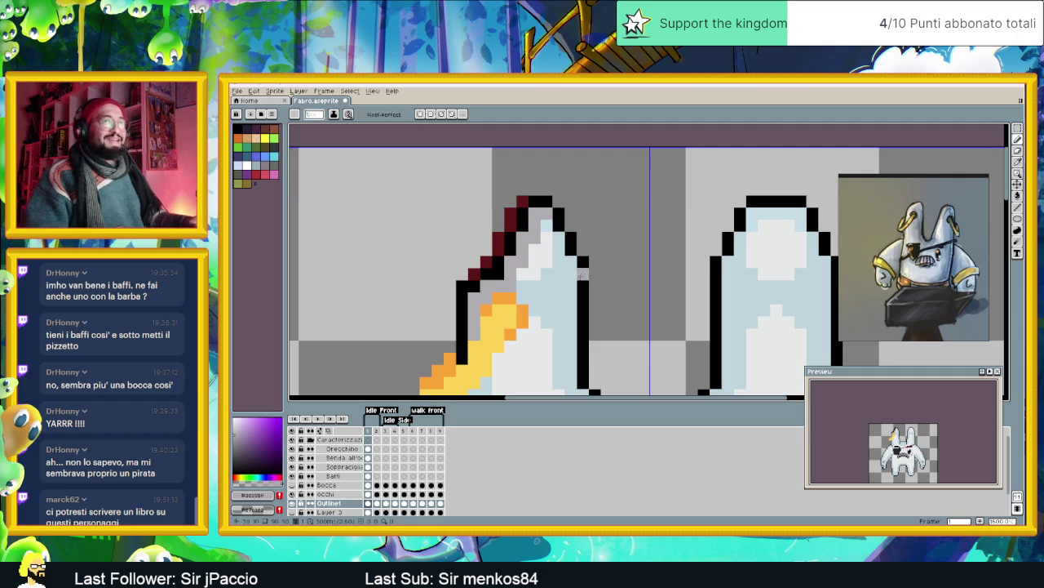
# - Sample the ear's cyan and dark red, then mix a light desaturated reddish colour
pyautogui.scroll(-2, 535, 297)
pyautogui.scroll(-2, 588, 265)
pyautogui.scroll(2, 591, 266)
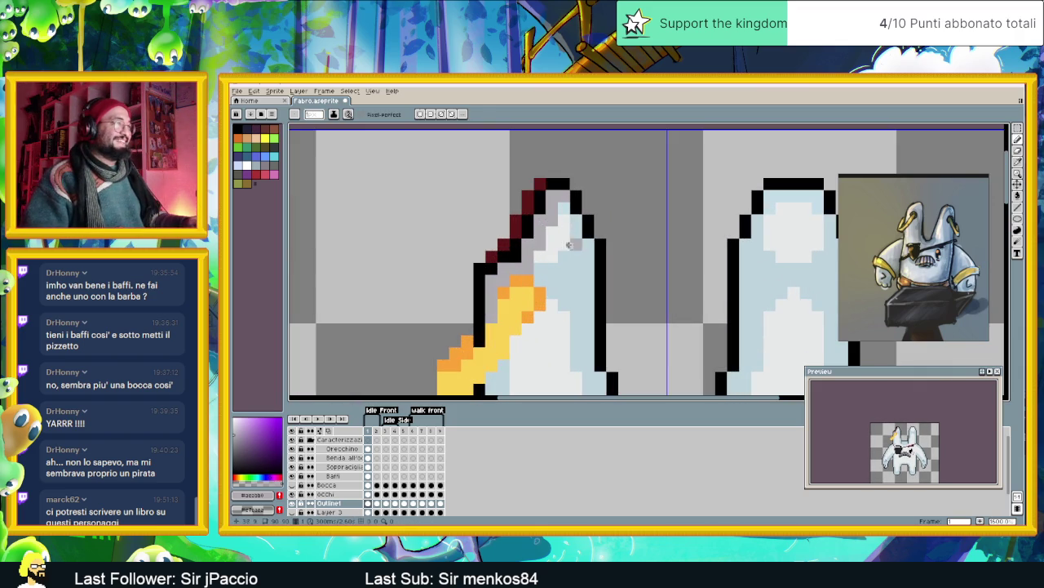
pyautogui.keyDown('alt'); pyautogui.click(563, 235); pyautogui.keyUp('alt')
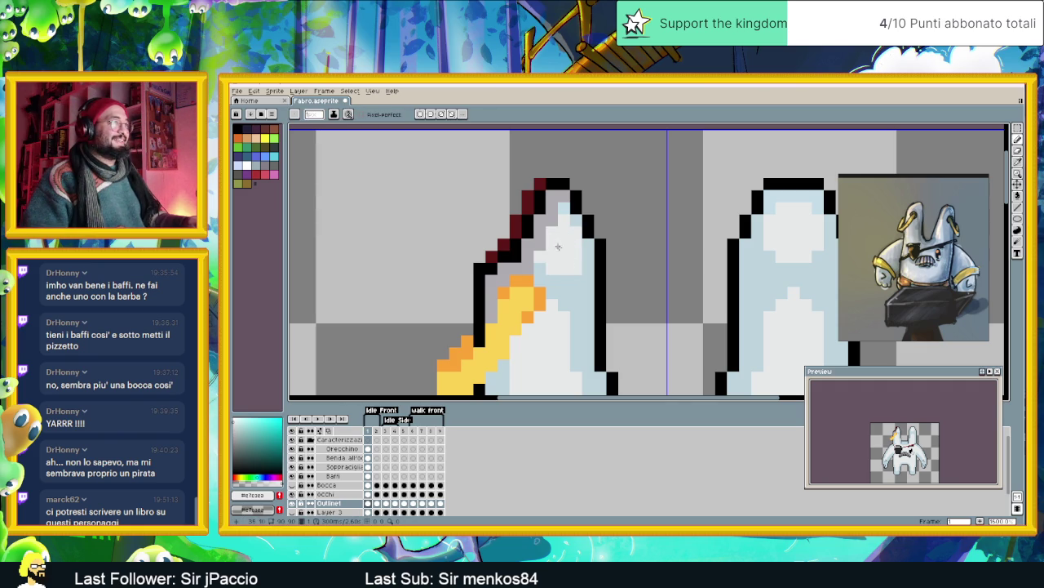
pyautogui.scroll(-3, 580, 264)
pyautogui.scroll(-2, 579, 265)
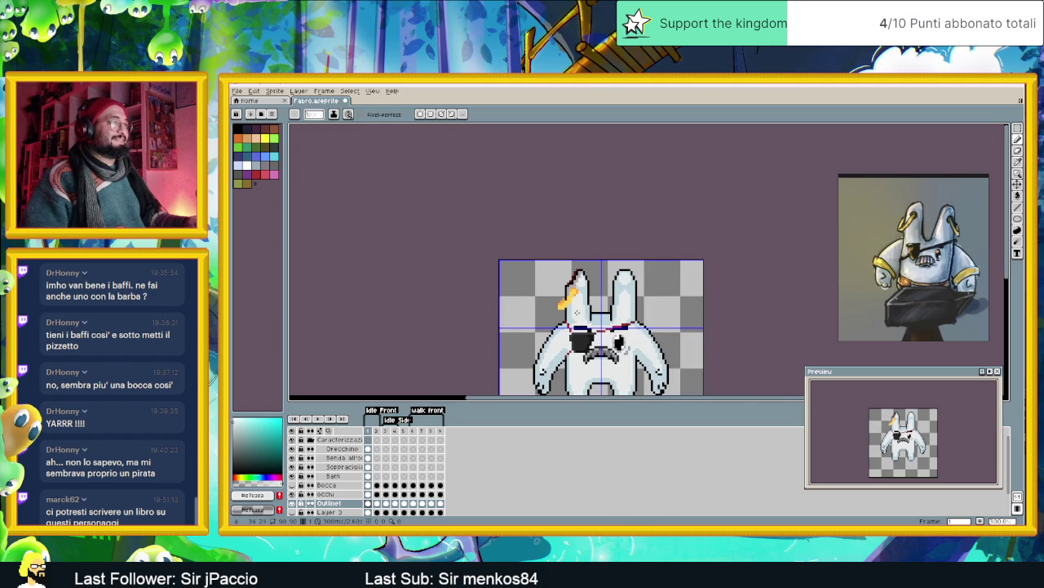
pyautogui.scroll(2, 578, 314)
pyautogui.scroll(1, 571, 310)
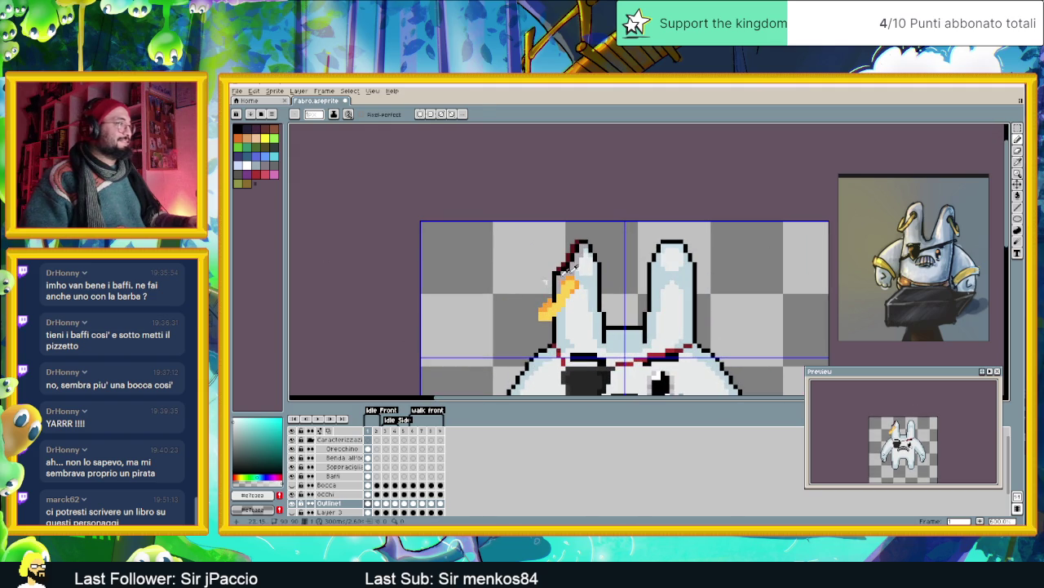
pyautogui.keyDown('alt'); pyautogui.click(582, 253); pyautogui.keyUp('alt')
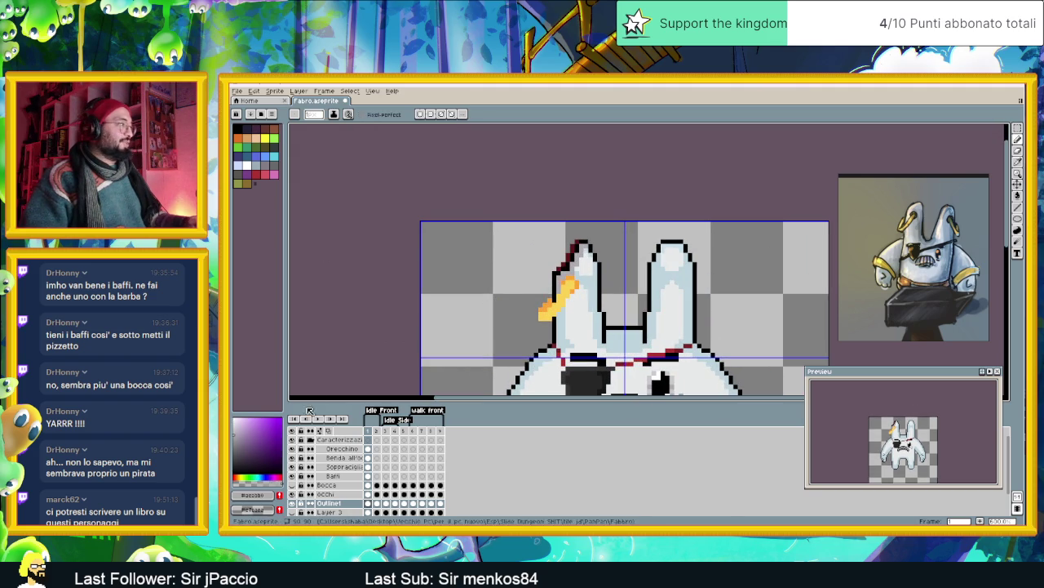
pyautogui.click(276, 473)
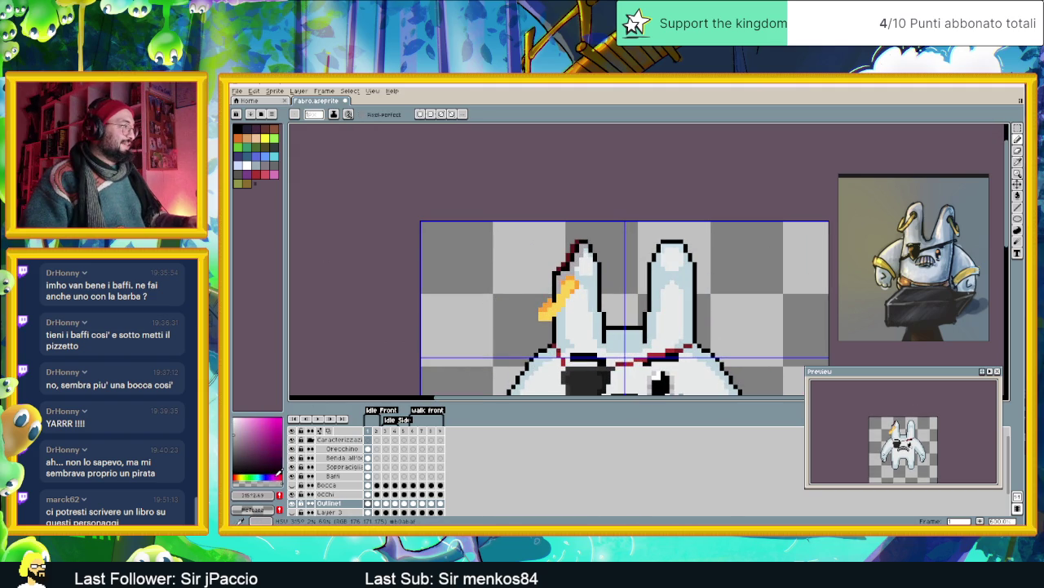
pyautogui.moveTo(247, 475); pyautogui.dragTo(242, 474)
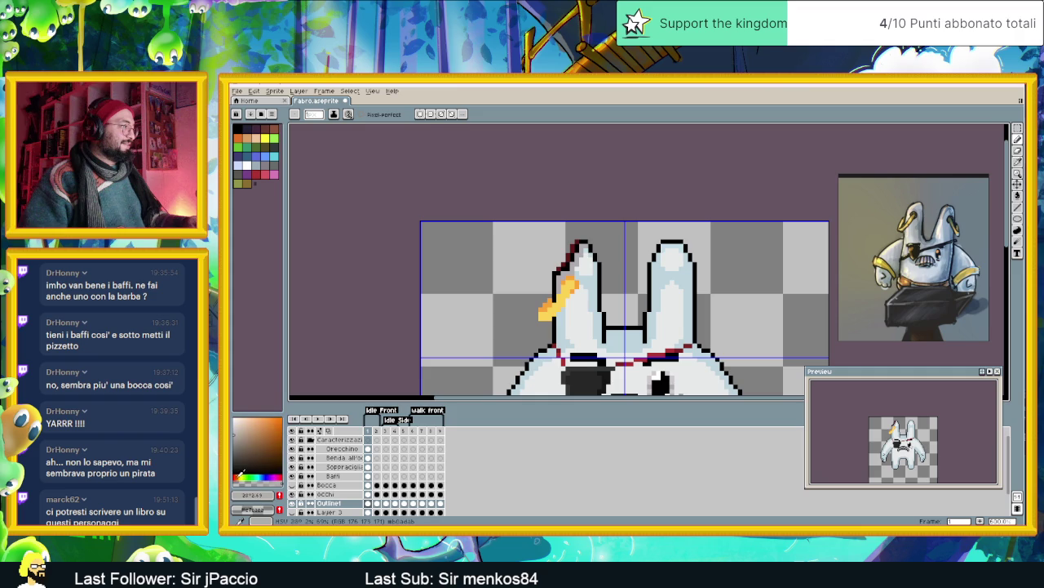
pyautogui.click(238, 473)
pyautogui.click(242, 432)
# - Sample the ear's light blue, then switch over to the browser window
pyautogui.scroll(2, 566, 258)
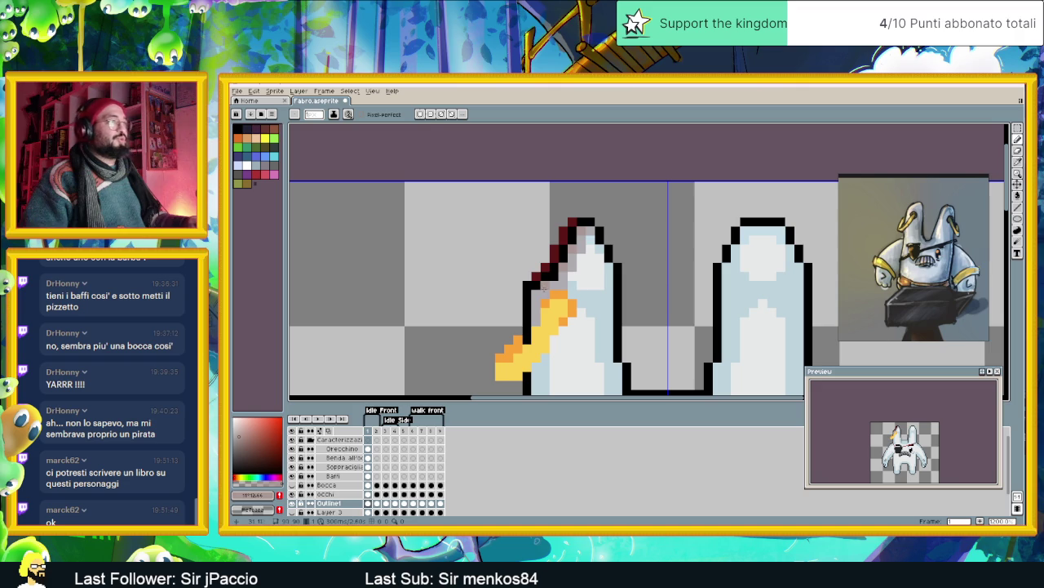
pyautogui.scroll(-2, 563, 326)
pyautogui.scroll(1, 563, 326)
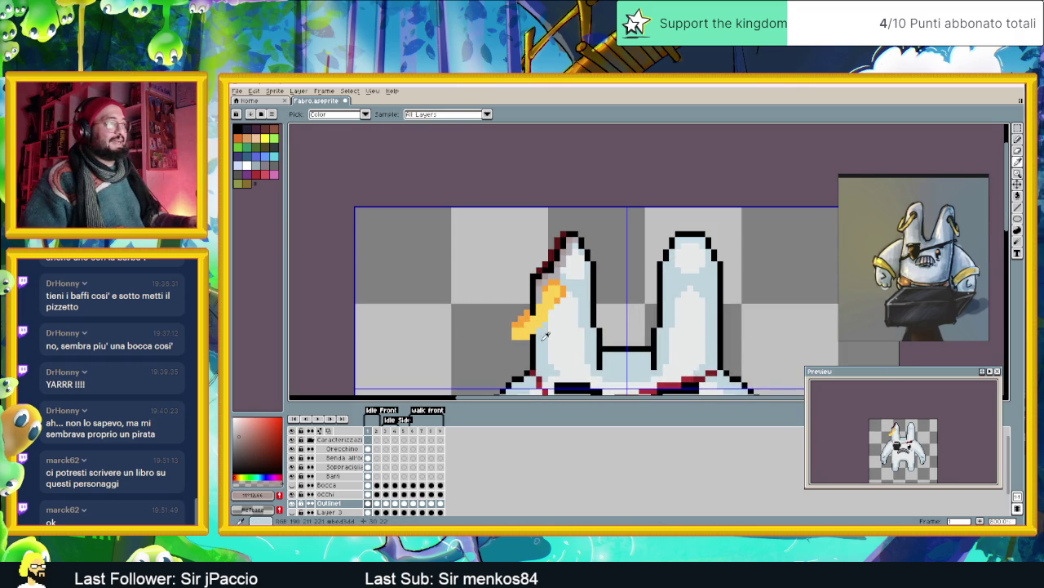
pyautogui.keyDown('alt'); pyautogui.click(552, 312); pyautogui.keyUp('alt')
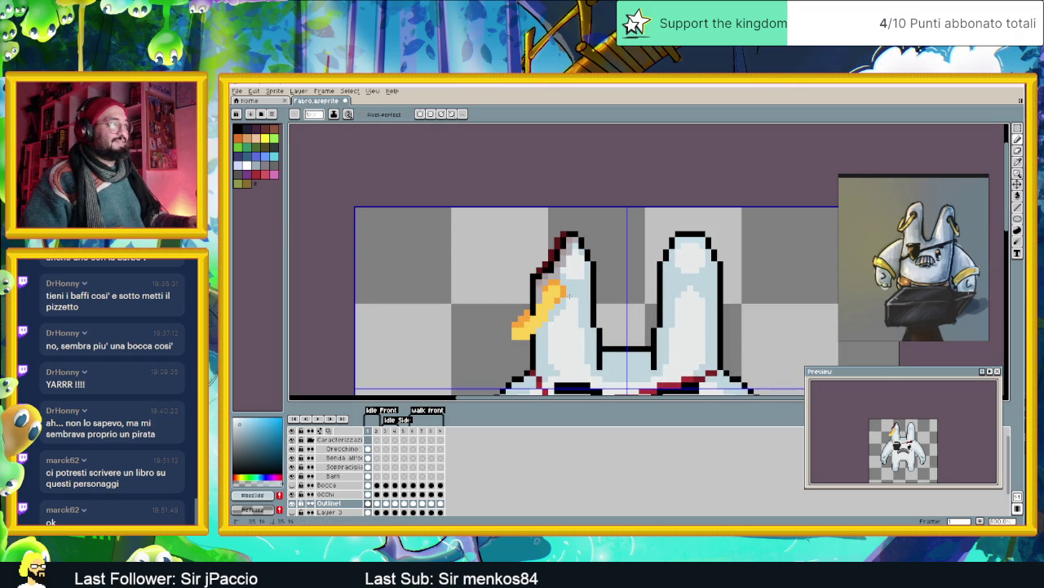
pyautogui.scroll(-2, 622, 323)
pyautogui.scroll(-1, 618, 317)
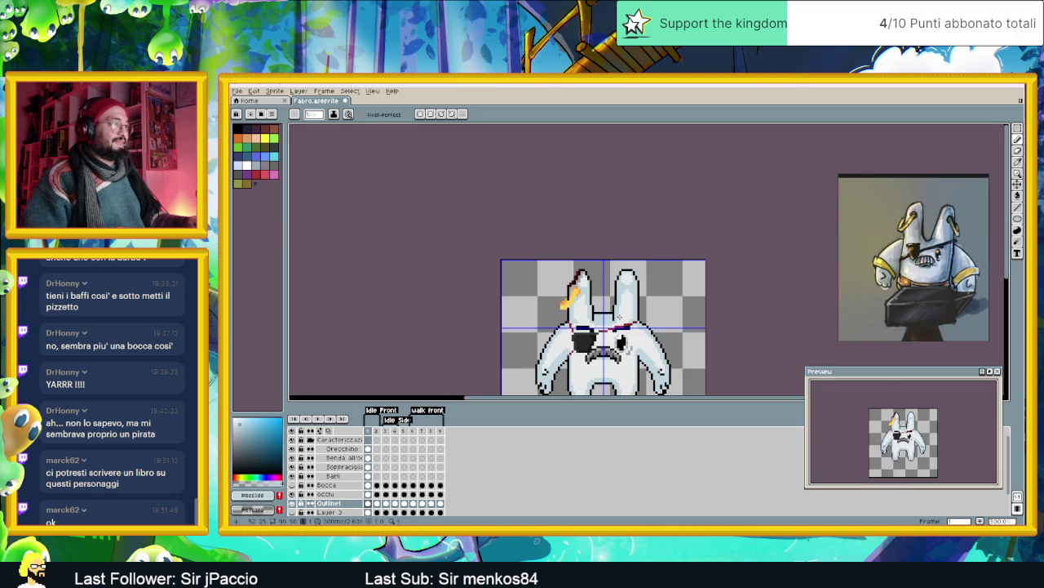
pyautogui.scroll(1, 604, 329)
pyautogui.scroll(-2, 635, 302)
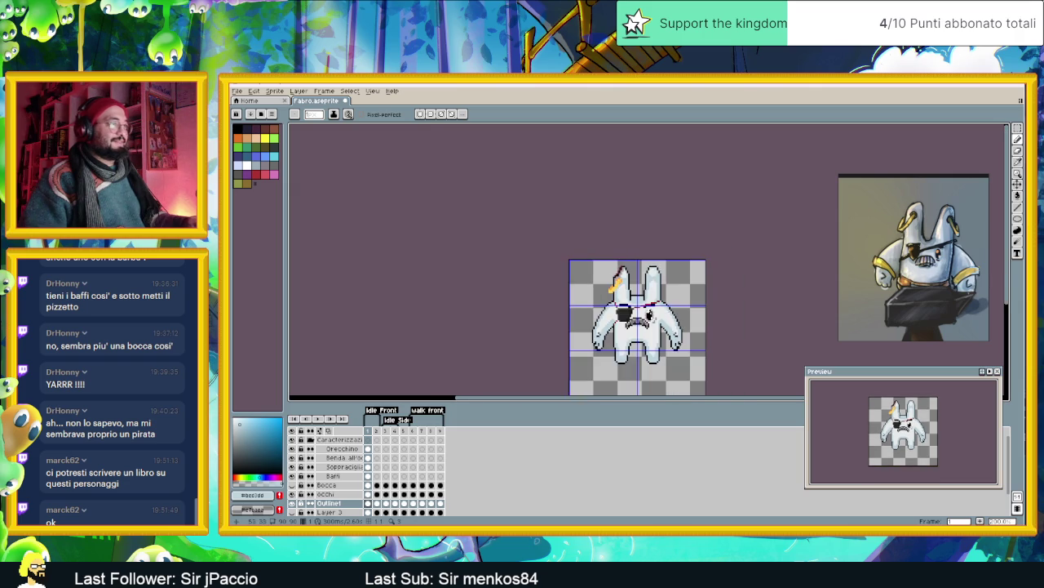
pyautogui.scroll(2, 636, 297)
pyautogui.scroll(-1, 669, 307)
pyautogui.scroll(-1, 669, 307)
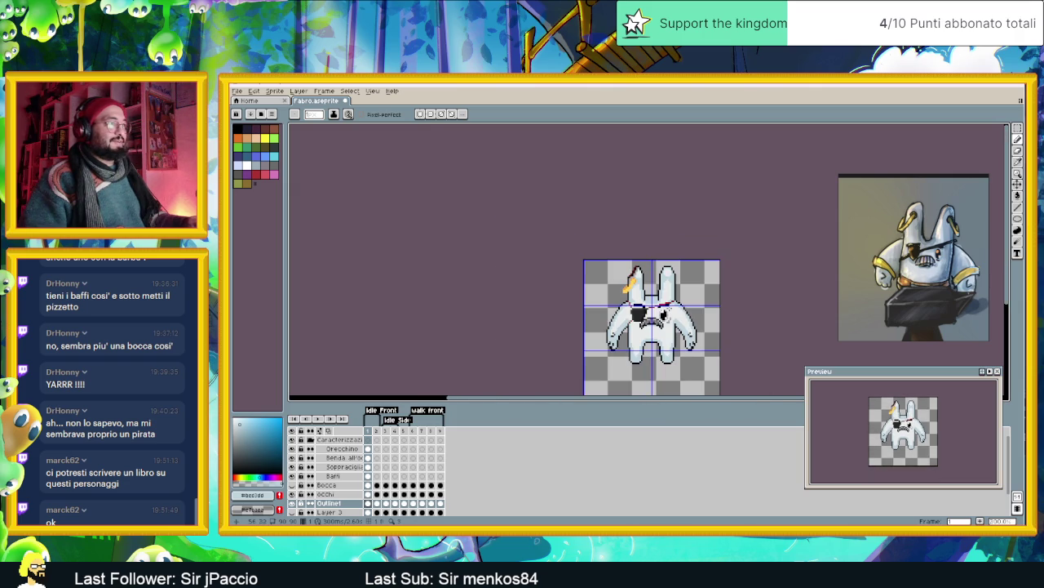
pyautogui.hscroll(1, 635, 302)
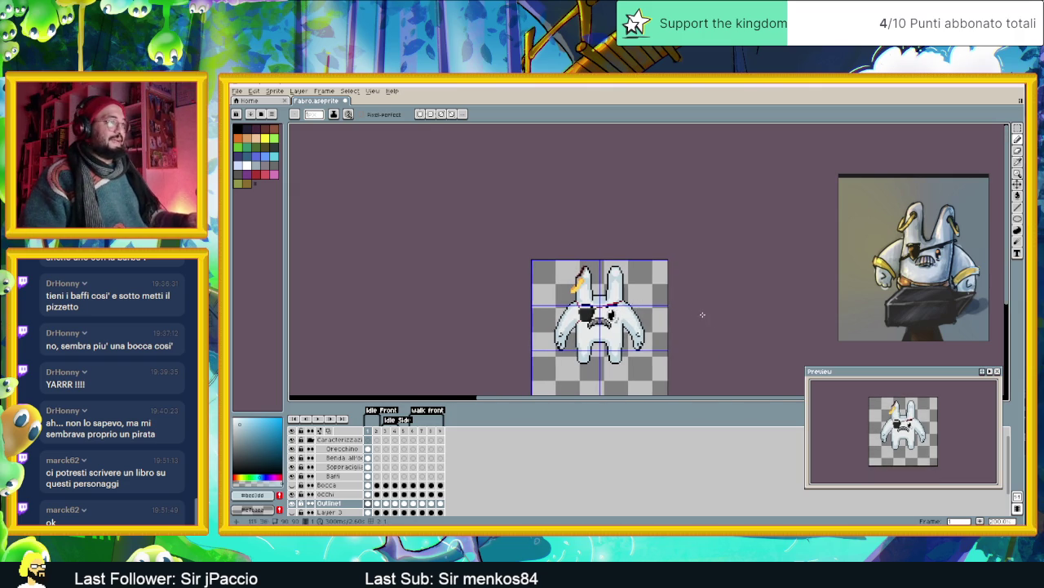
pyautogui.scroll(2, 544, 288)
pyautogui.scroll(2, 544, 288)
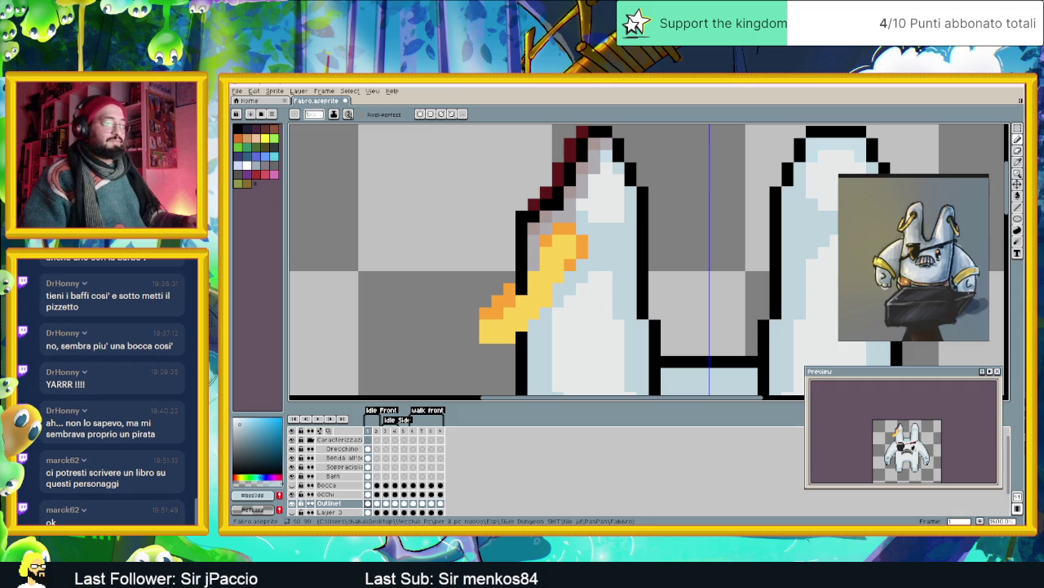
pyautogui.hotkey('alt', 'Tab')
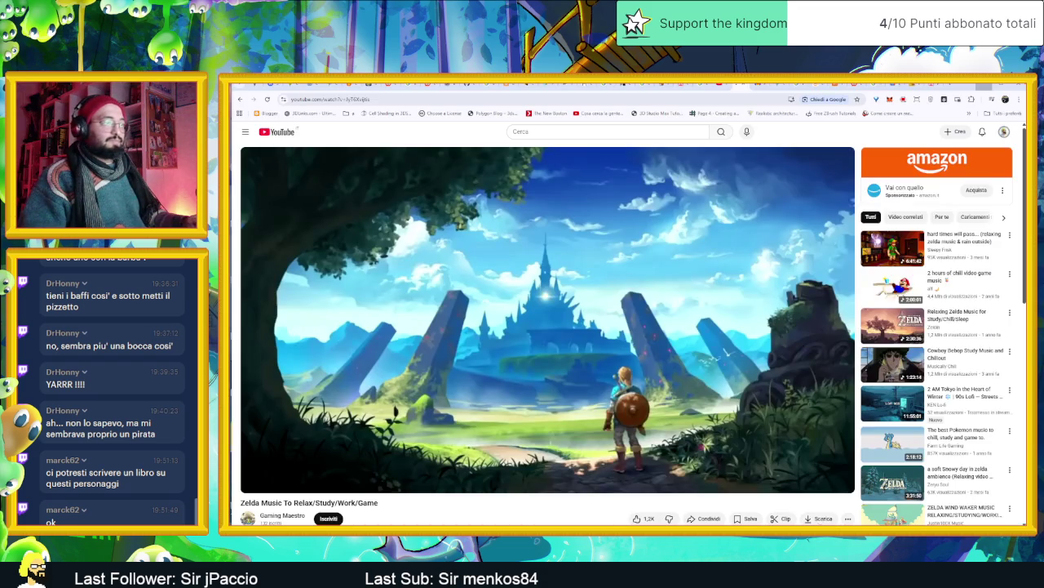
# - Pause the Zelda video, load YouTube's home page in a new tab, and focus the search box
pyautogui.press('k')
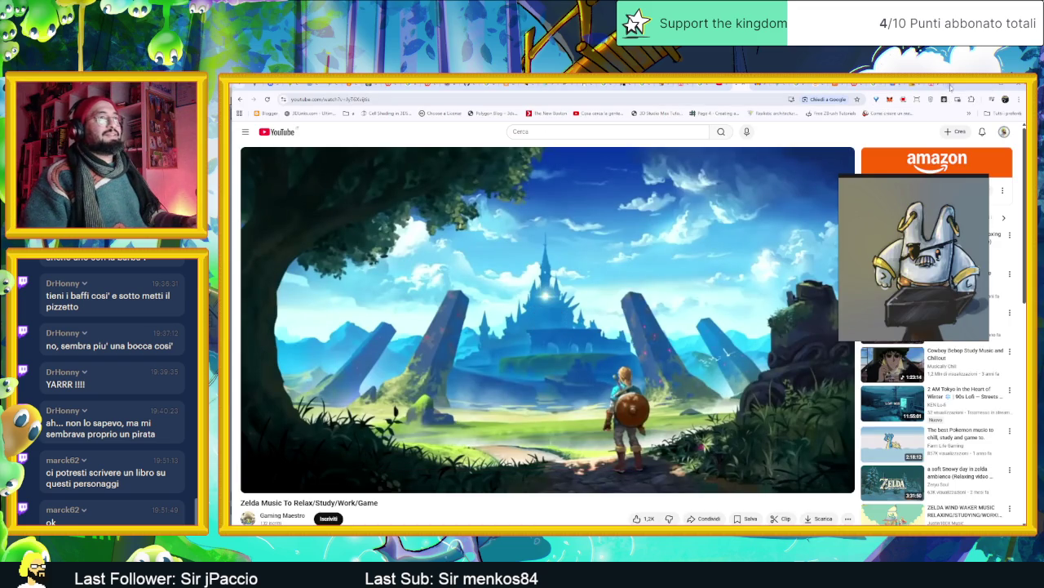
pyautogui.click(951, 87)
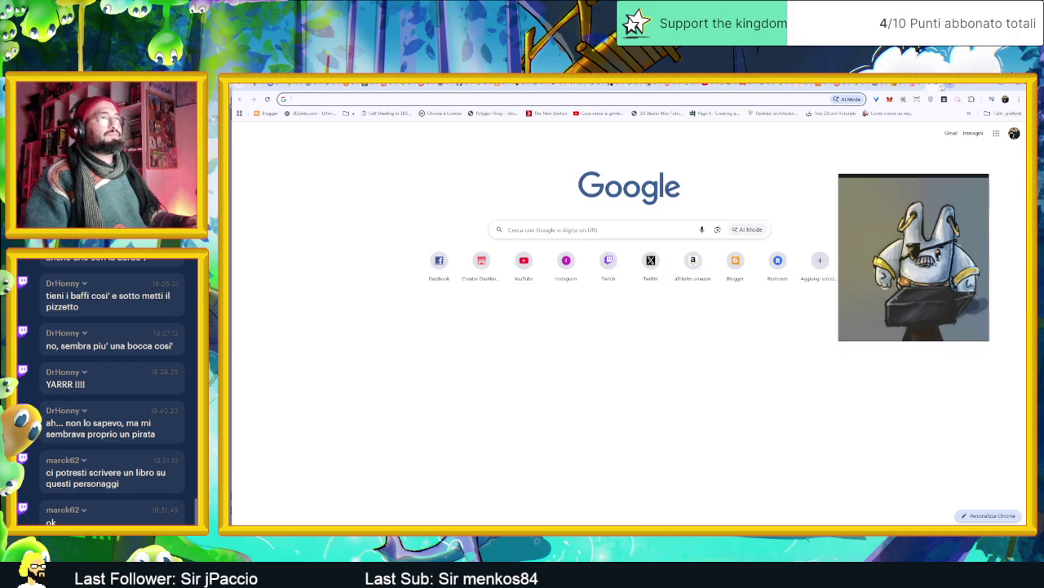
pyautogui.click(512, 267)
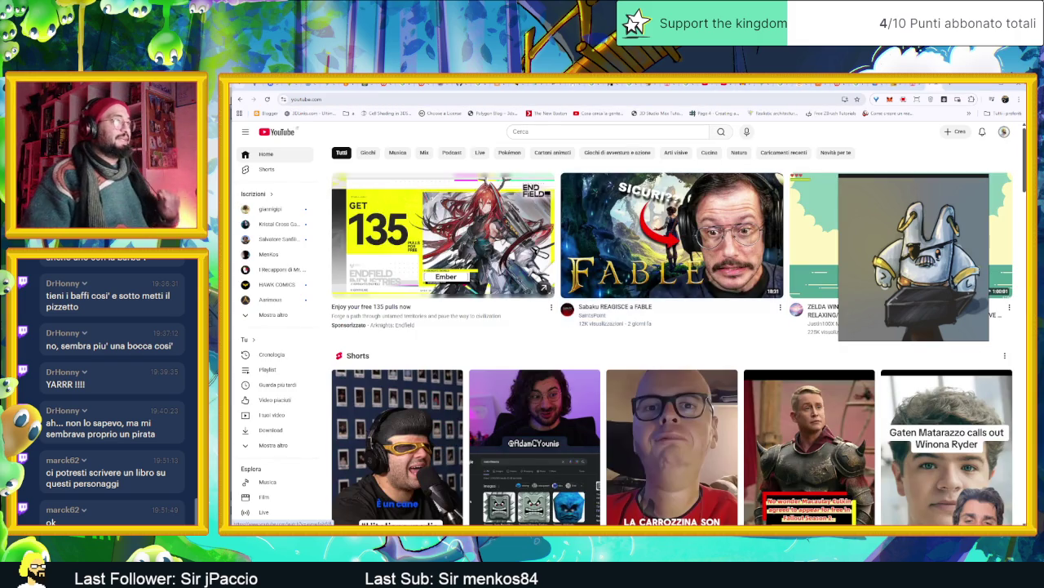
pyautogui.press('/')
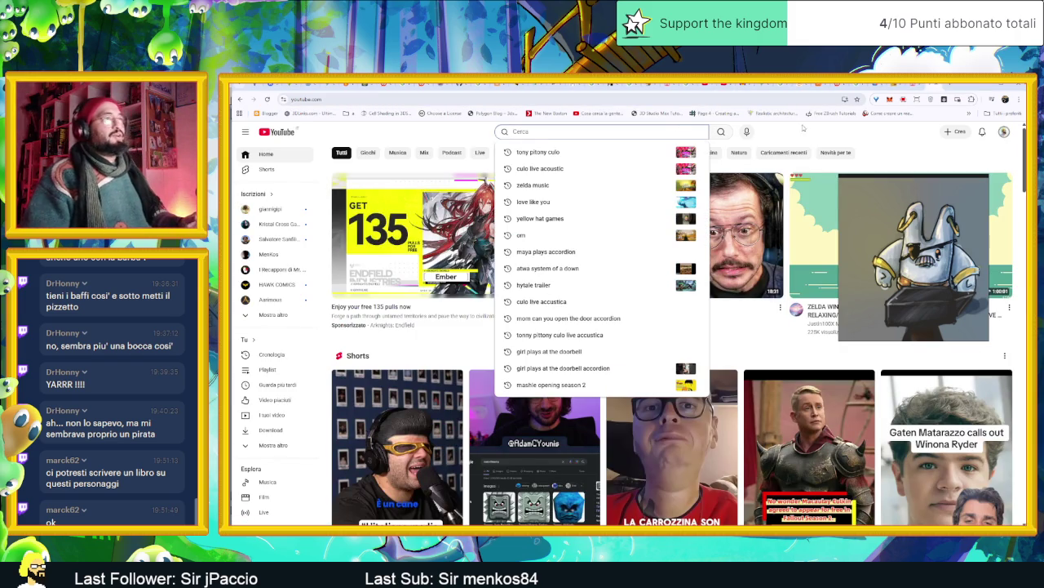
pyautogui.click(821, 128)
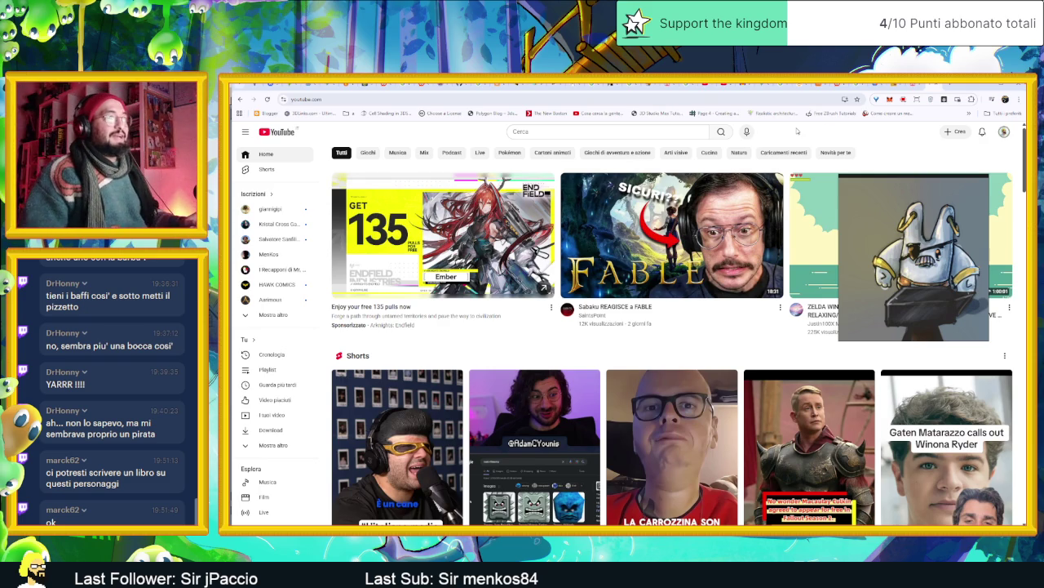
pyautogui.click(604, 132)
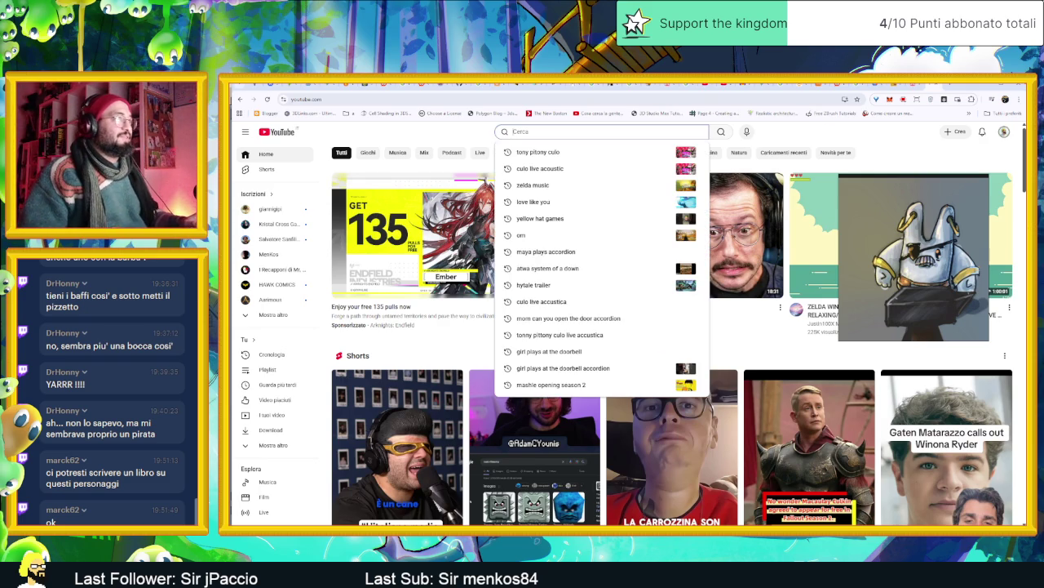
pyautogui.click(780, 128)
pyautogui.click(604, 131)
pyautogui.click(780, 128)
pyautogui.click(604, 132)
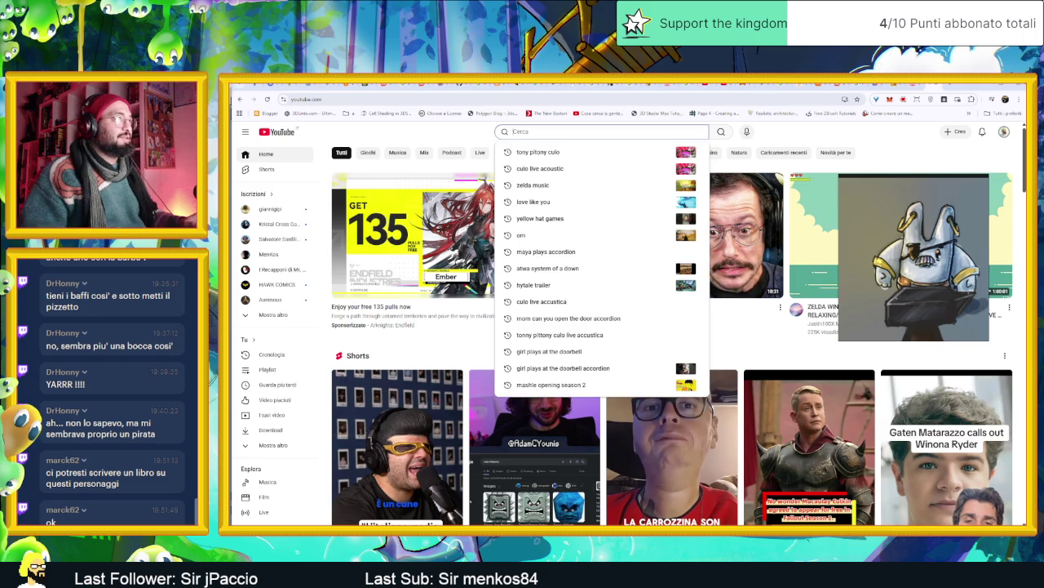
pyautogui.click(775, 128)
pyautogui.click(604, 131)
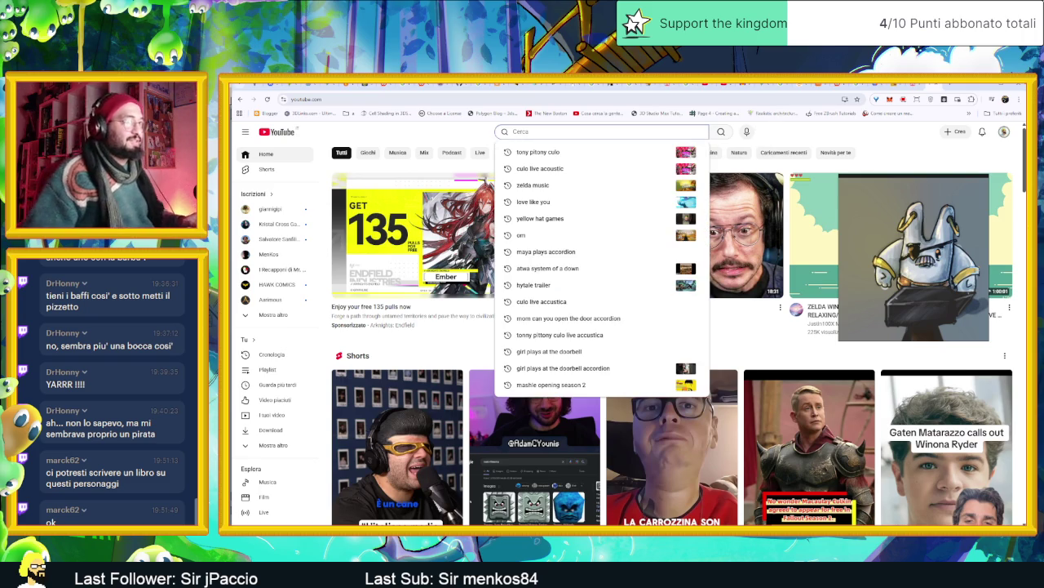
pyautogui.click(881, 146)
pyautogui.click(604, 131)
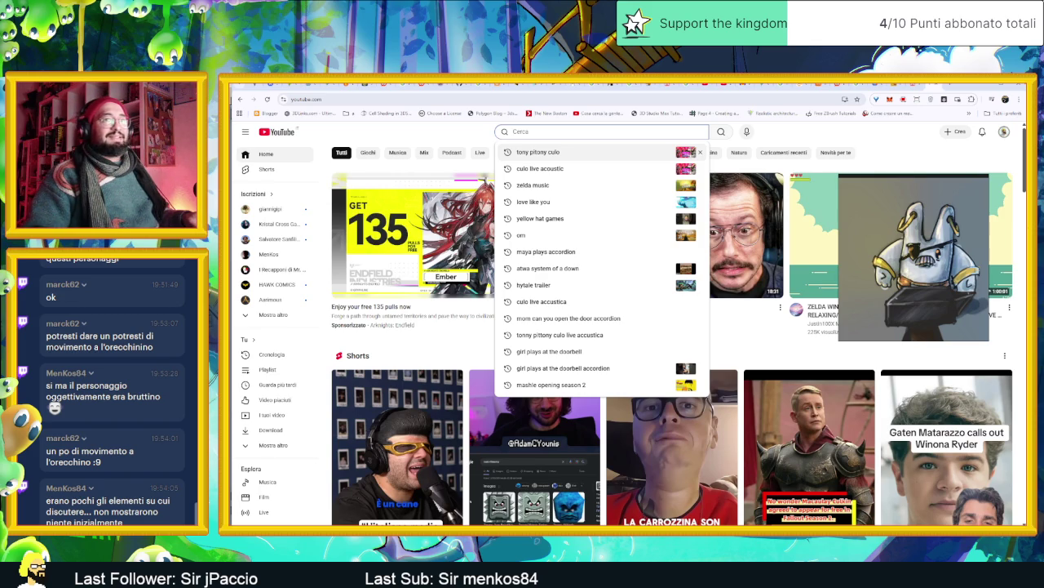
pyautogui.click(800, 133)
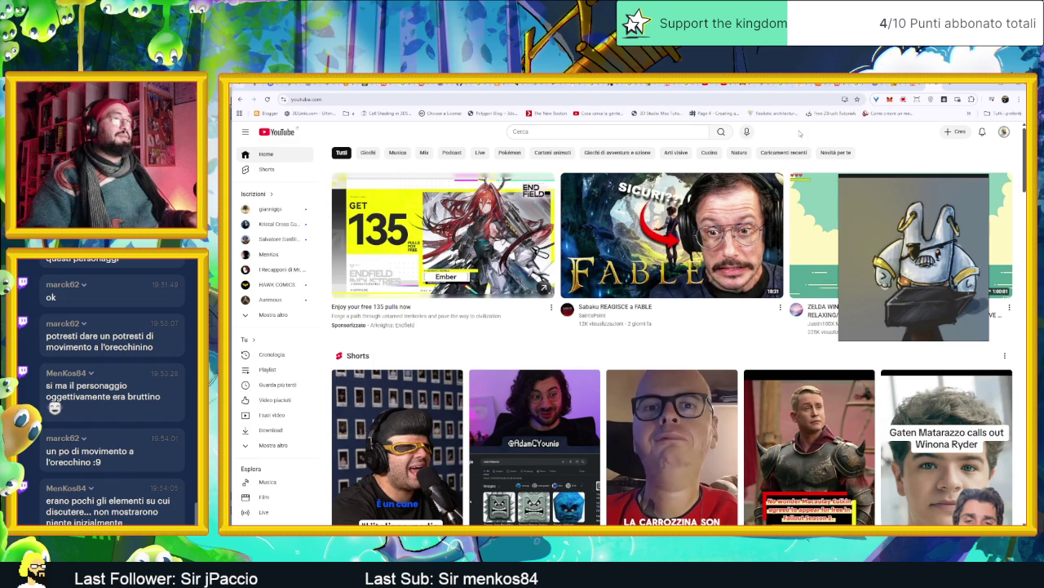
# - Search YouTube for 'Lucas art music chill' and scroll through the results
pyautogui.click(693, 132)
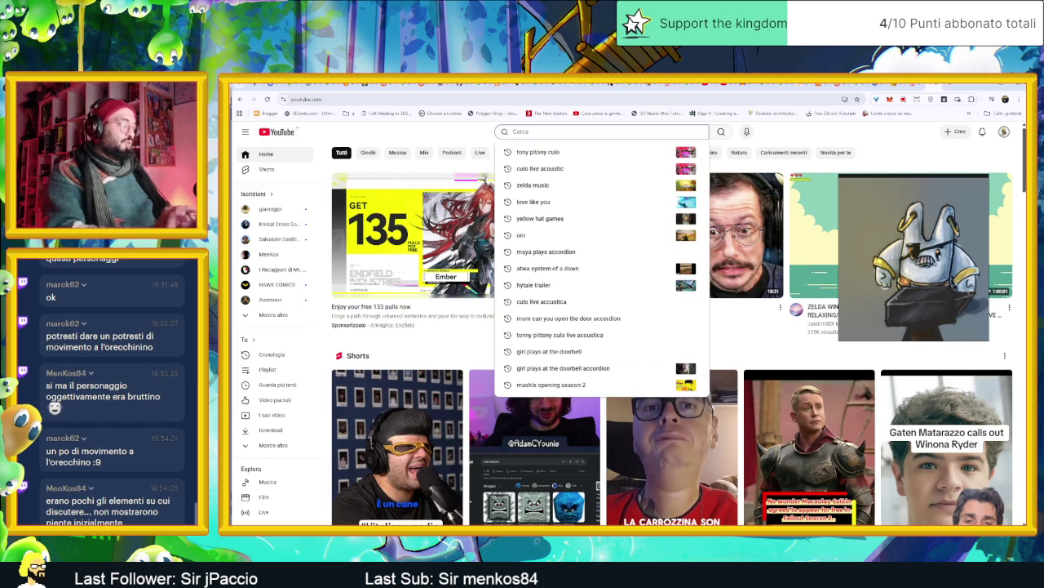
pyautogui.write('L')
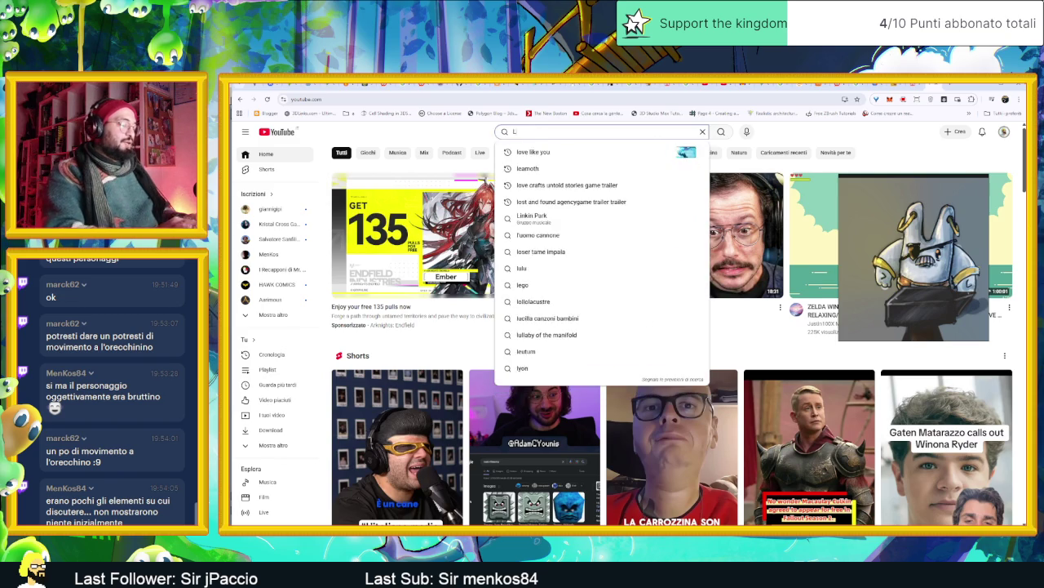
pyautogui.write('ucas art')
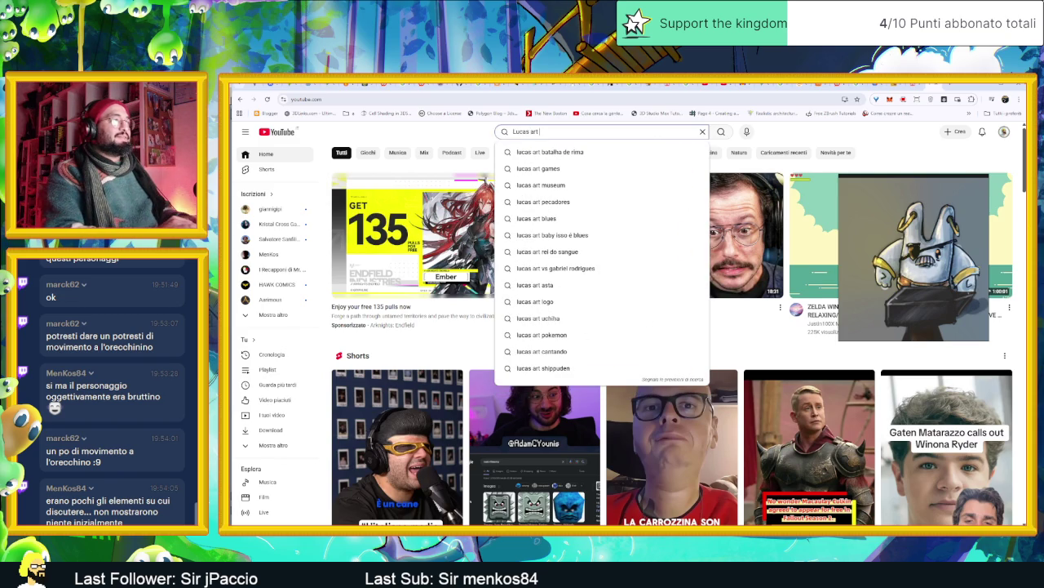
pyautogui.write(' mu')
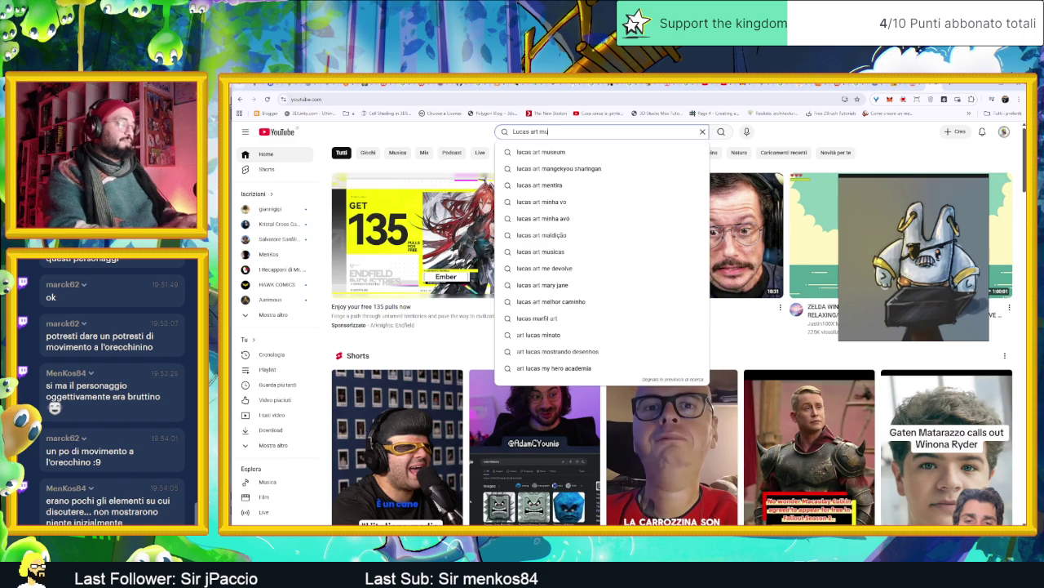
pyautogui.write('sic chill')
pyautogui.press('Return')
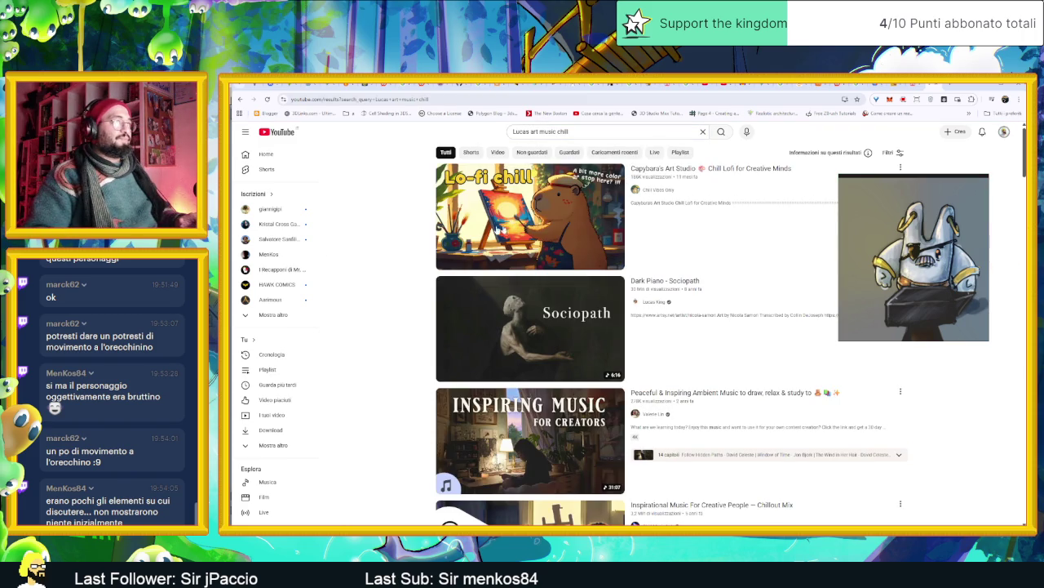
pyautogui.scroll(-2, 392, 242)
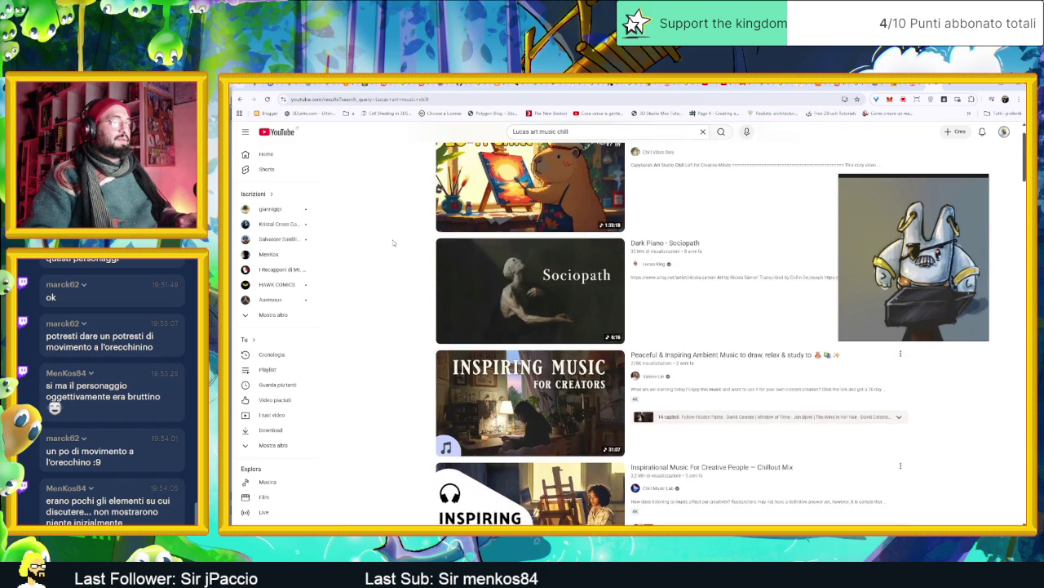
pyautogui.scroll(-1, 392, 243)
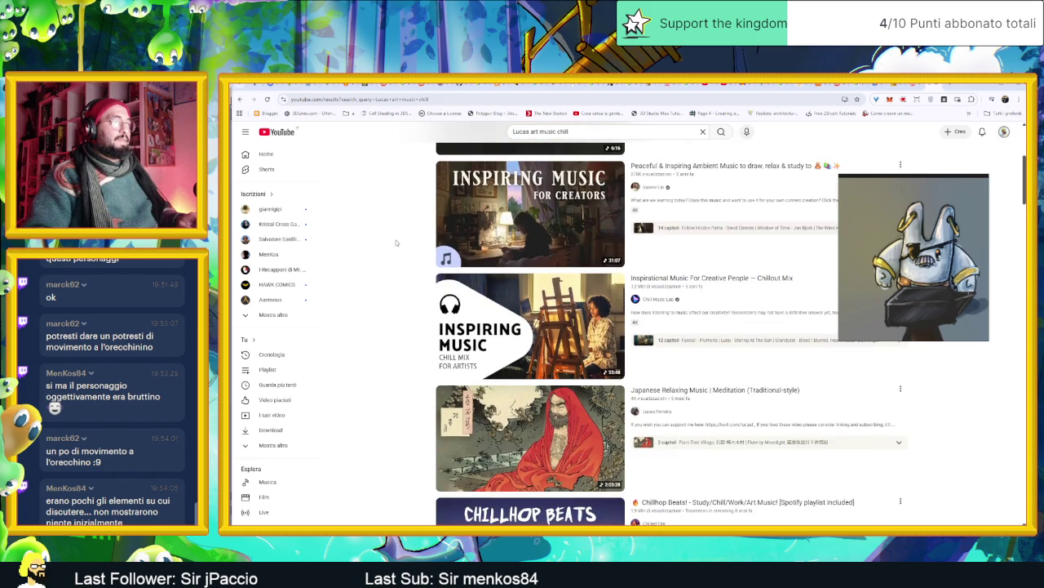
pyautogui.scroll(-2, 393, 243)
# - Revise the query to a Lucas art games music playlist and rerun the search
pyautogui.moveTo(571, 131); pyautogui.dragTo(552, 131)
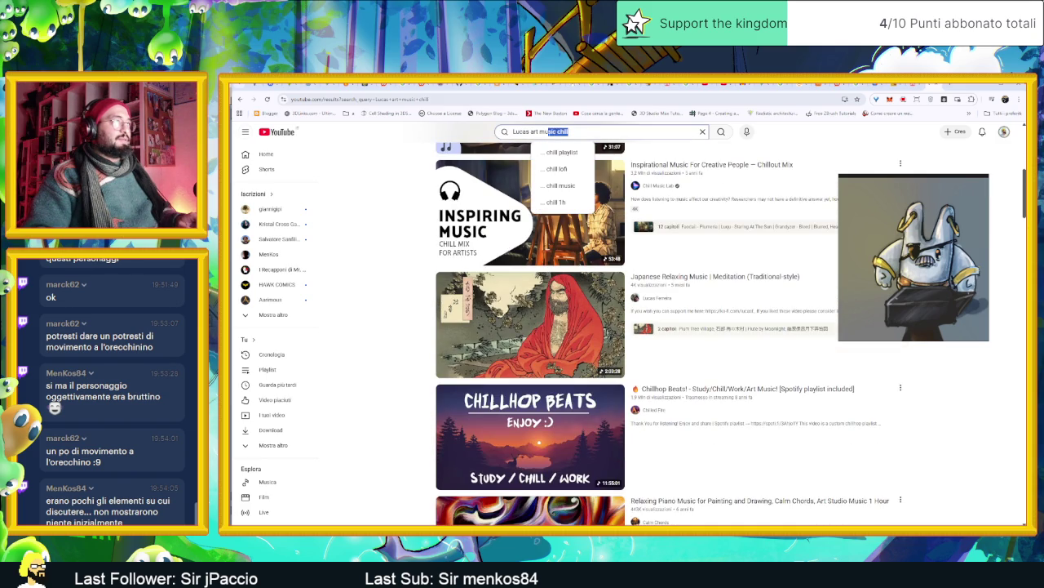
pyautogui.write('play')
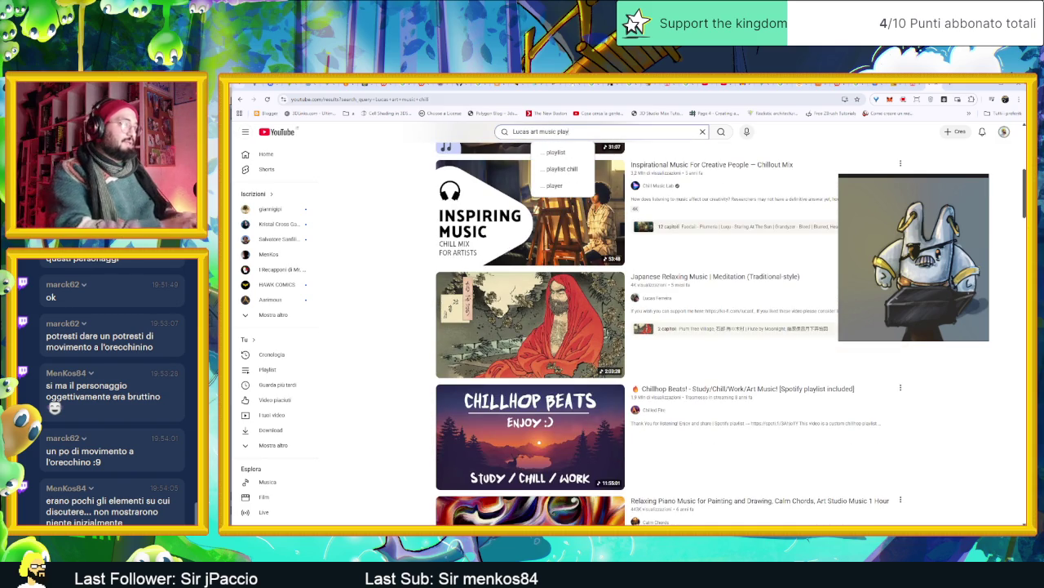
pyautogui.write('list')
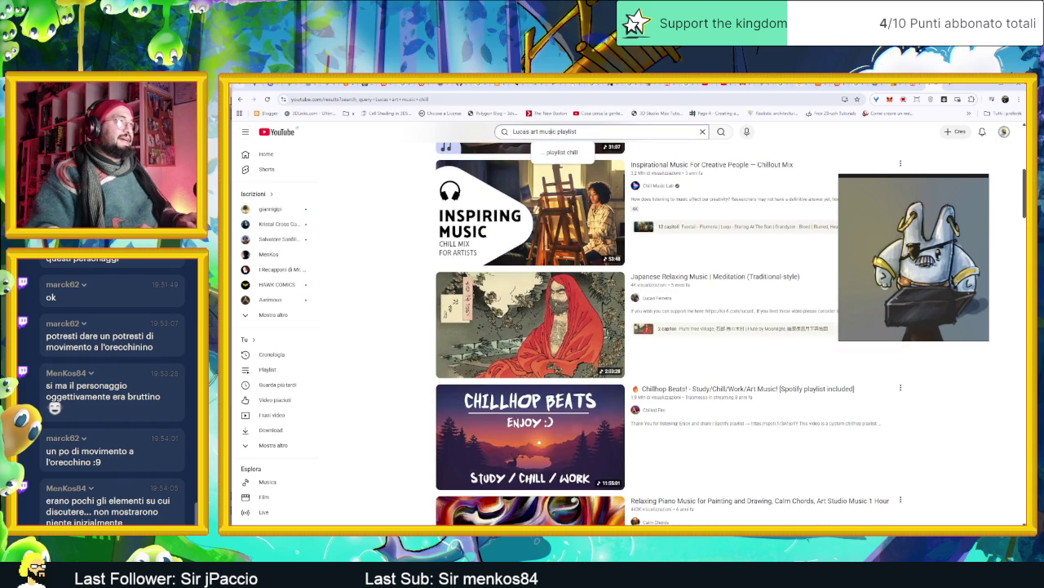
pyautogui.hotkey('ctrl', 'Left')
pyautogui.hotkey('ctrl', 'Left')
pyautogui.write('games')
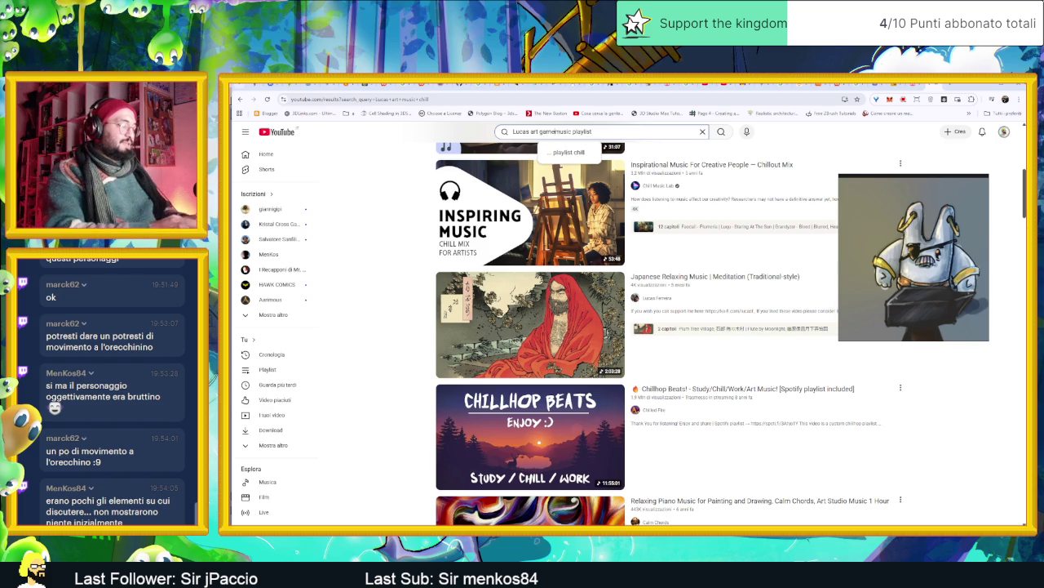
pyautogui.press('Return')
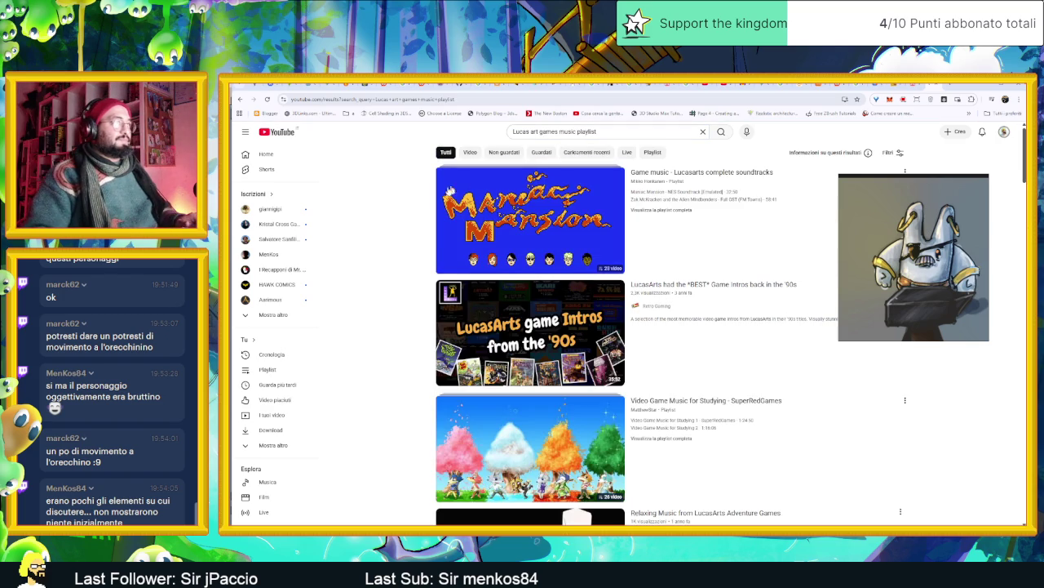
# - Open the 'Relaxing Music from LucasArts Adventure Games' video and expand its description
pyautogui.scroll(-1, 374, 225)
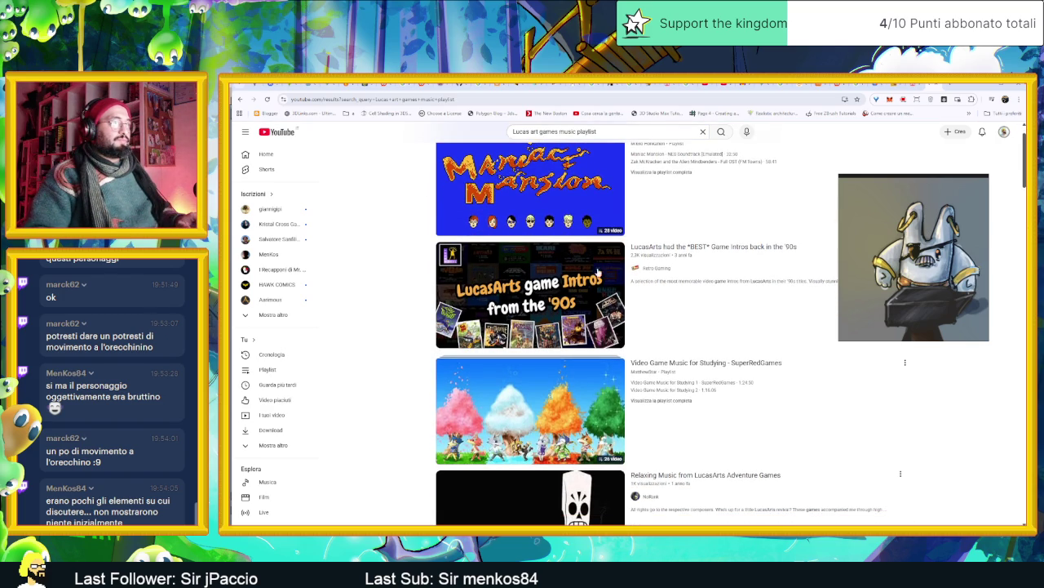
pyautogui.moveTo(530, 332)
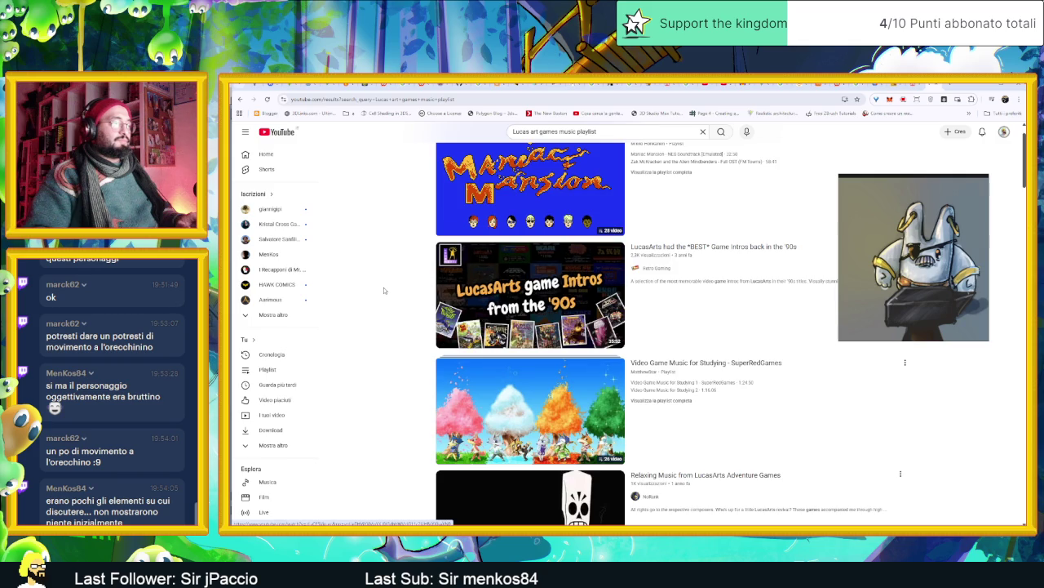
pyautogui.scroll(-5, 383, 287)
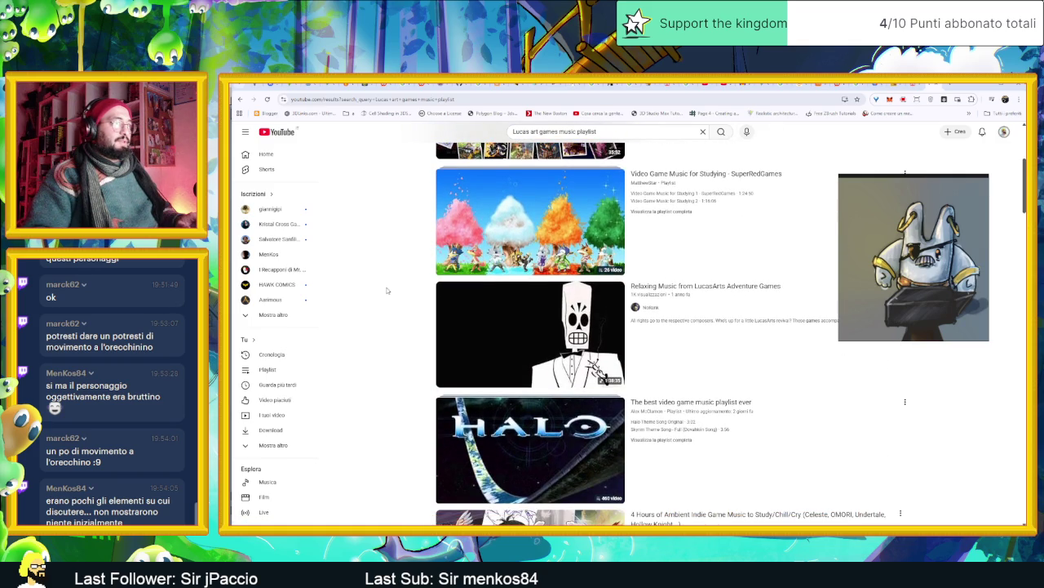
pyautogui.moveTo(706, 474)
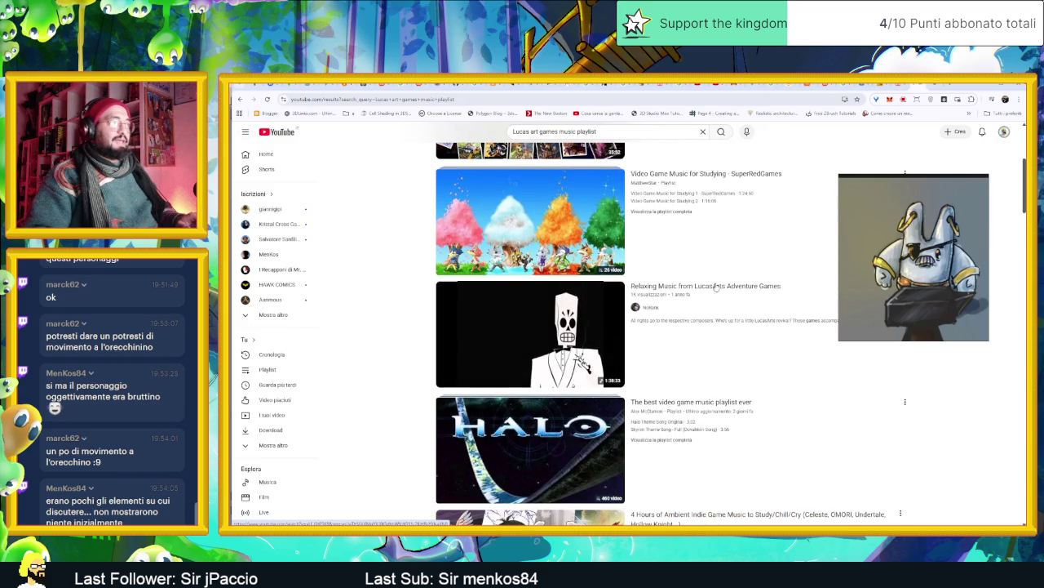
pyautogui.click(706, 285)
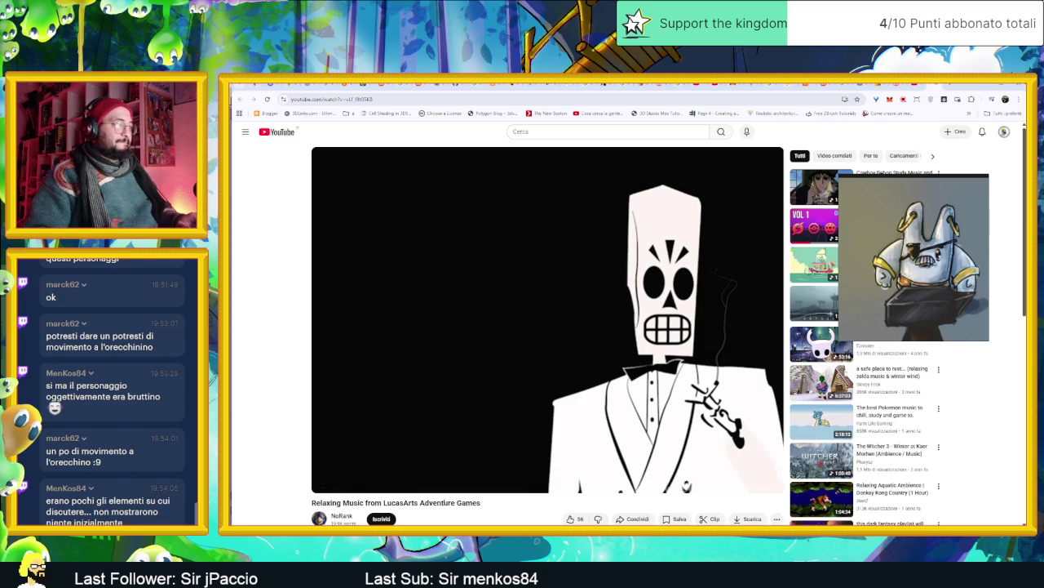
pyautogui.scroll(-2, 408, 489)
pyautogui.click(432, 492)
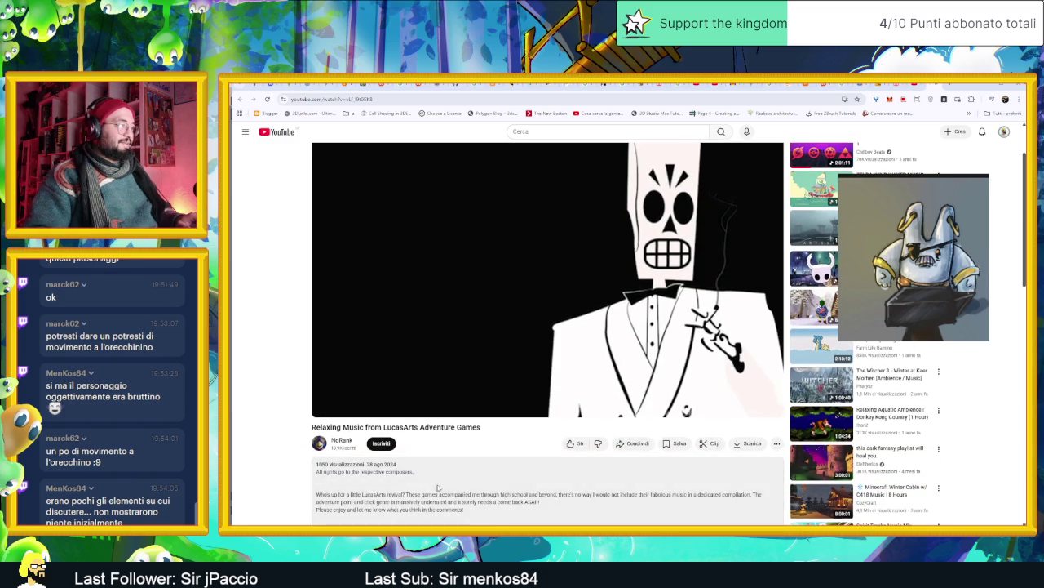
# - Start playback from the 30:00 track in the tracklist, then return to Aseprite
pyautogui.scroll(-4, 457, 482)
pyautogui.scroll(-1, 478, 468)
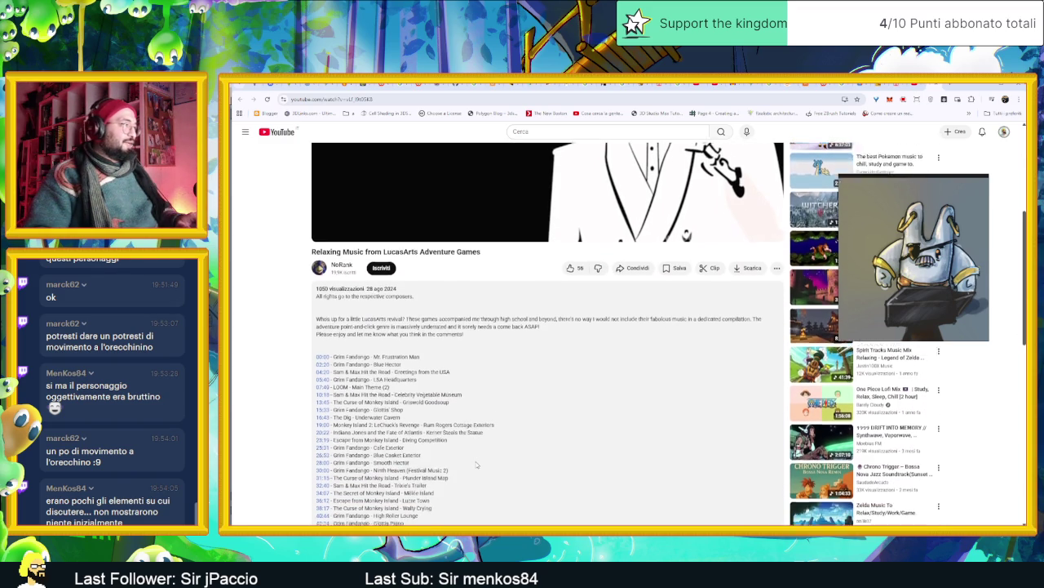
pyautogui.scroll(-1, 441, 432)
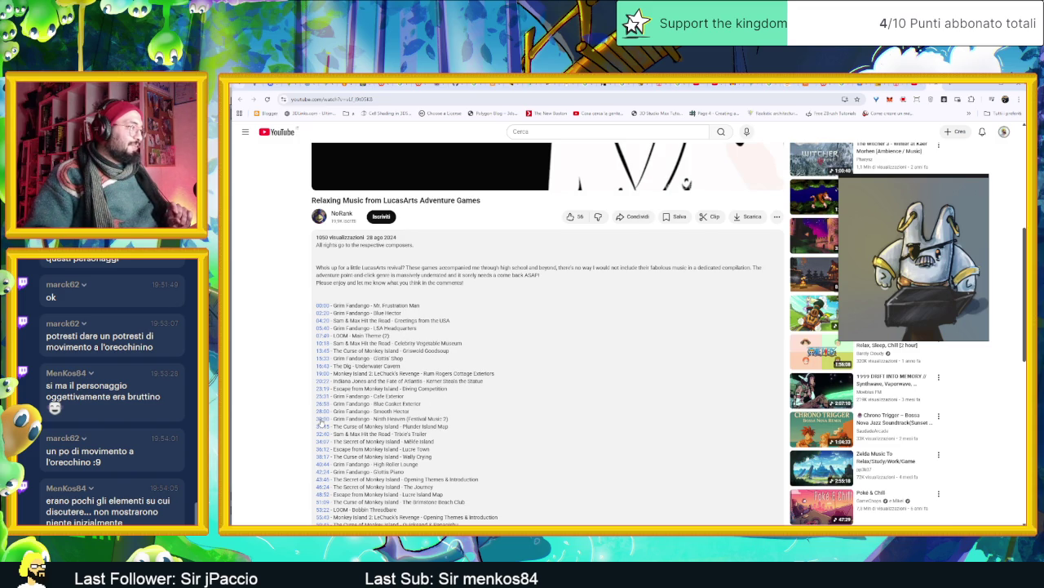
pyautogui.click(322, 419)
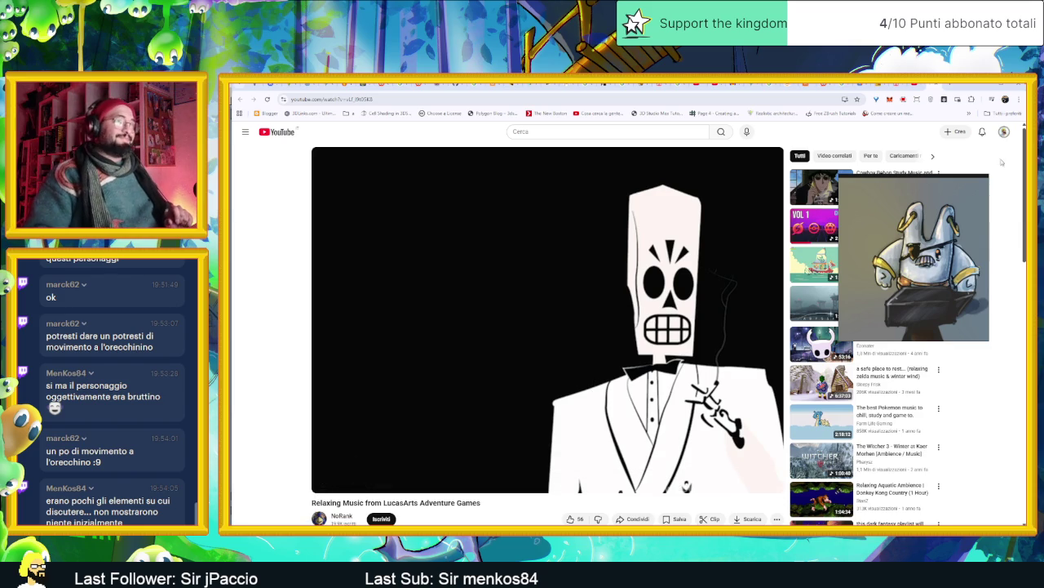
pyautogui.click(985, 87)
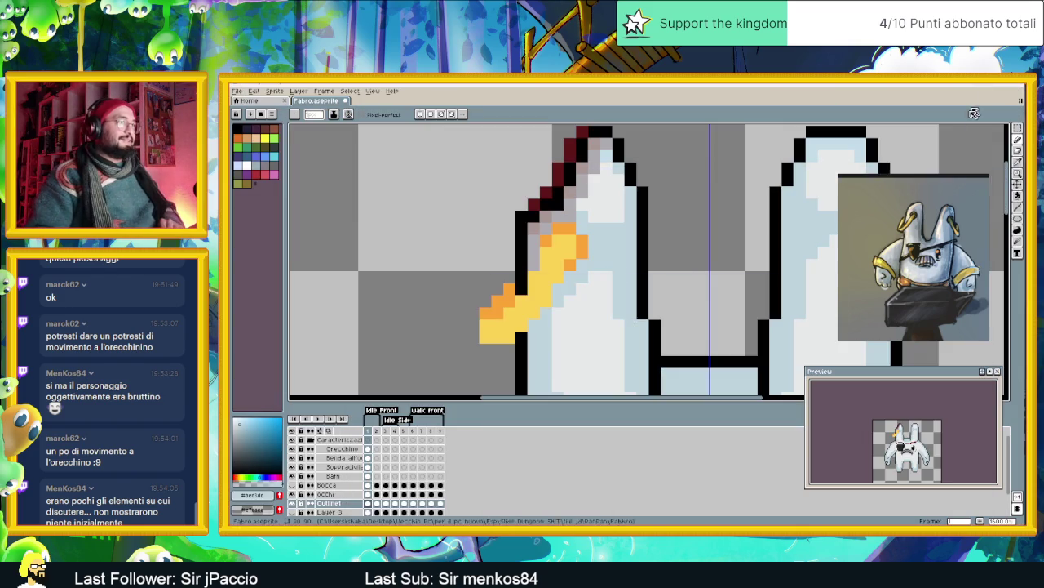
# - Zoom in on the rabbit's ear and eyedrop its outline colour
pyautogui.scroll(-3, 687, 274)
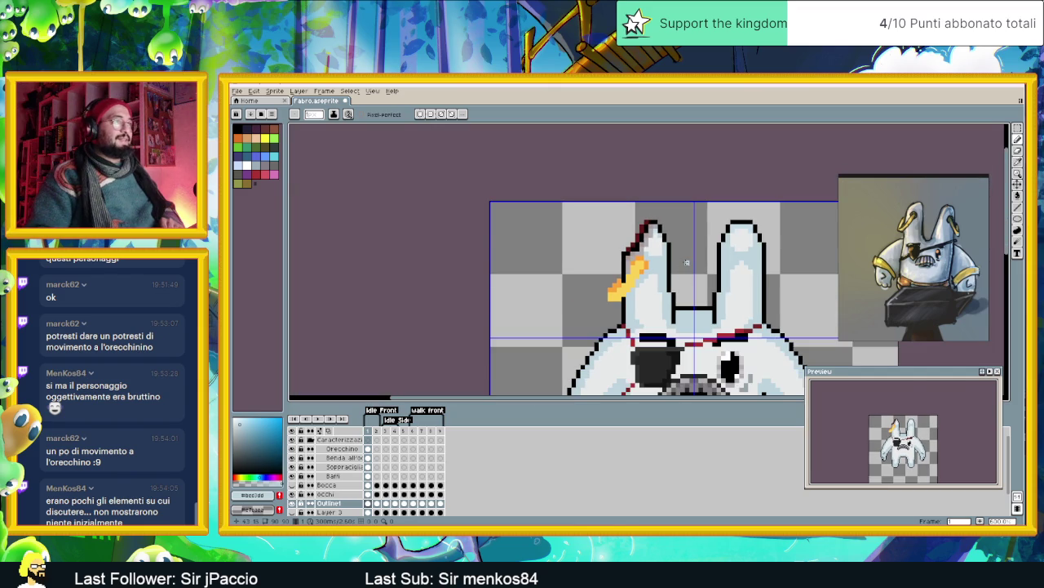
pyautogui.moveTo(686, 262); pyautogui.dragTo(644, 240)
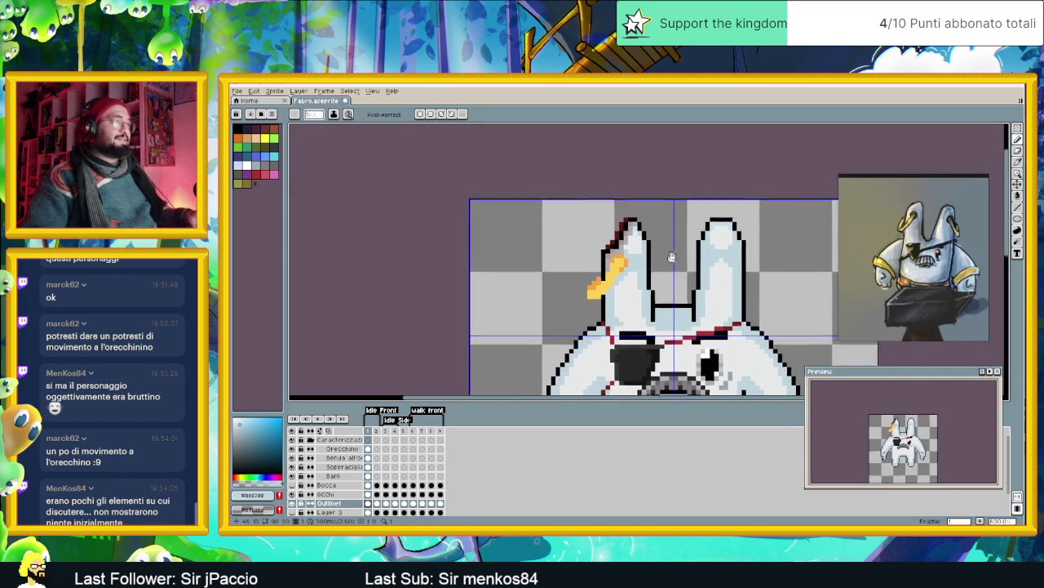
pyautogui.scroll(-2, 644, 240)
pyautogui.scroll(1, 644, 242)
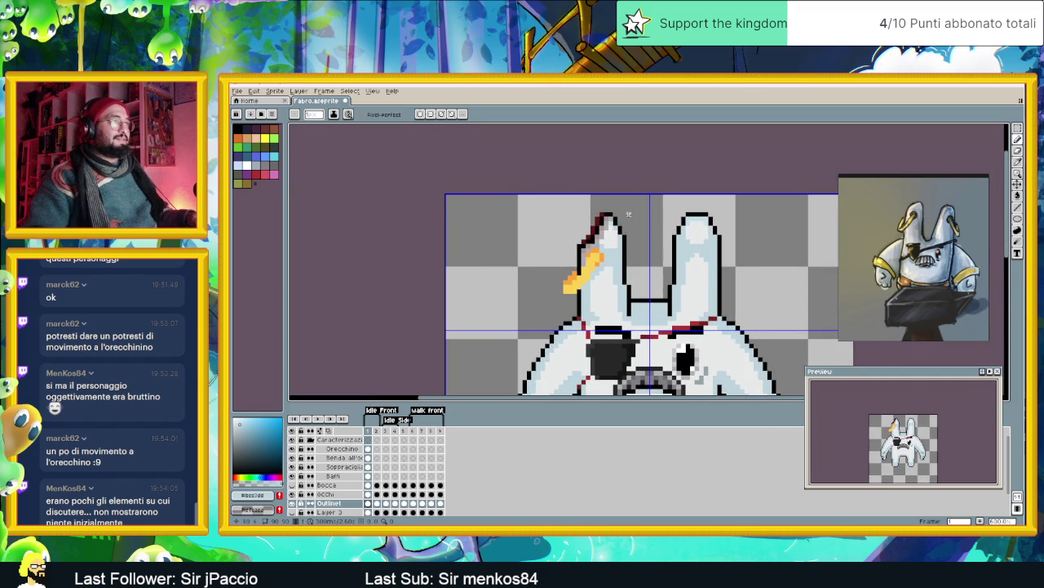
pyautogui.scroll(-3, 625, 216)
pyautogui.scroll(1, 631, 236)
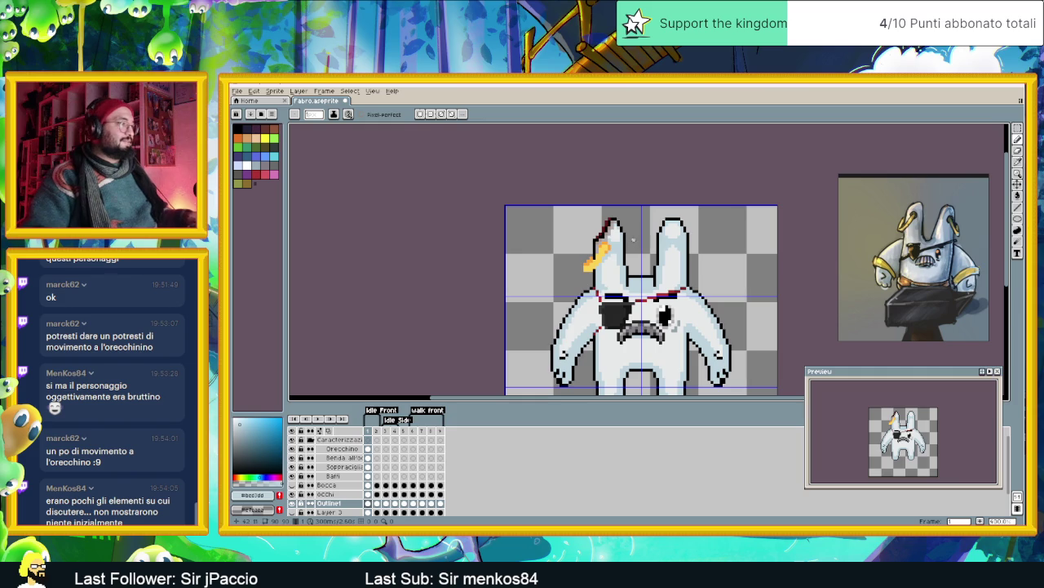
pyautogui.scroll(-1, 671, 263)
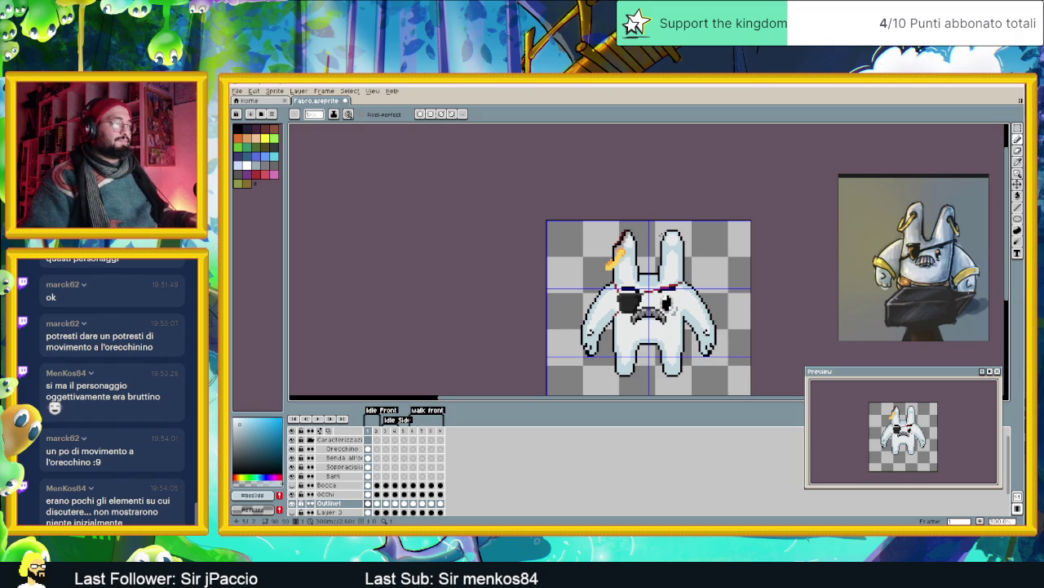
pyautogui.scroll(2, 640, 232)
pyautogui.scroll(1, 641, 232)
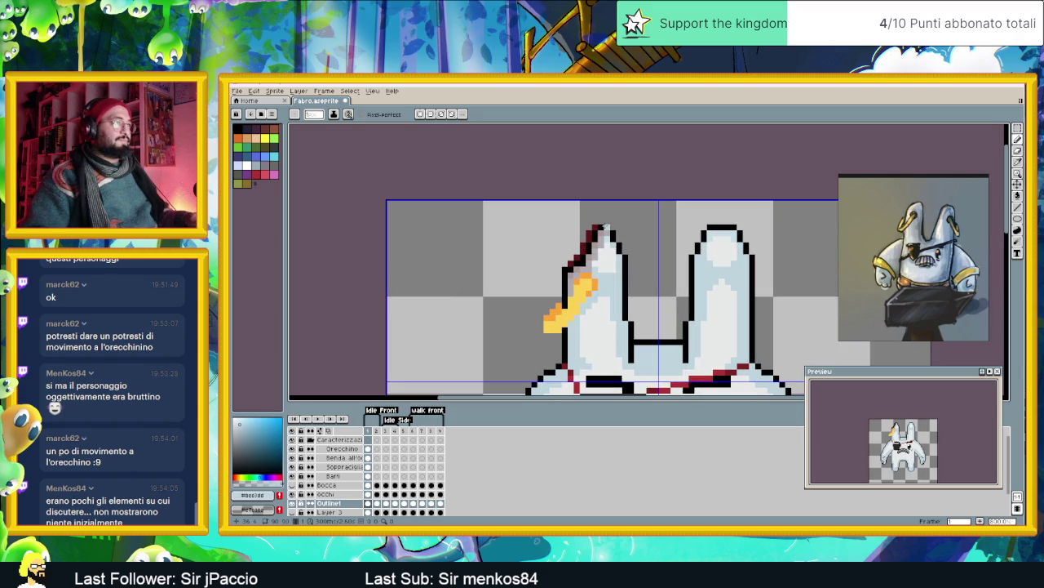
pyautogui.keyDown('alt'); pyautogui.click(606, 227); pyautogui.keyUp('alt')
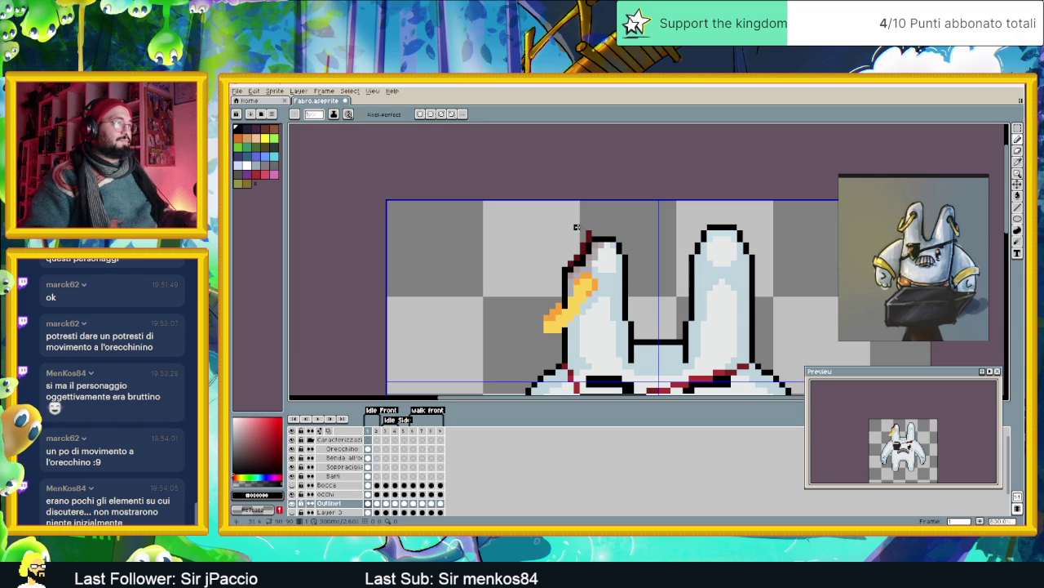
# - Paint dark-red pixels along the top edge of the earring ear
pyautogui.scroll(-1, 643, 238)
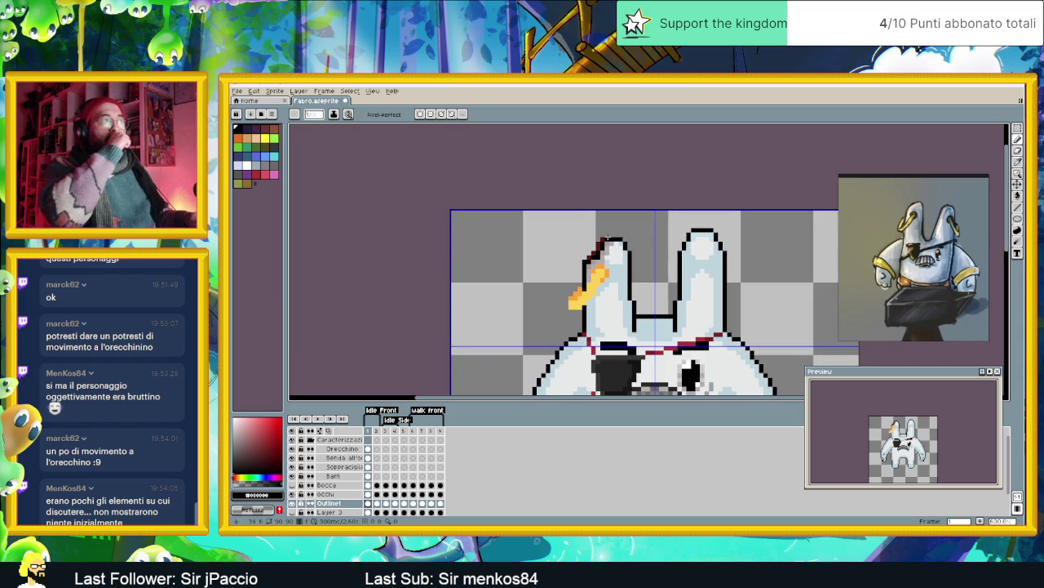
pyautogui.scroll(2, 604, 239)
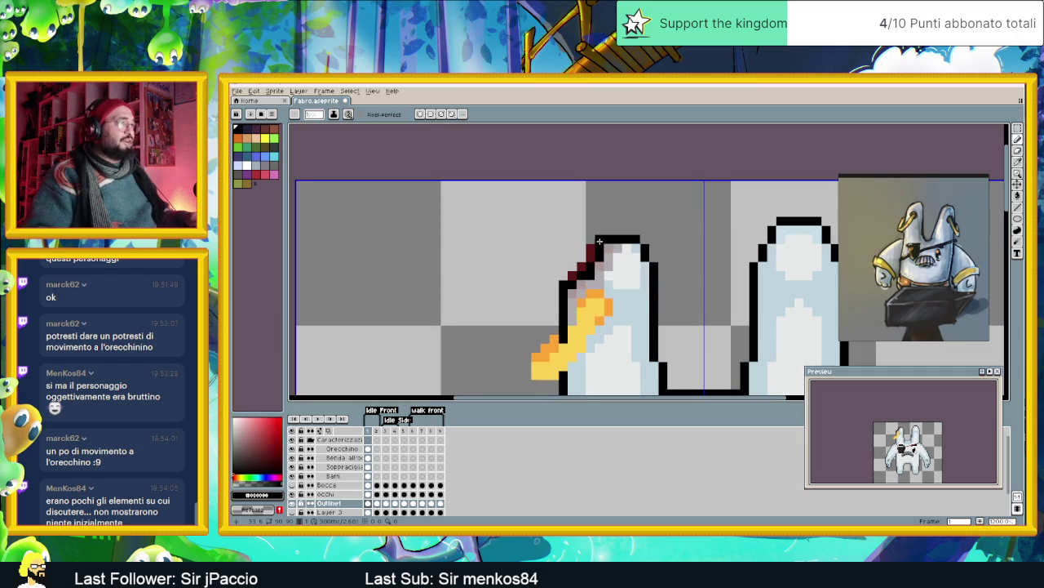
pyautogui.keyDown('alt'); pyautogui.click(600, 238); pyautogui.keyUp('alt')
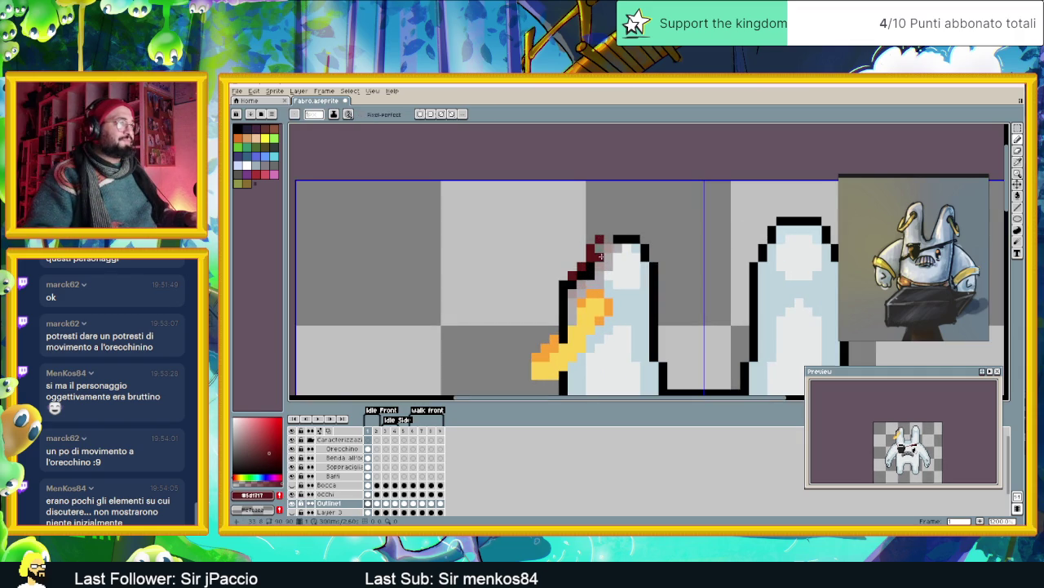
pyautogui.click(608, 238)
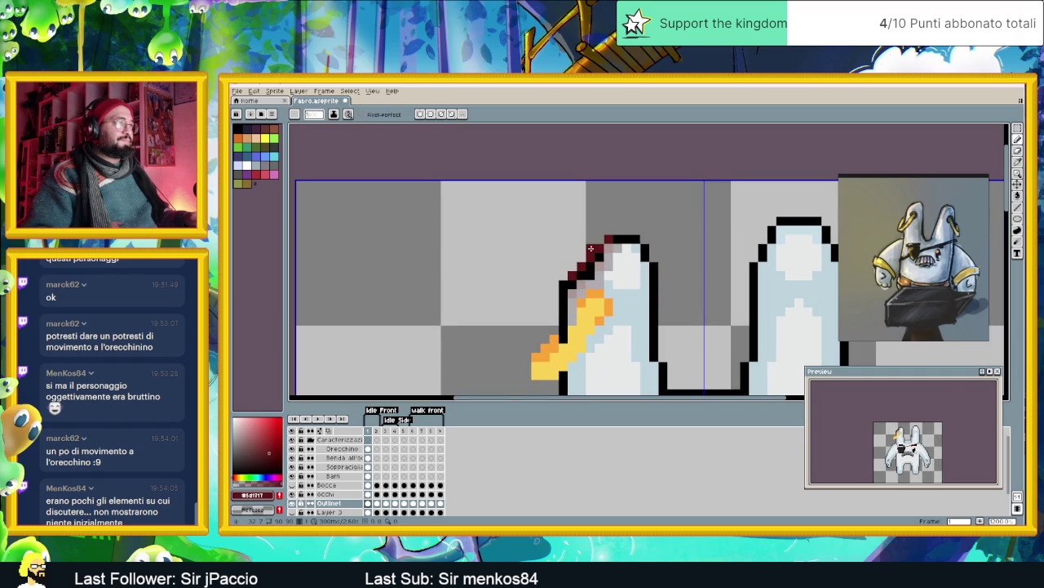
pyautogui.scroll(-2, 628, 257)
pyautogui.scroll(1, 620, 254)
pyautogui.scroll(1, 618, 255)
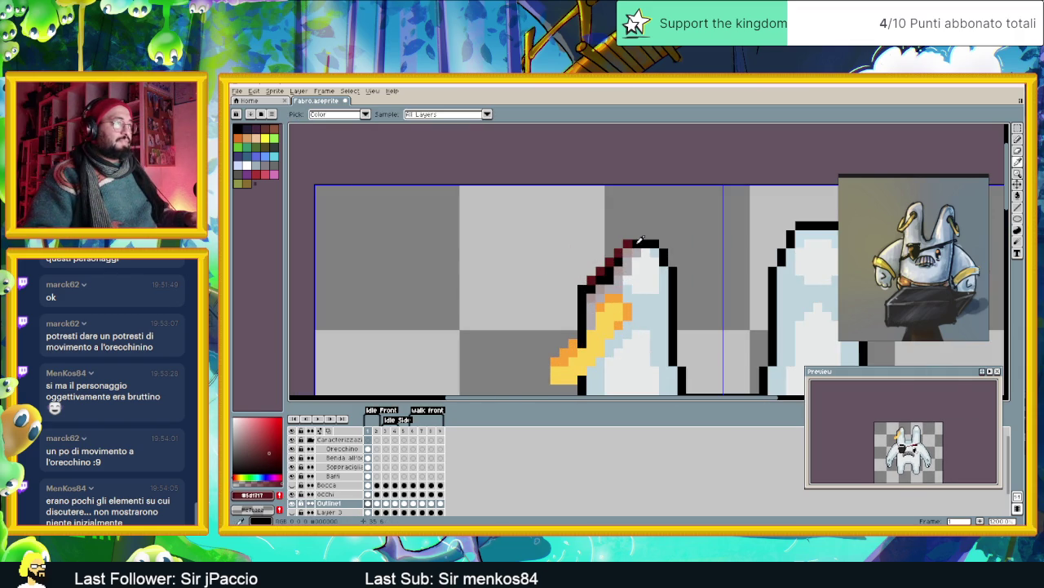
# - Sample the ear's light grey and blue-grey colours and recentre the rabbit in view
pyautogui.keyDown('alt'); pyautogui.click(628, 255); pyautogui.keyUp('alt')
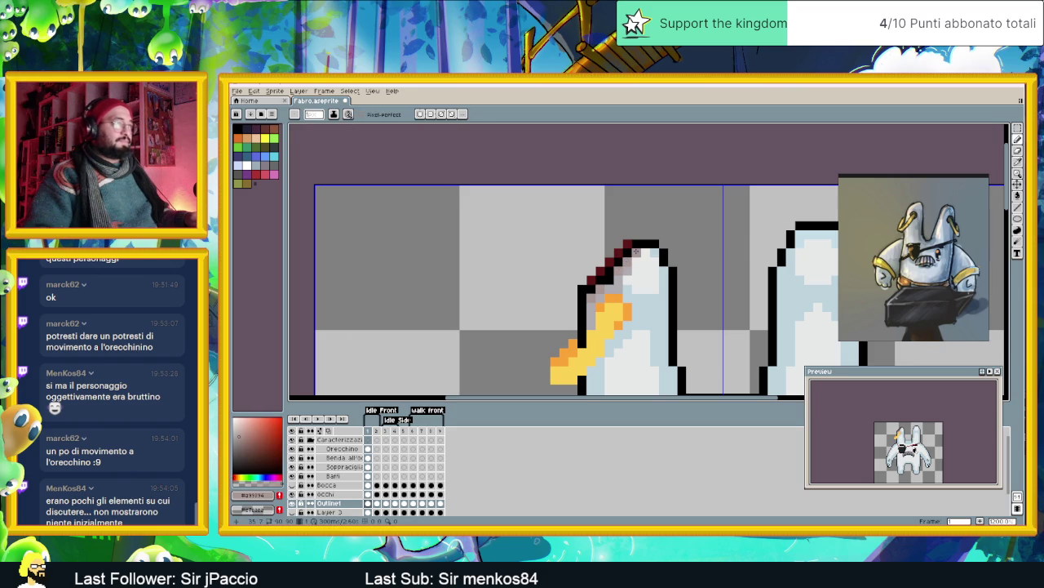
pyautogui.scroll(-2, 639, 258)
pyautogui.scroll(-1, 653, 269)
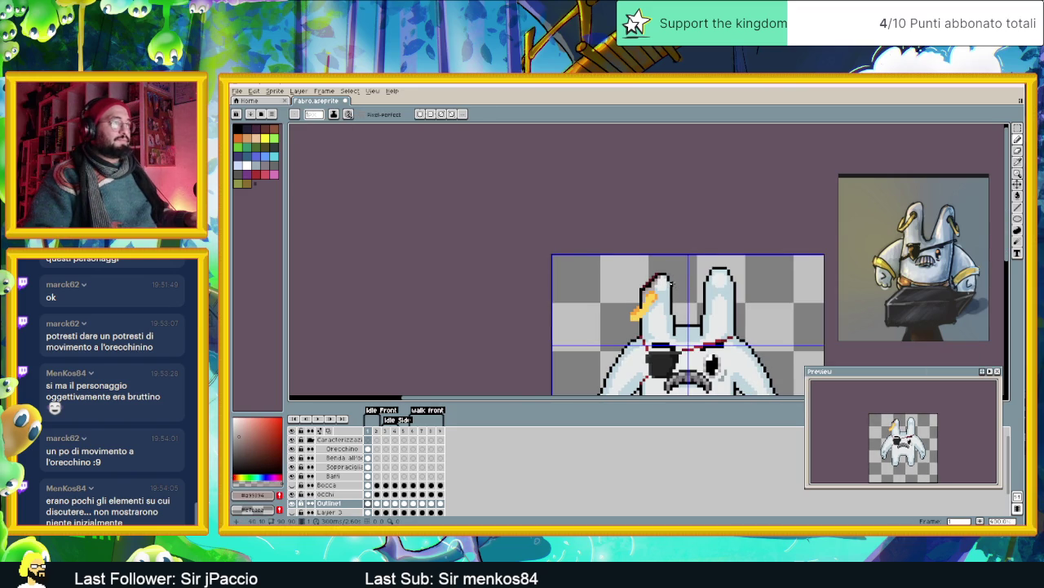
pyautogui.scroll(1, 670, 282)
pyautogui.keyDown('alt'); pyautogui.click(661, 272); pyautogui.keyUp('alt')
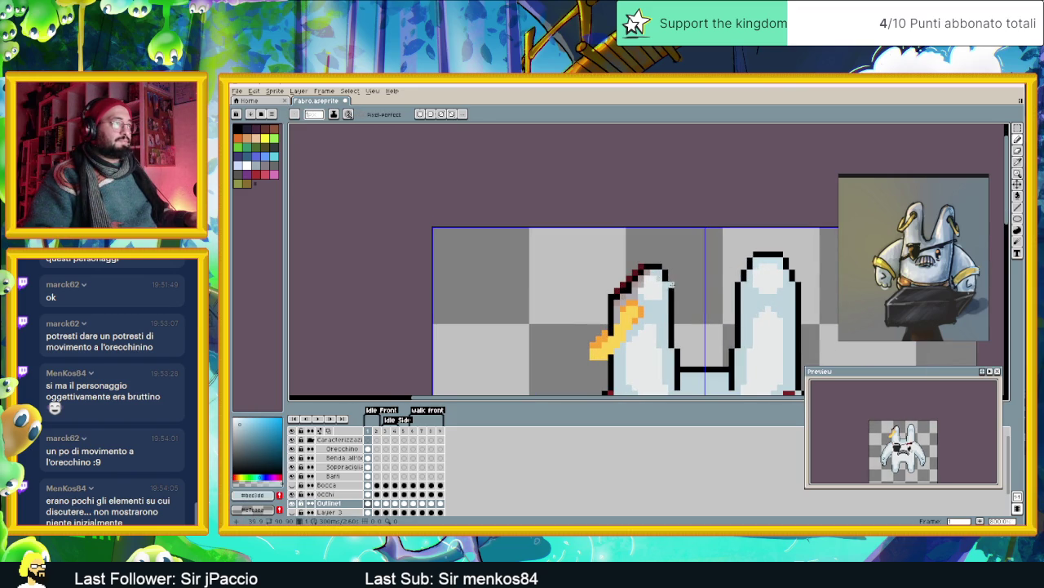
pyautogui.scroll(-1, 671, 283)
pyautogui.scroll(-1, 681, 285)
pyautogui.scroll(-1, 689, 290)
pyautogui.moveTo(688, 289); pyautogui.dragTo(603, 258)
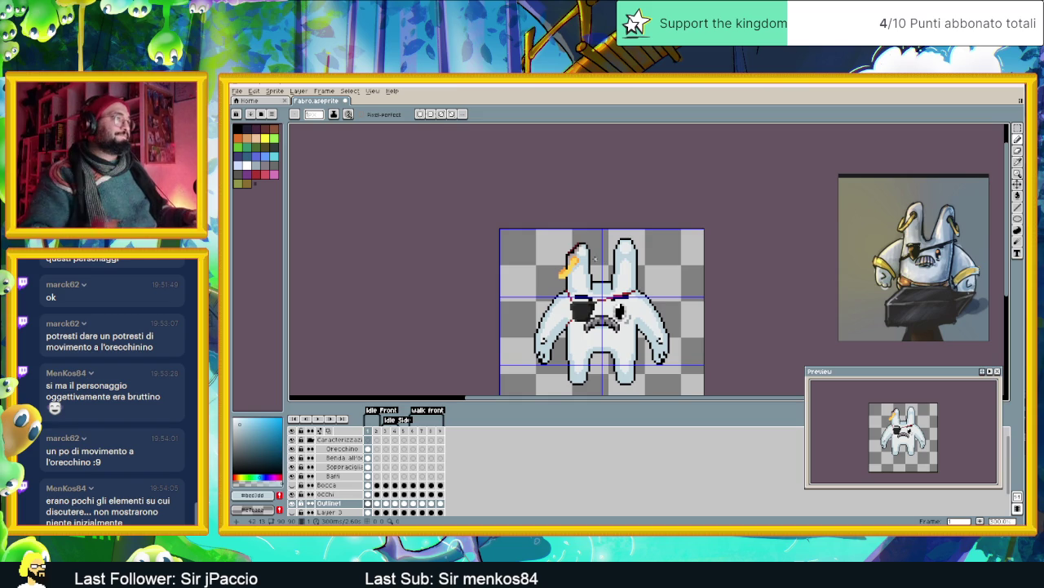
pyautogui.click(1016, 137)
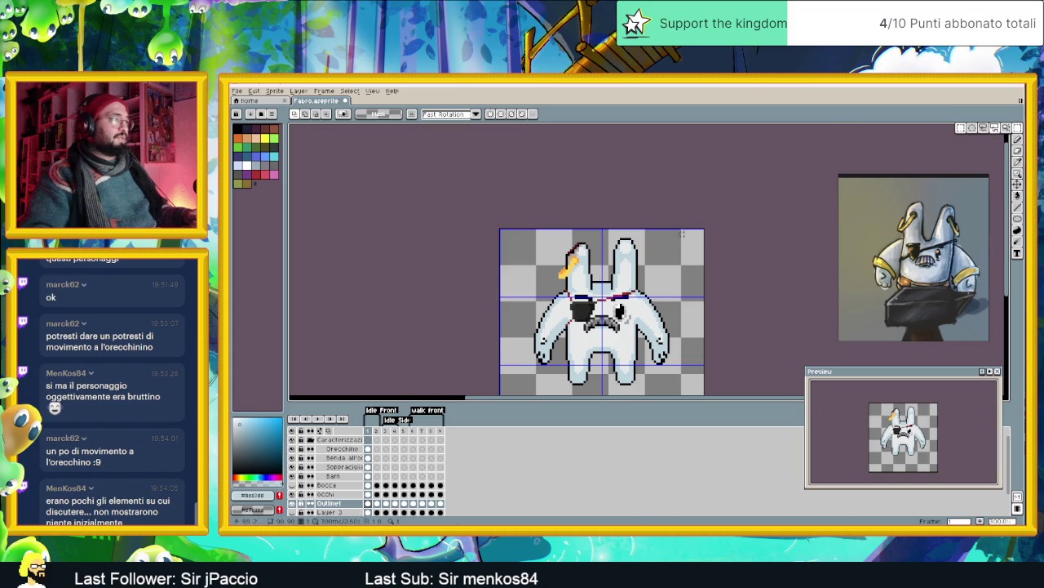
# - Select the earring ear tip and nudge it down slightly
pyautogui.scroll(2, 584, 260)
pyautogui.moveTo(520, 216); pyautogui.dragTo(596, 263)
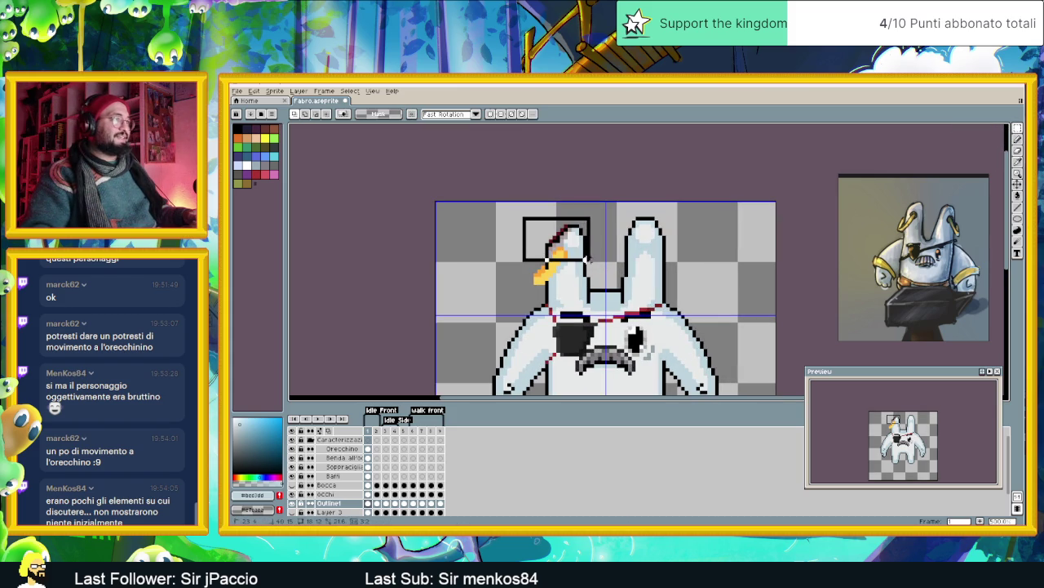
pyautogui.moveTo(583, 249); pyautogui.dragTo(582, 254)
pyautogui.hotkey('ctrl', 'd')
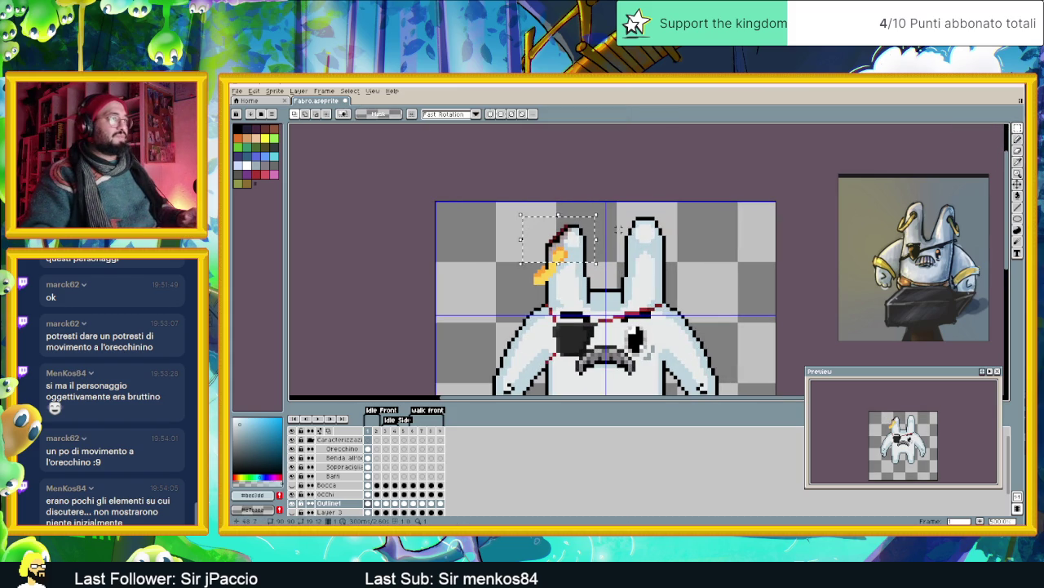
# - Reselect the ear tip with the earring, commit the move, and return to the Pencil
pyautogui.moveTo(527, 215)
pyautogui.mouseDown()
pyautogui.moveTo(597, 267)
pyautogui.moveTo(586, 259)
pyautogui.mouseUp()
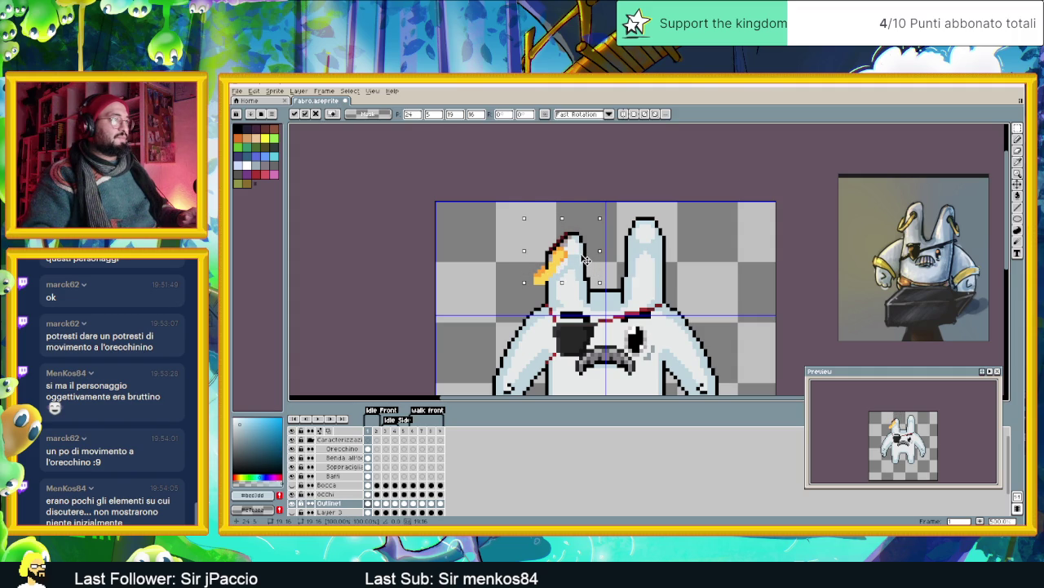
pyautogui.hotkey('ctrl', 'd')
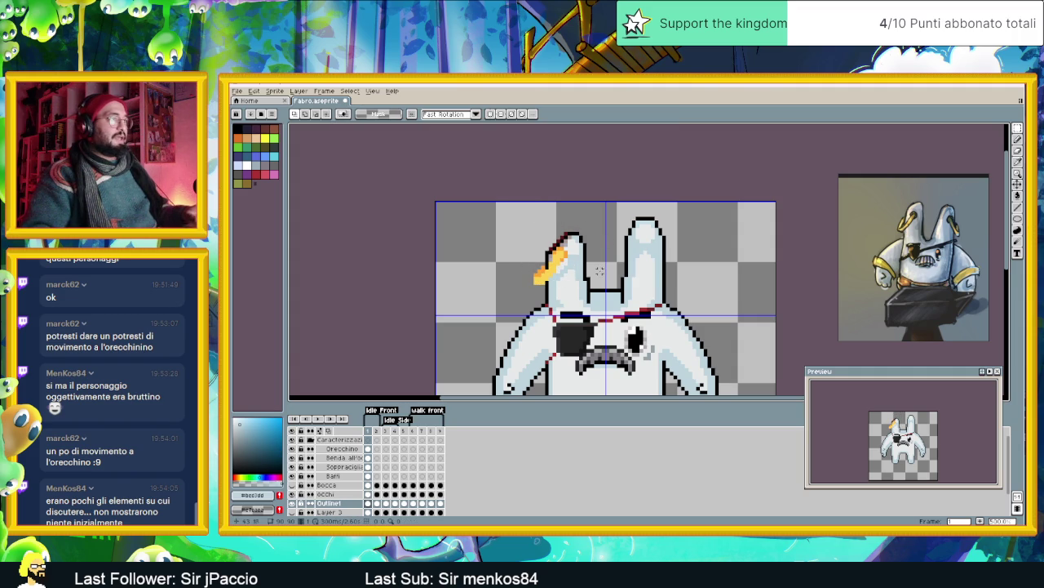
pyautogui.press('b')
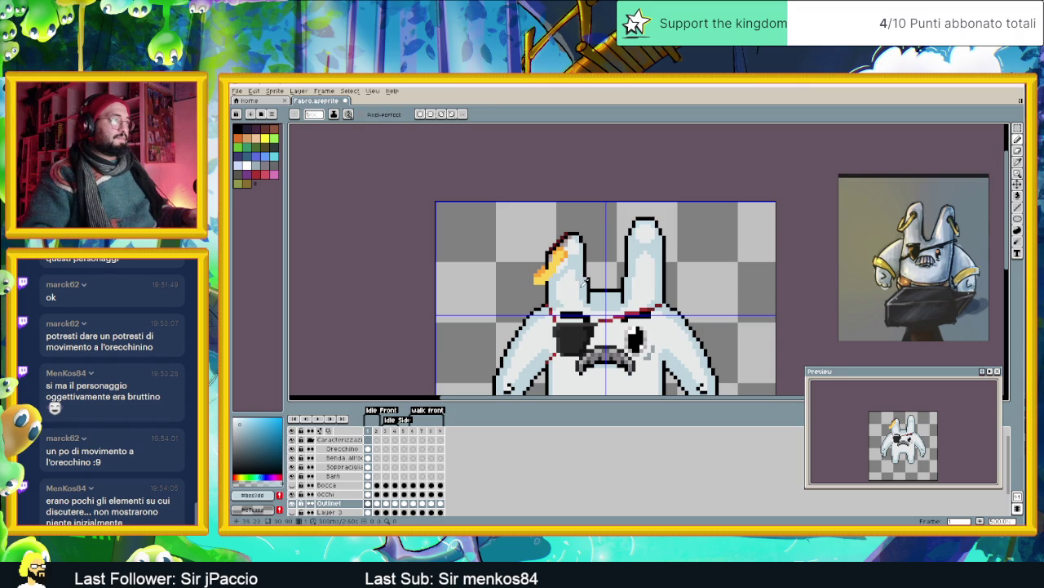
pyautogui.scroll(-2, 586, 281)
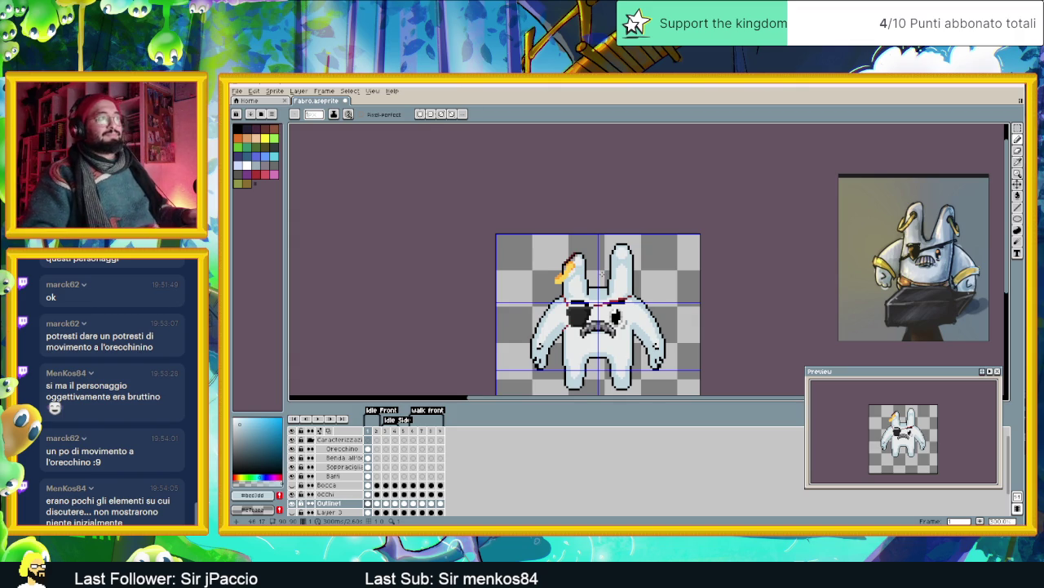
pyautogui.scroll(2, 573, 267)
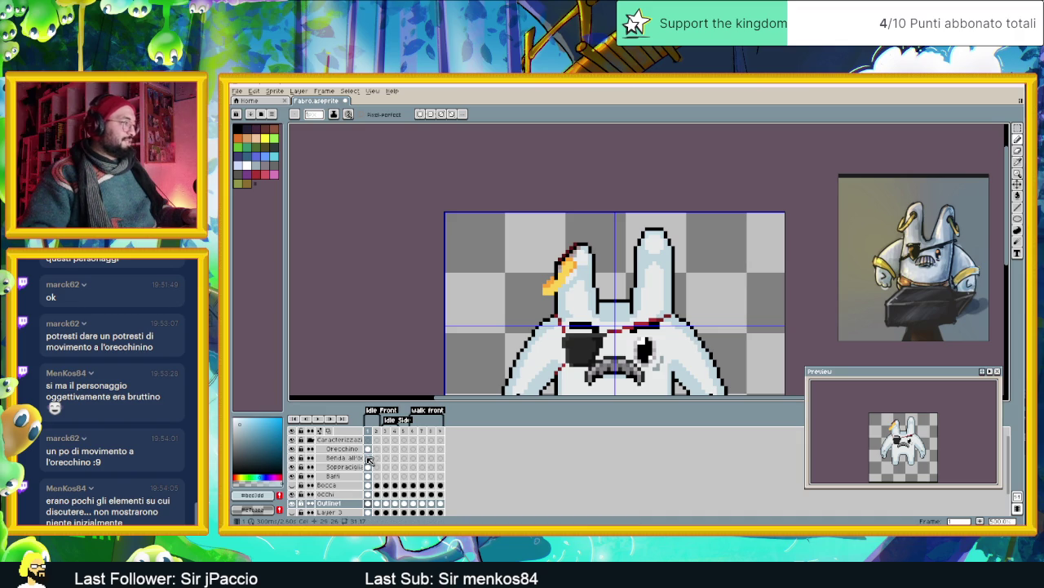
# - Make the Orecchino layer active with the Move tool and zoom into the ears
pyautogui.click(368, 449)
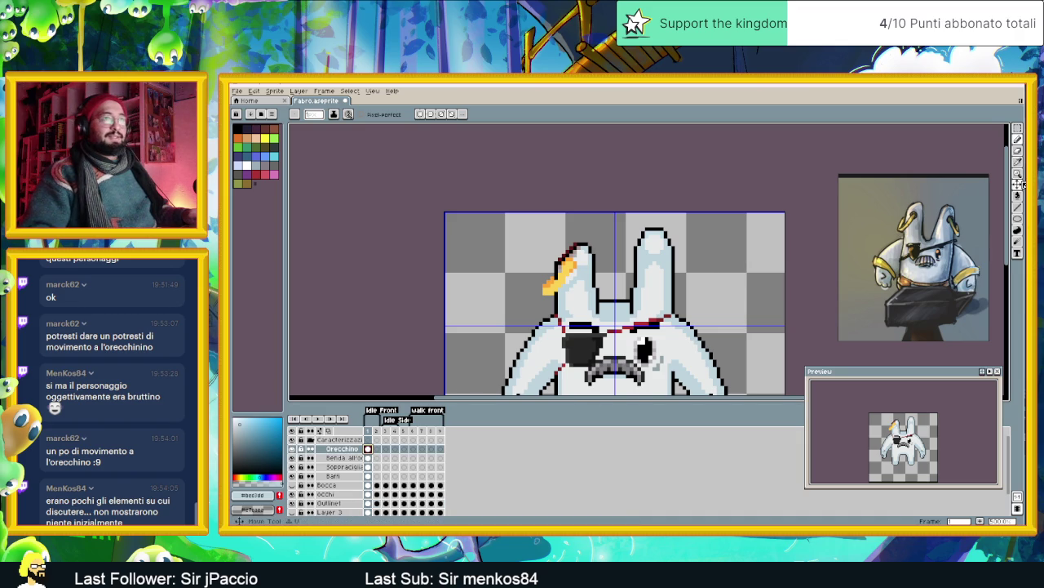
pyautogui.click(1018, 184)
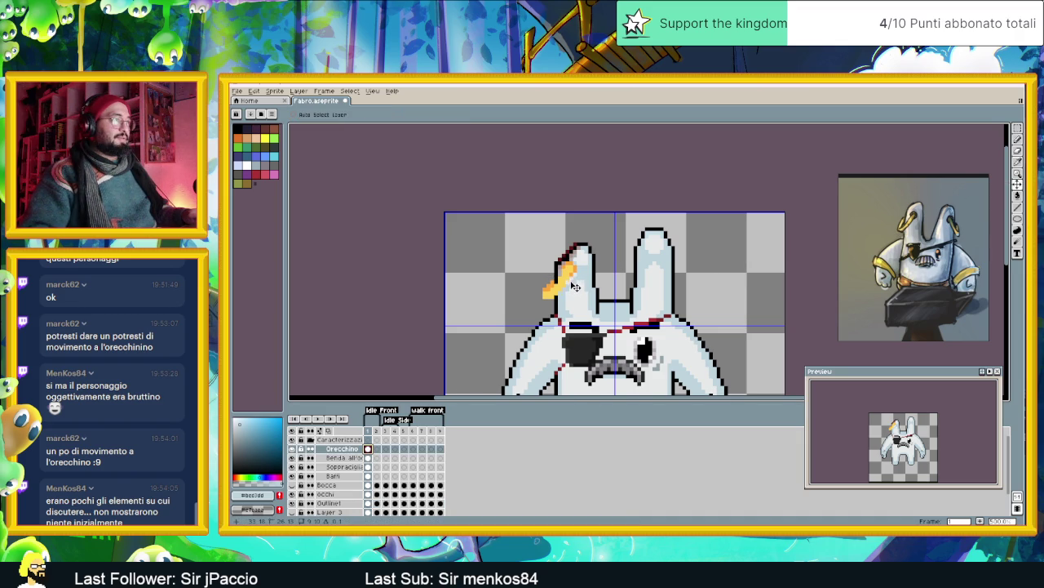
pyautogui.scroll(-2, 731, 260)
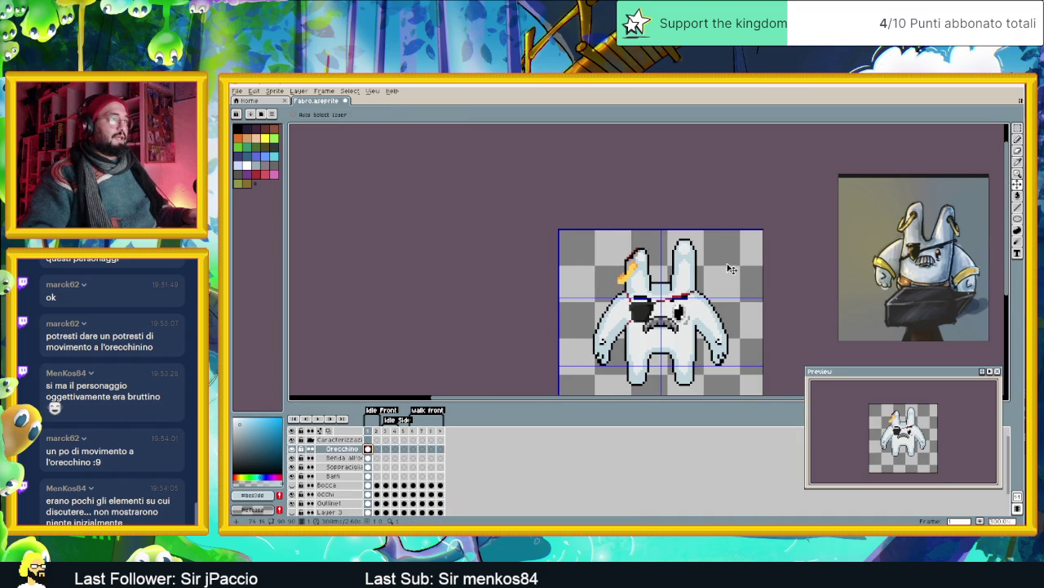
pyautogui.moveTo(732, 266); pyautogui.dragTo(653, 248)
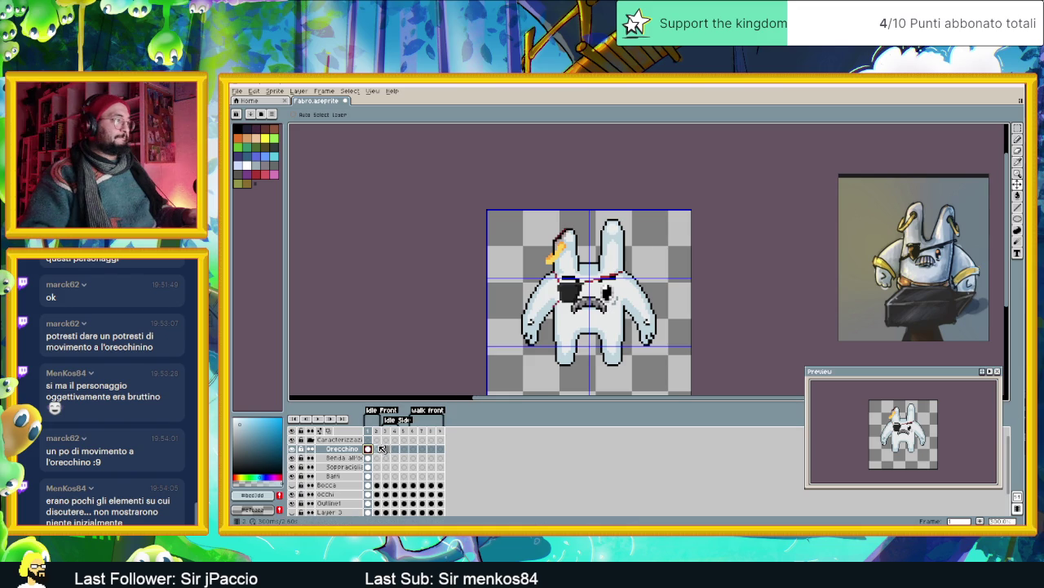
pyautogui.scroll(-1, 584, 282)
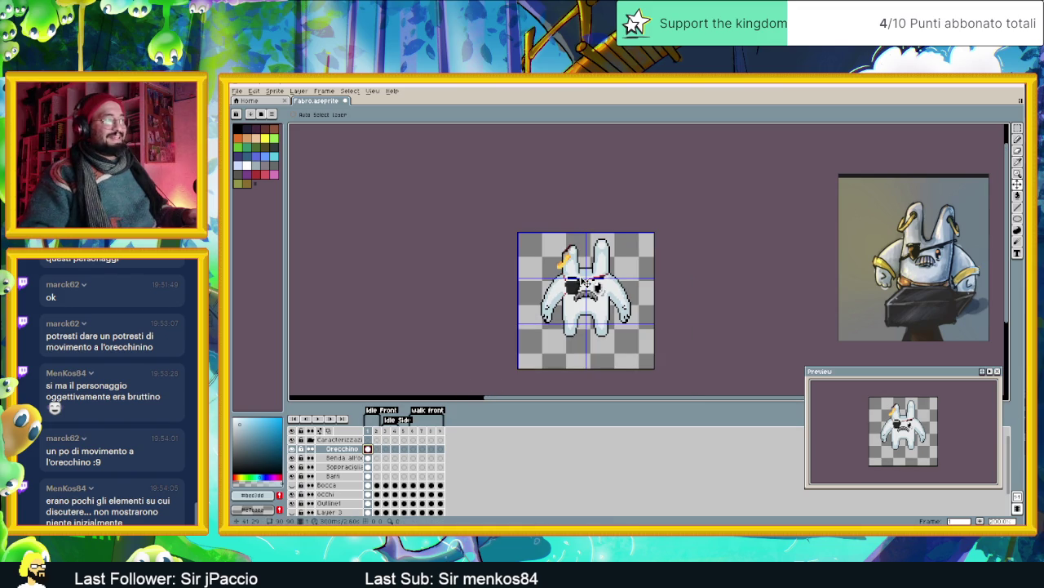
pyautogui.scroll(2, 584, 283)
pyautogui.scroll(1, 571, 271)
pyautogui.scroll(2, 551, 255)
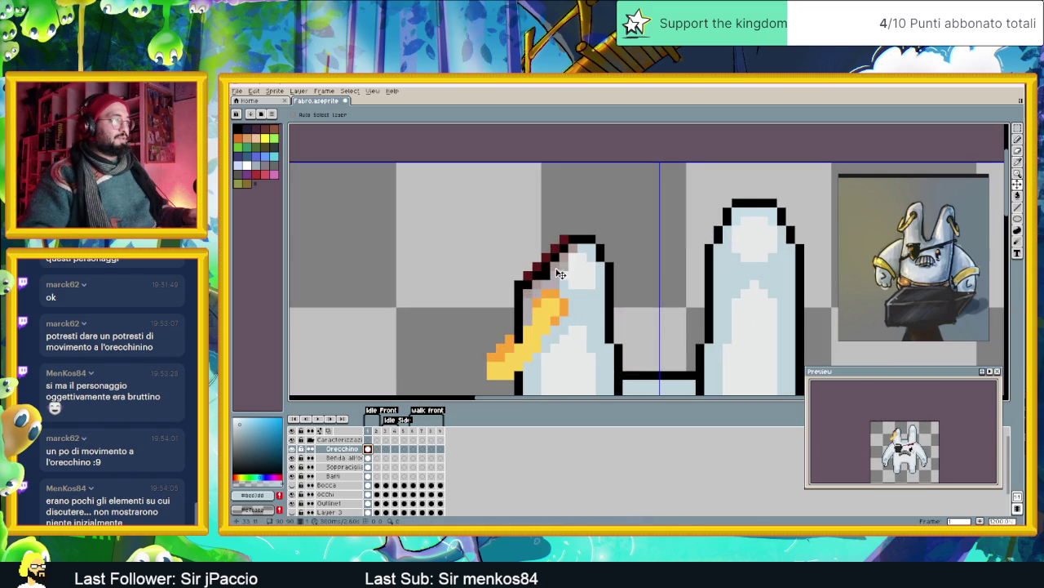
# - Choose the ear outline's dark red as the drawing colour
pyautogui.keyDown('alt'); pyautogui.click(538, 279); pyautogui.keyUp('alt')
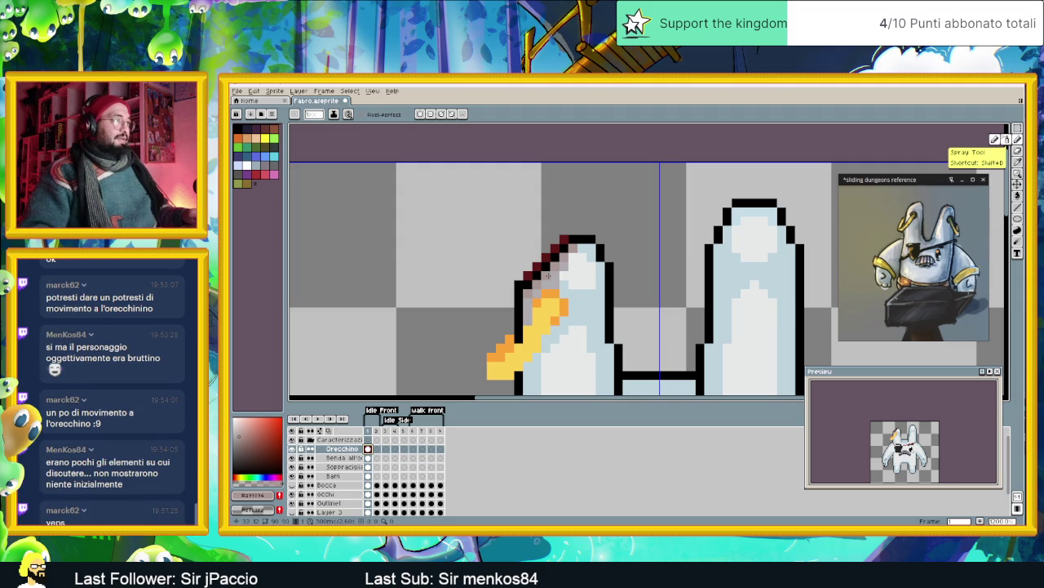
pyautogui.scroll(-2, 725, 303)
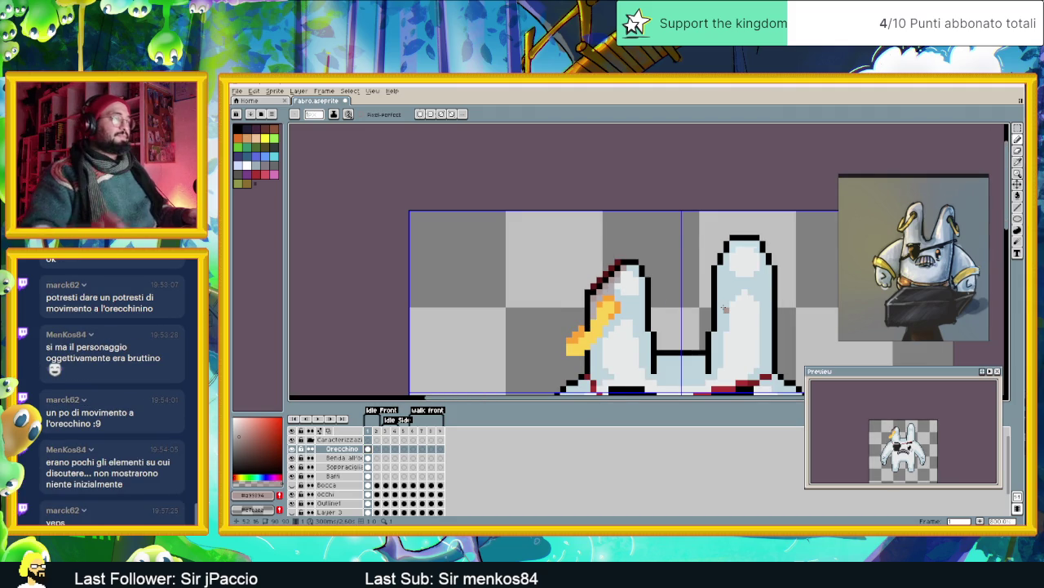
pyautogui.scroll(-1, 718, 306)
pyautogui.scroll(-1, 688, 302)
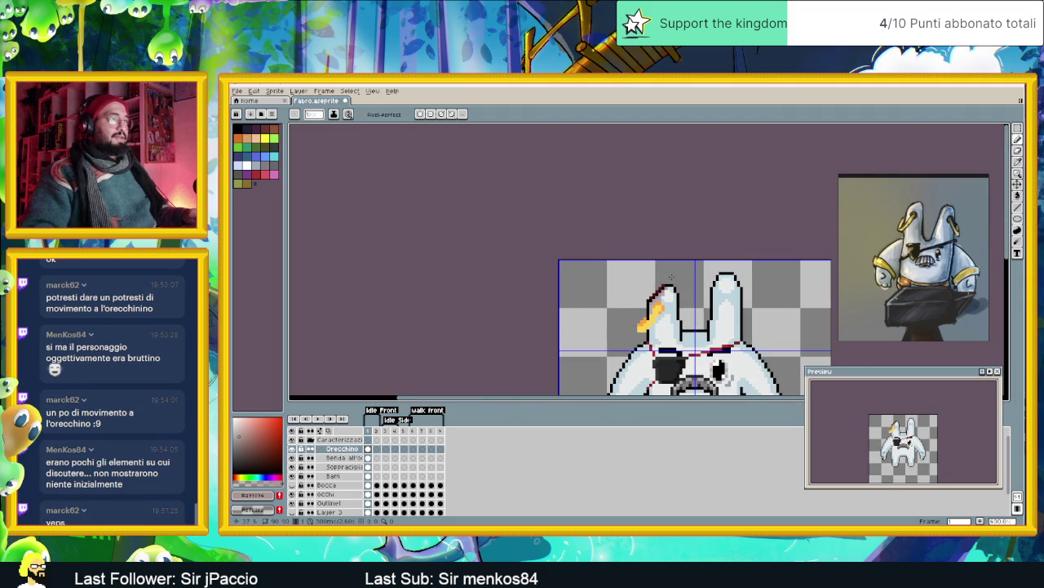
pyautogui.scroll(-1, 678, 293)
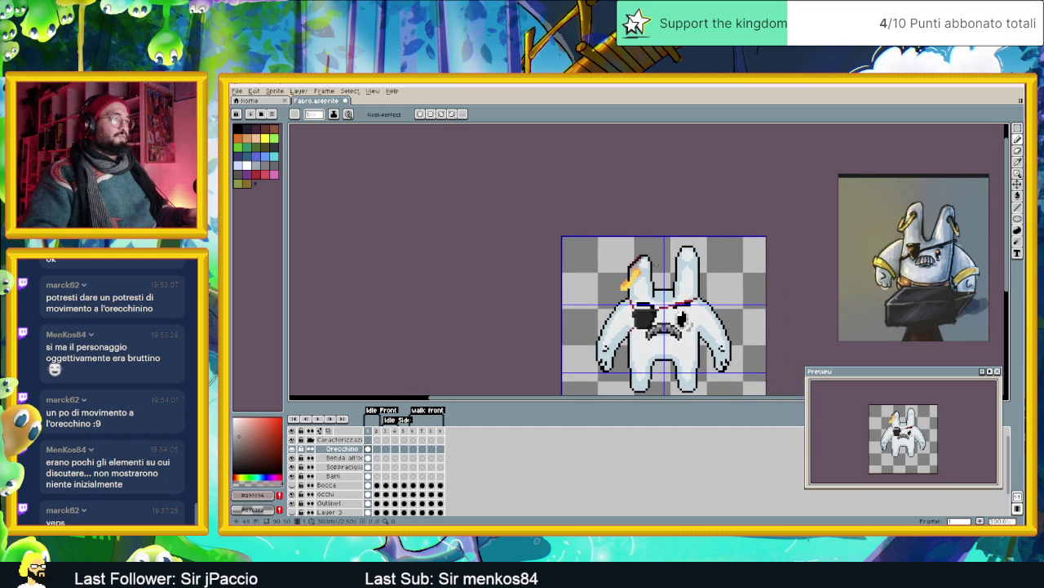
pyautogui.scroll(-3, 664, 291)
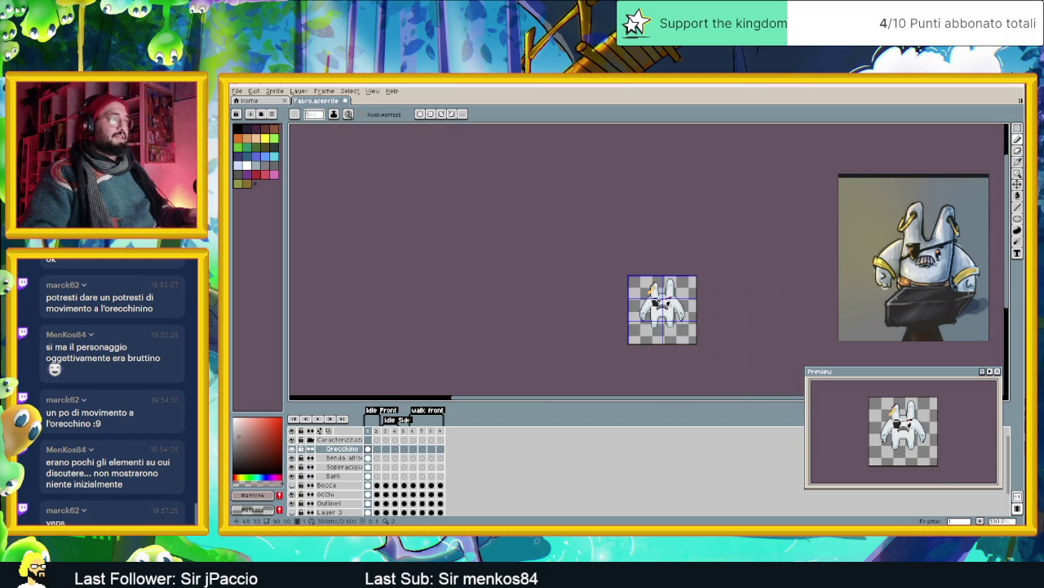
pyautogui.scroll(1, 659, 302)
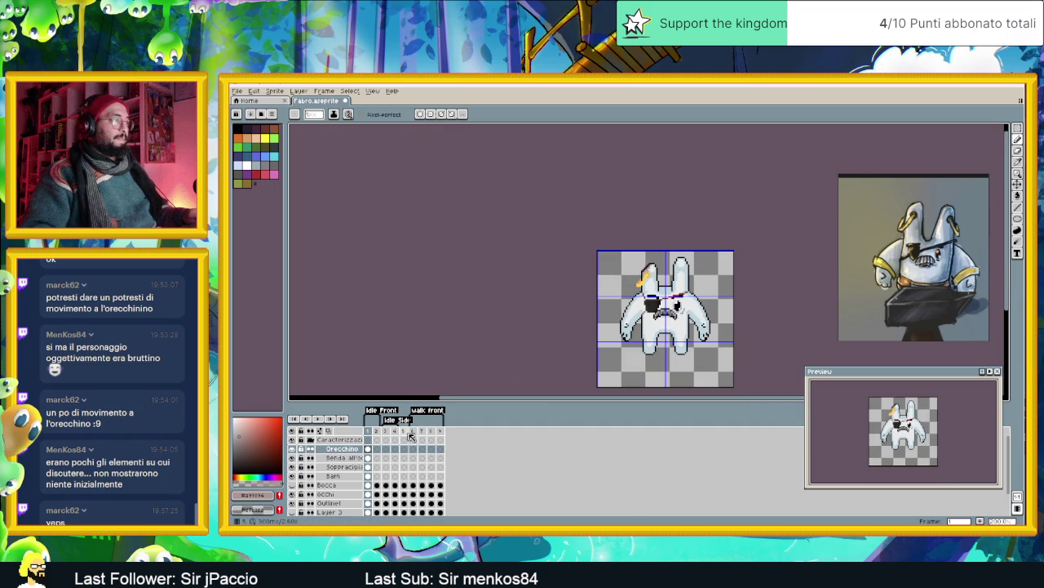
# - Check frame 2, then go back to frame 1 and zoom in on the earring
pyautogui.click(377, 433)
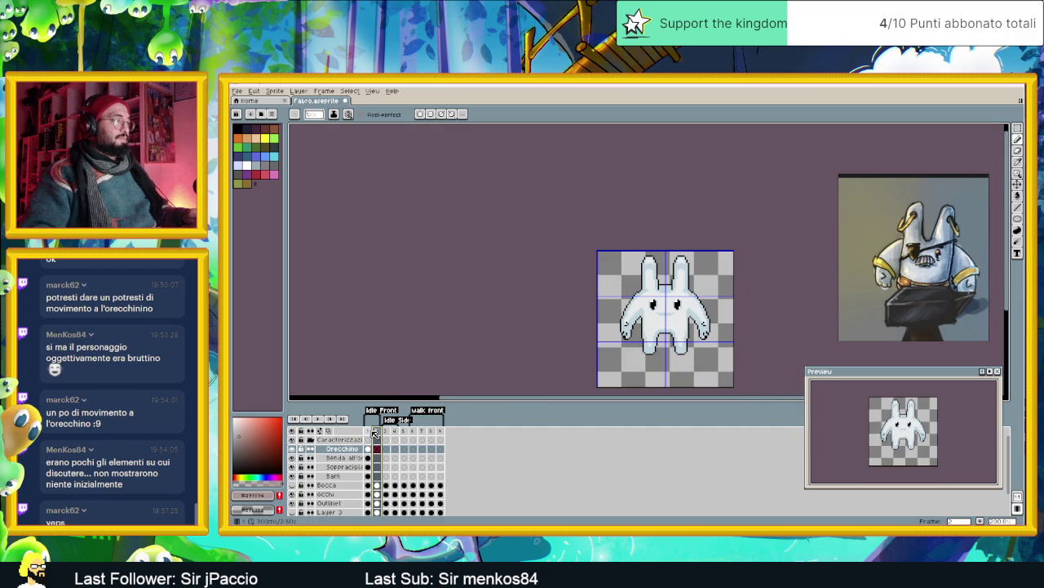
pyautogui.click(369, 432)
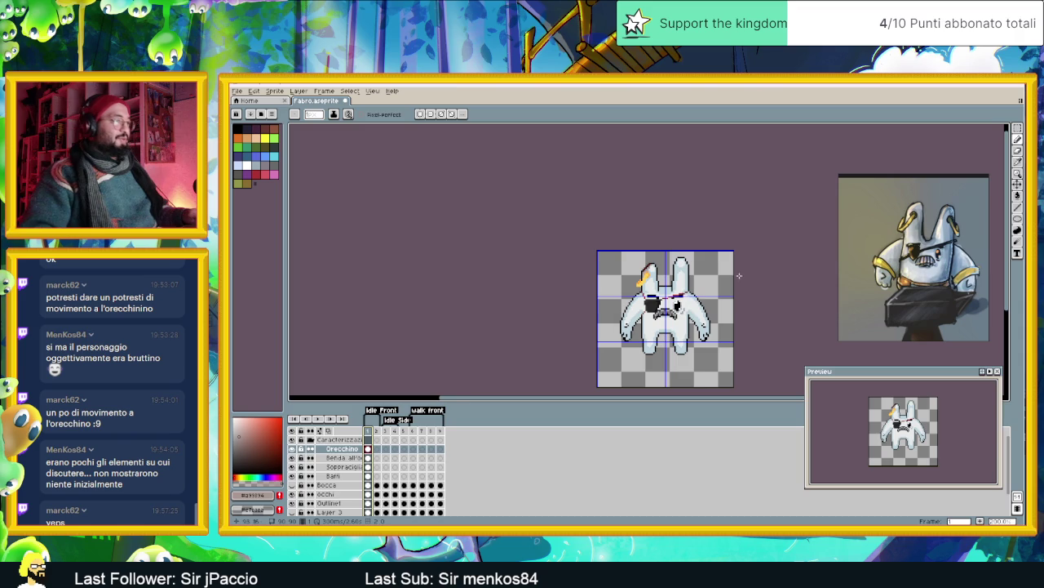
pyautogui.scroll(1, 643, 301)
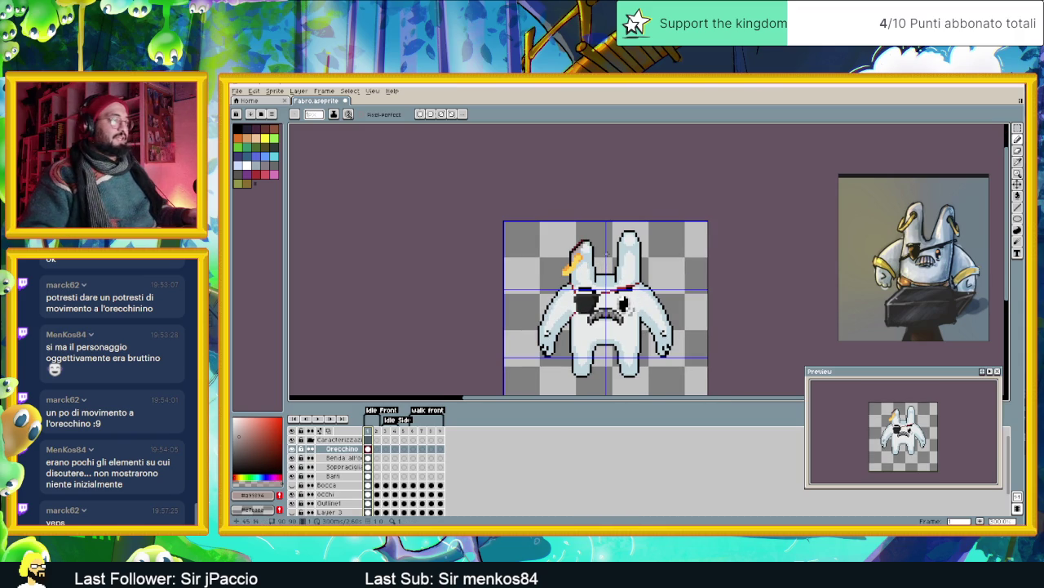
pyautogui.scroll(1, 578, 258)
pyautogui.scroll(1, 580, 258)
pyautogui.scroll(1, 582, 258)
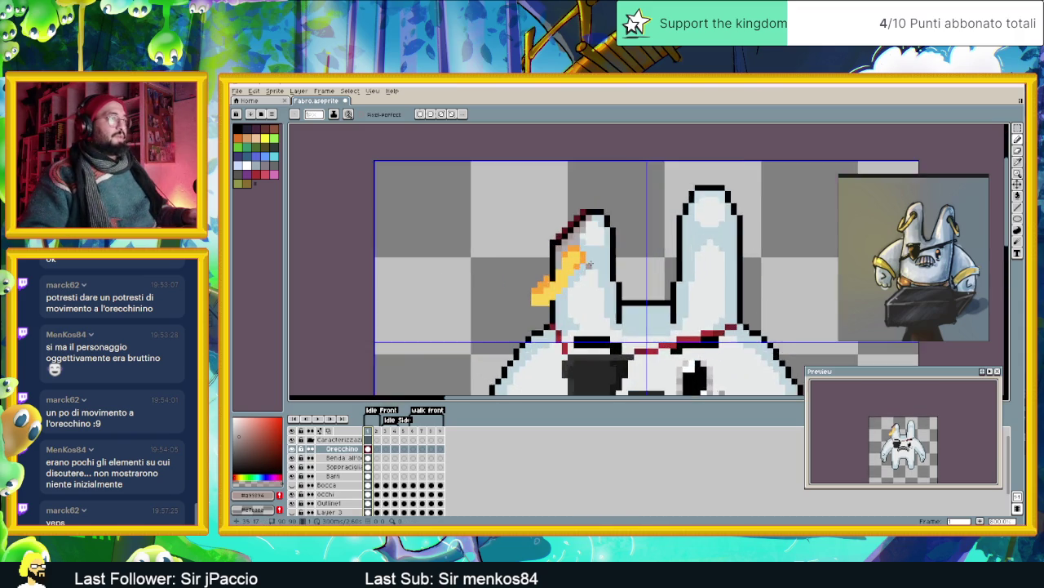
pyautogui.scroll(1, 586, 259)
# - Eyedrop the earring's orange and shade the top of the gold earring
pyautogui.keyDown('alt'); pyautogui.click(586, 258); pyautogui.keyUp('alt')
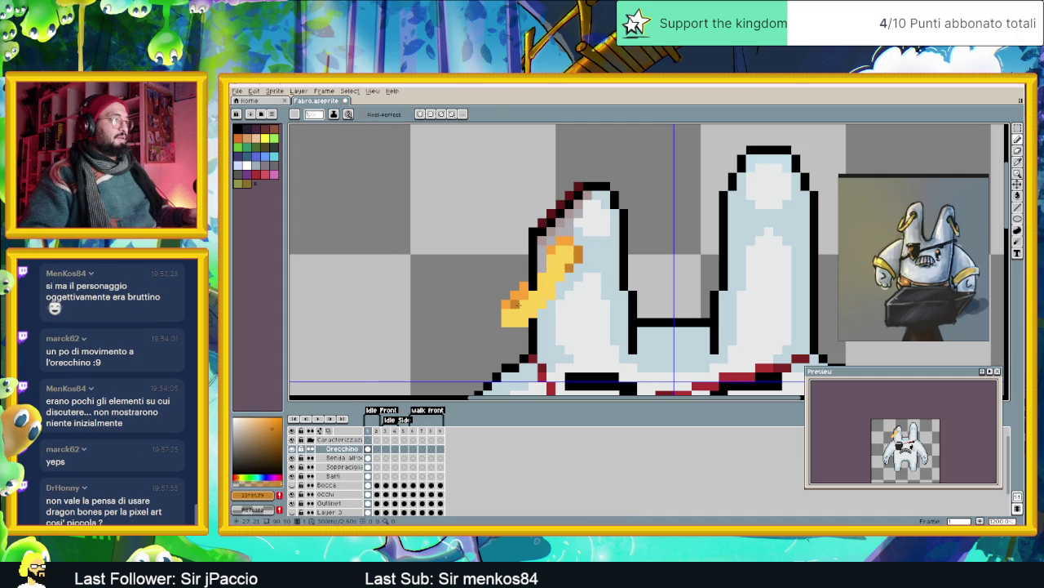
pyautogui.scroll(-1, 569, 312)
pyautogui.scroll(-1, 569, 312)
pyautogui.scroll(-1, 568, 312)
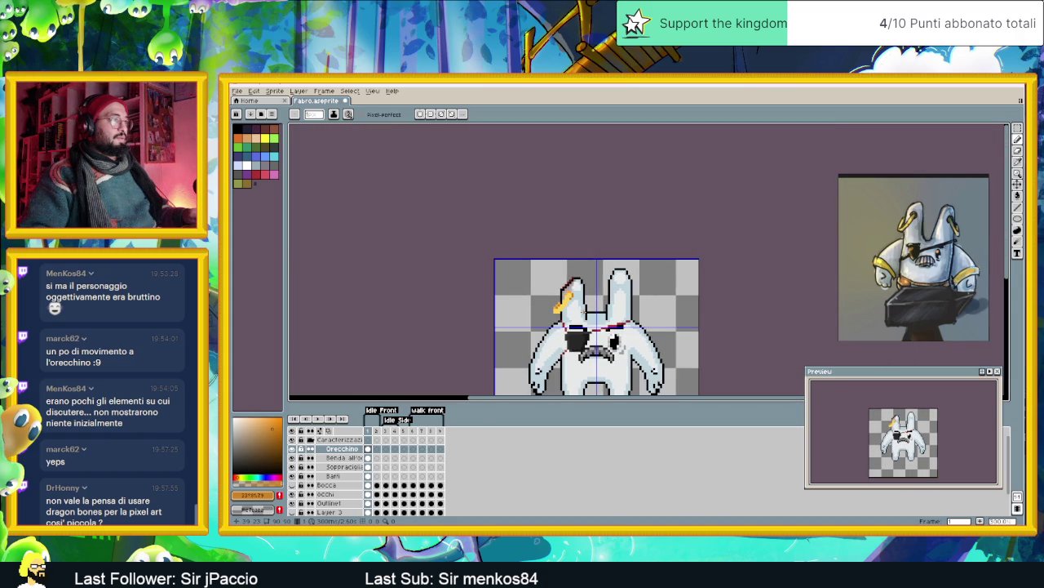
pyautogui.scroll(-1, 583, 310)
pyautogui.scroll(3, 567, 290)
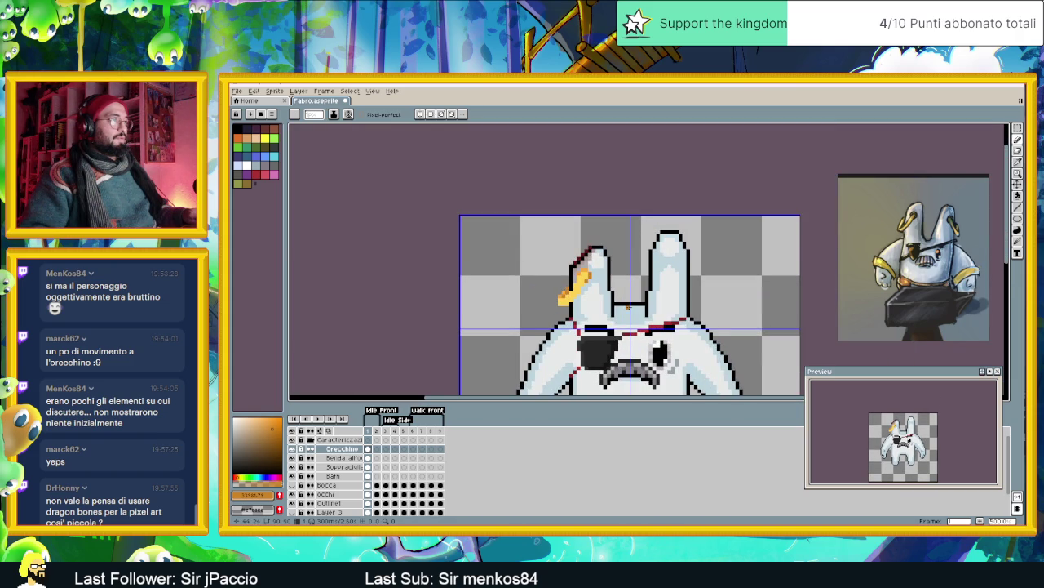
pyautogui.scroll(-2, 628, 305)
pyautogui.moveTo(628, 318); pyautogui.dragTo(589, 326)
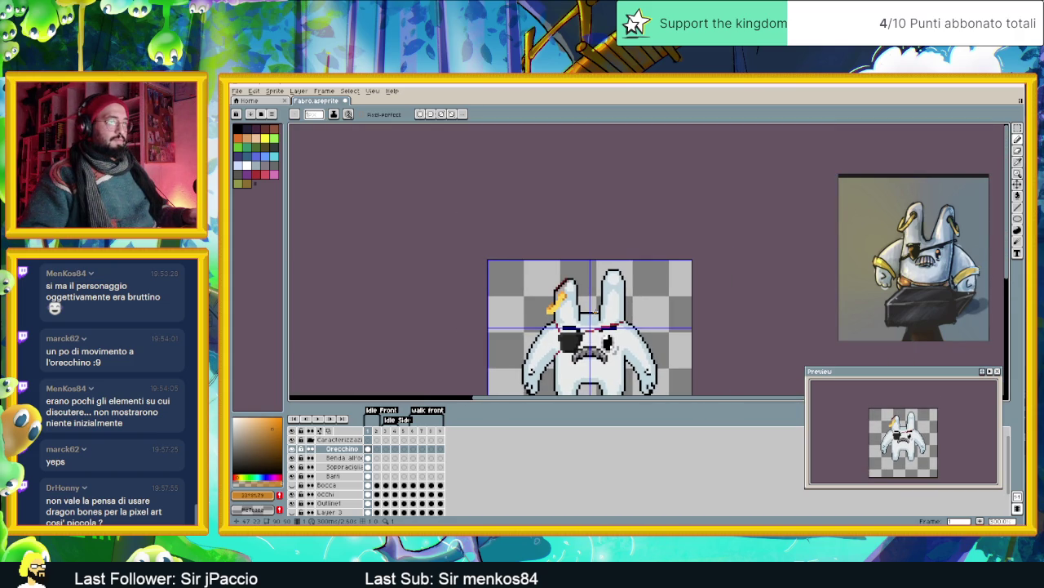
pyautogui.scroll(-3, 590, 327)
pyautogui.scroll(3, 584, 302)
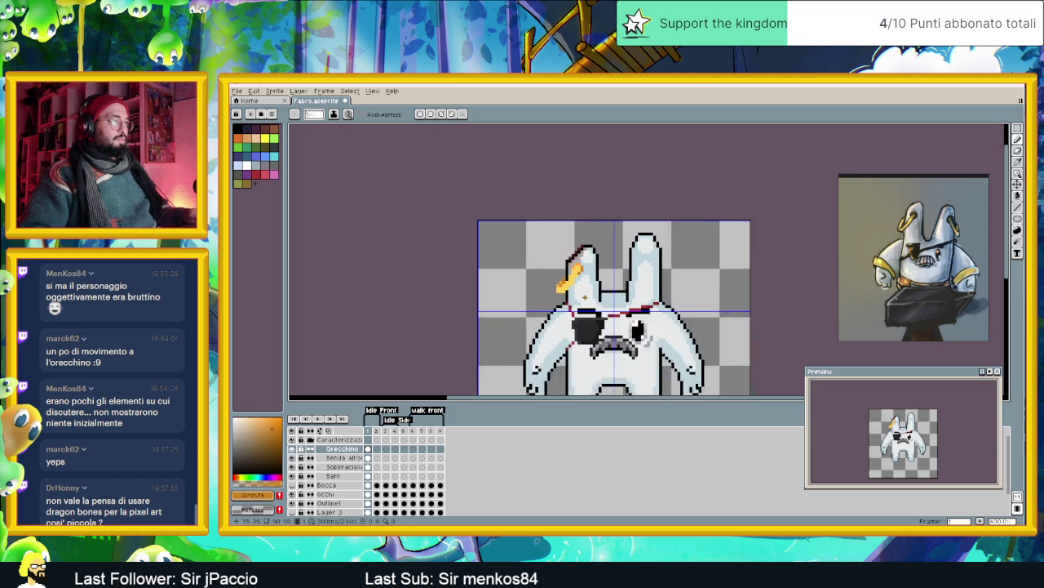
pyautogui.scroll(1, 584, 302)
pyautogui.scroll(2, 585, 302)
pyautogui.scroll(1, 561, 280)
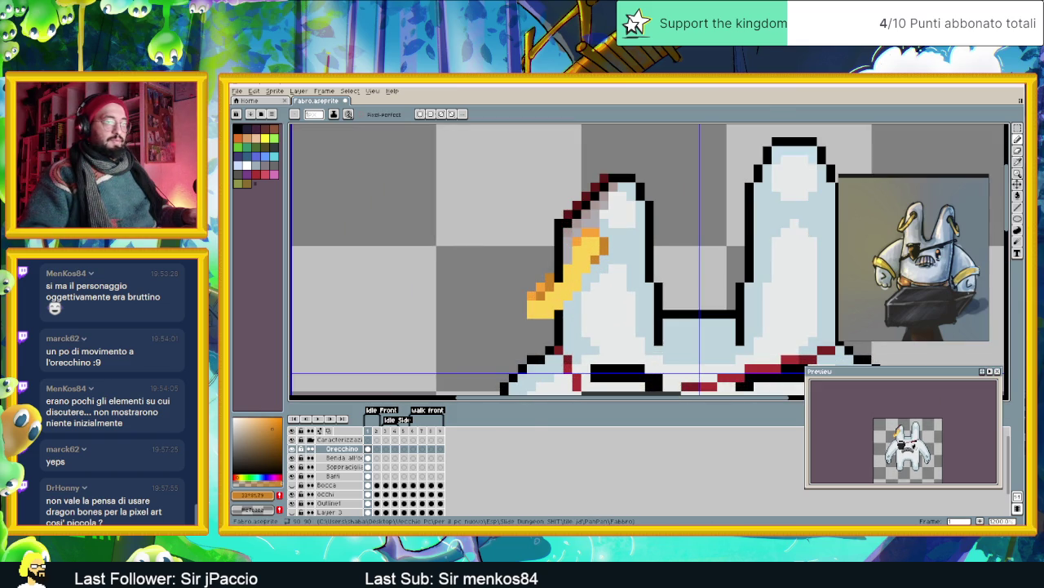
# - Restart the music video in the browser and come back to Aseprite
pyautogui.hotkey('alt', 'Tab')
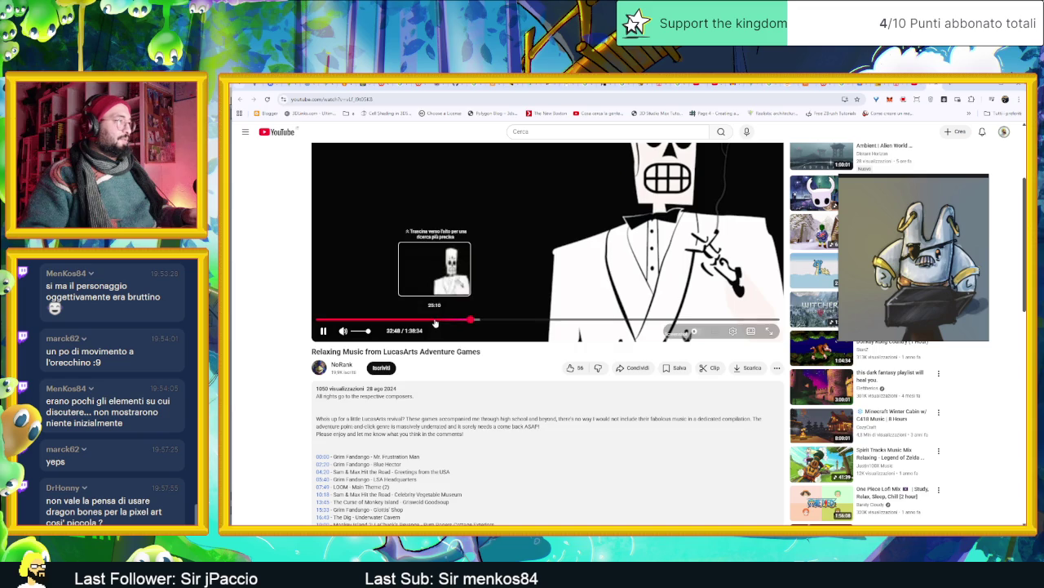
pyautogui.moveTo(434, 319); pyautogui.dragTo(256, 324)
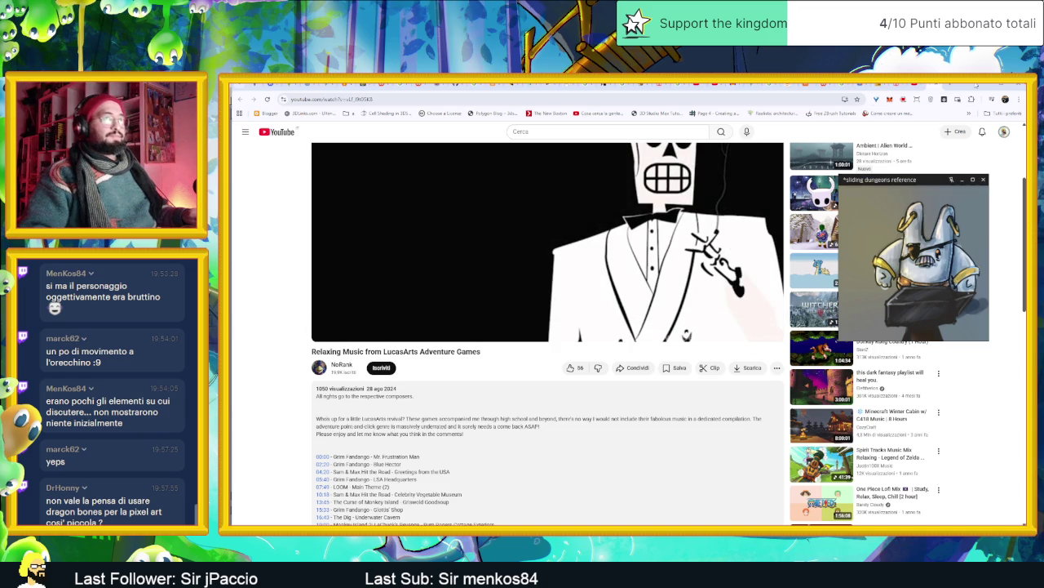
pyautogui.hotkey('alt', 'Tab')
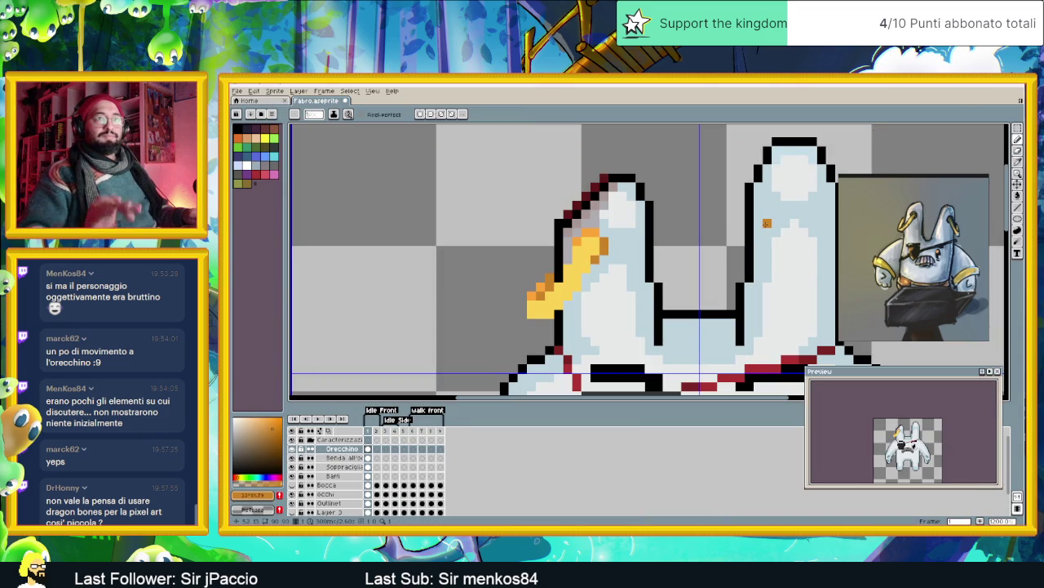
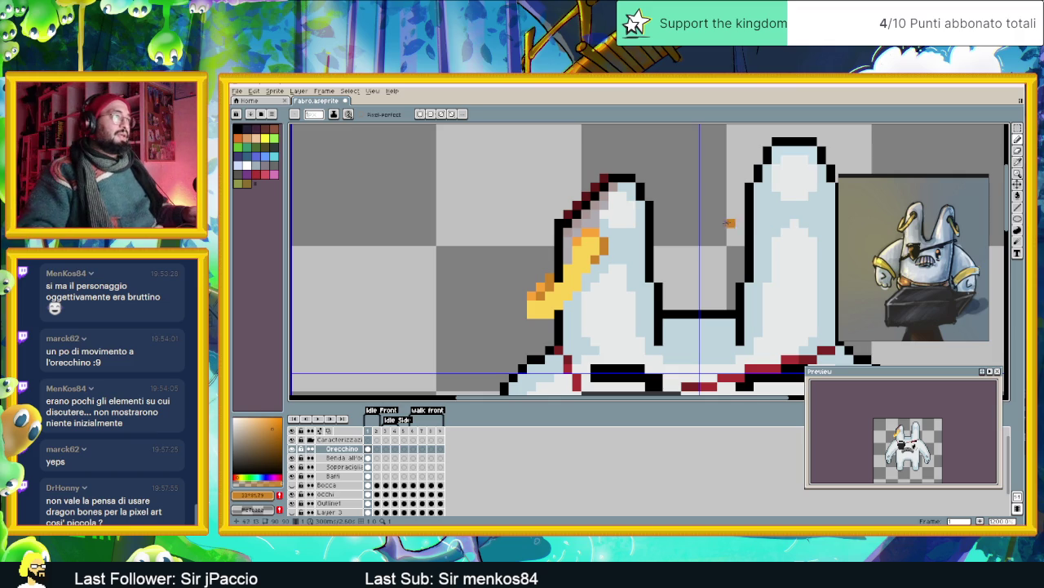
# - Check an earlier animation frame, return to frame 1 and recentre the sprite
pyautogui.scroll(-3, 661, 238)
pyautogui.scroll(-1, 662, 237)
pyautogui.scroll(-1, 664, 237)
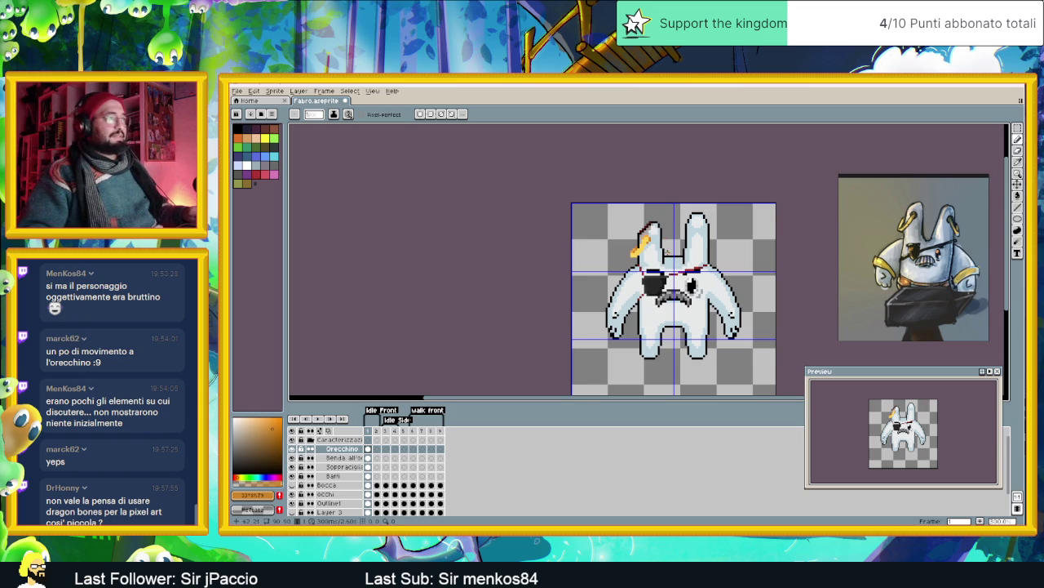
pyautogui.scroll(1, 669, 256)
pyautogui.hscroll(2, 672, 252)
pyautogui.scroll(-1, 672, 252)
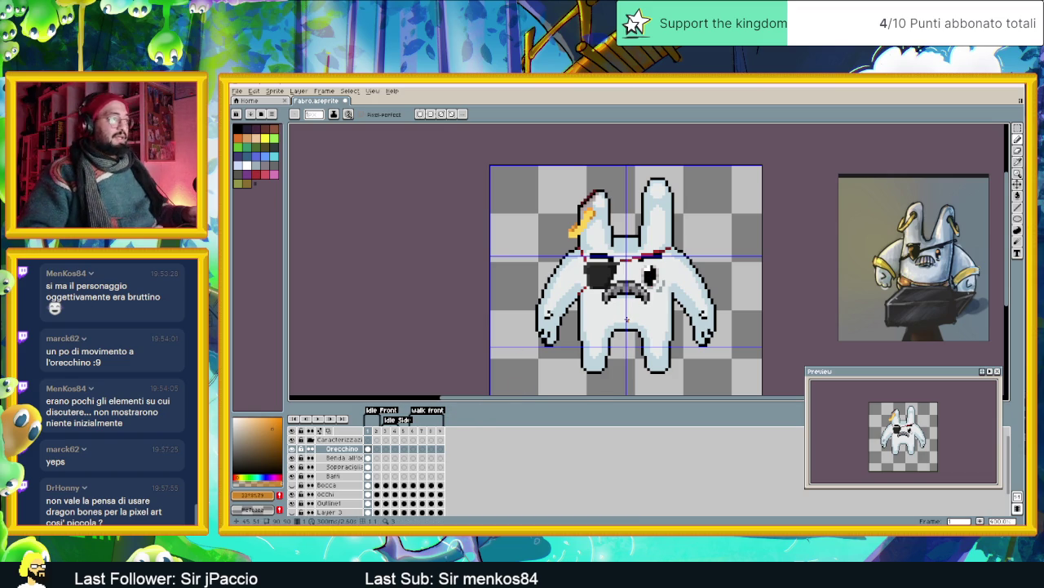
pyautogui.scroll(1, 619, 279)
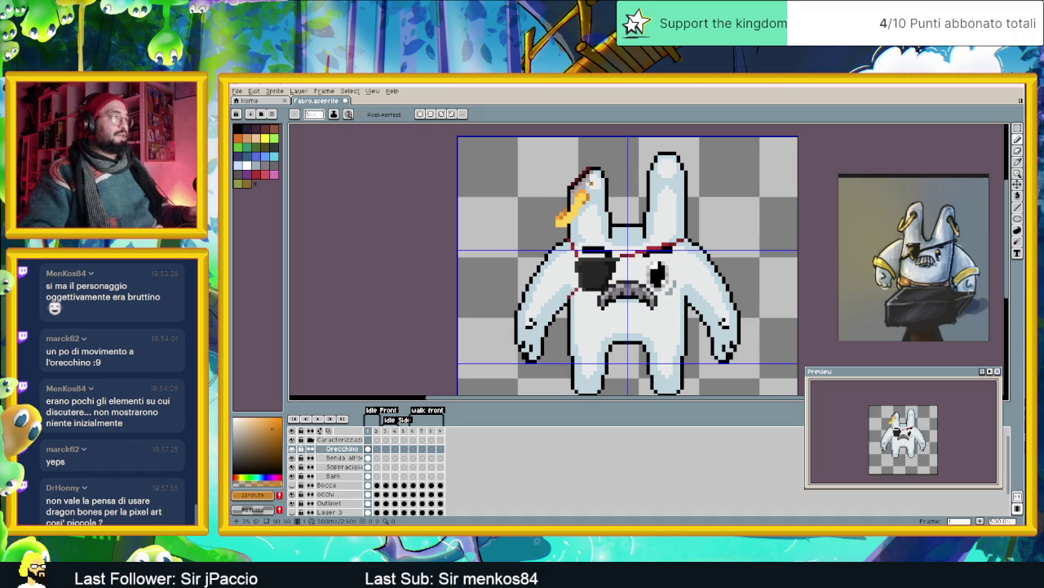
pyautogui.scroll(-1, 591, 186)
pyautogui.scroll(-1, 591, 200)
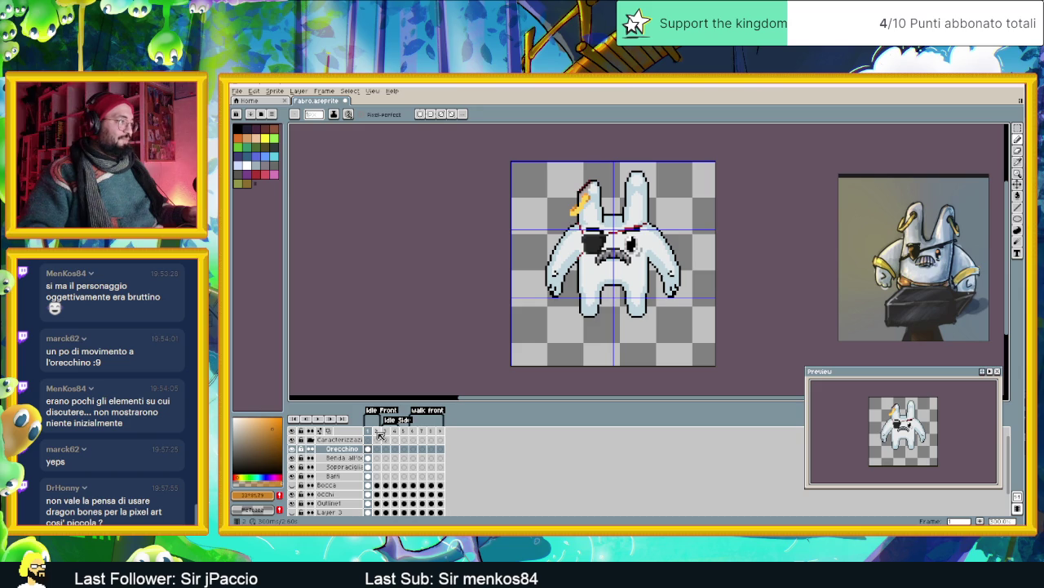
pyautogui.click(388, 433)
pyautogui.click(368, 432)
pyautogui.scroll(1, 703, 256)
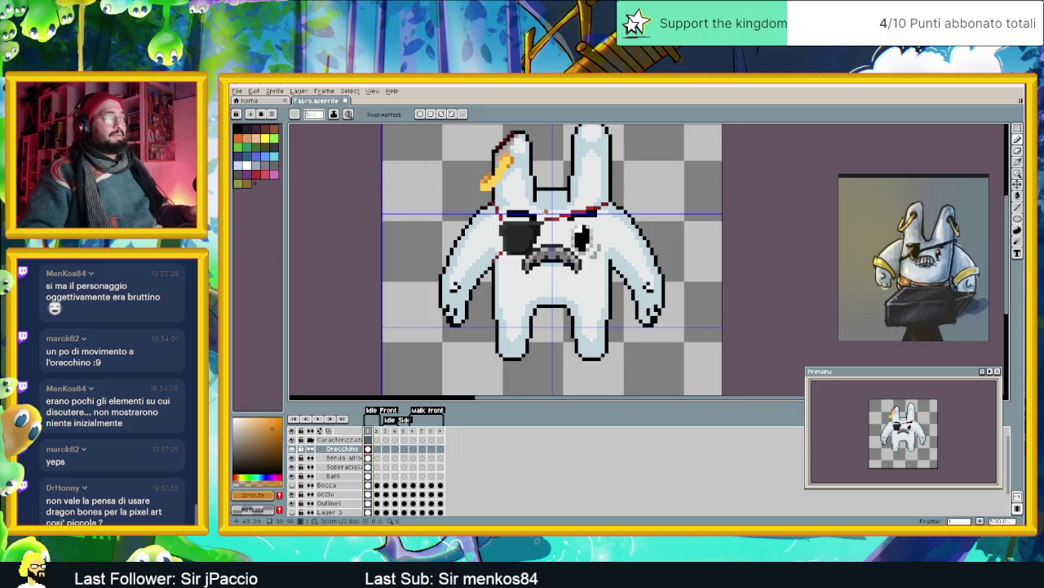
pyautogui.moveTo(545, 211); pyautogui.dragTo(563, 242)
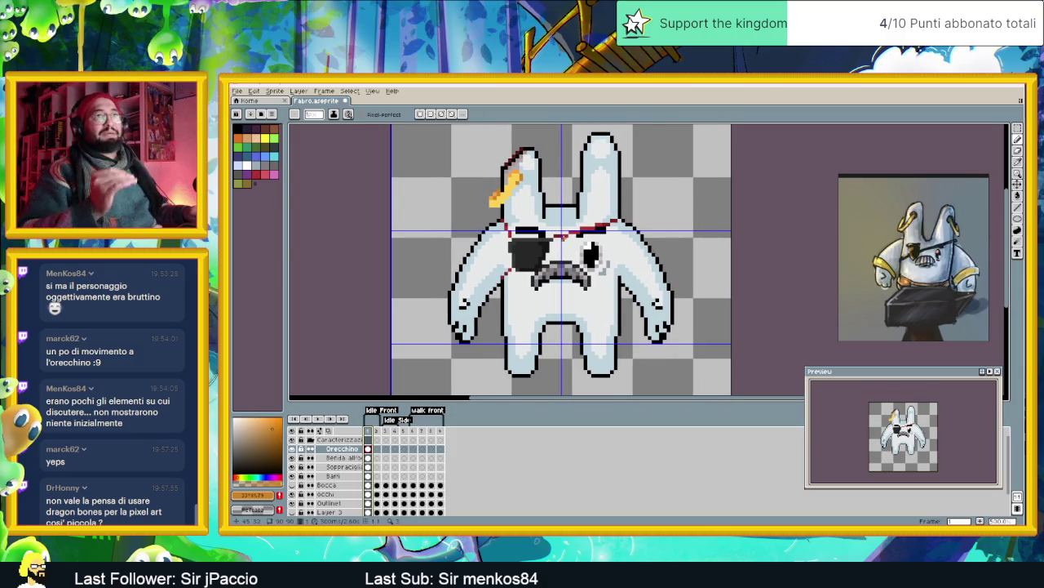
pyautogui.moveTo(589, 190); pyautogui.dragTo(600, 209)
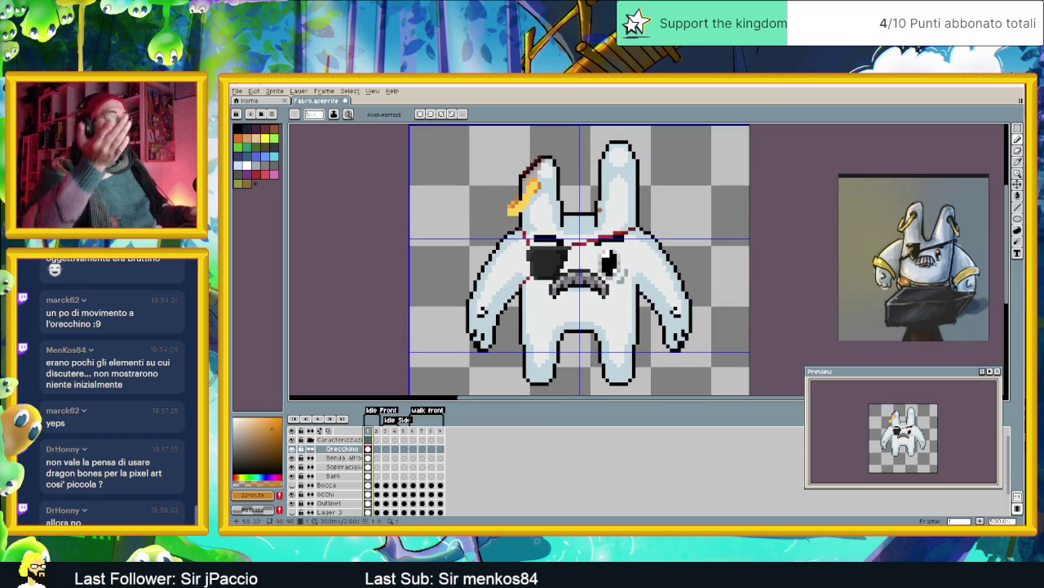
pyautogui.scroll(1, 563, 273)
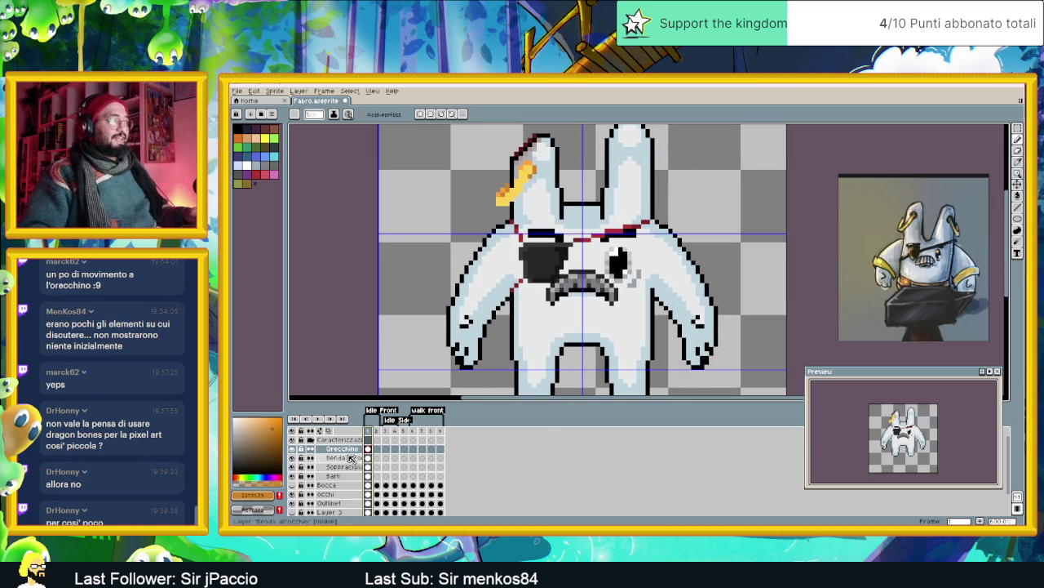
# - On the Benda all'occhio layer, draw a short black line above the eyepatch
pyautogui.click(346, 458)
pyautogui.scroll(2, 518, 285)
pyautogui.scroll(1, 517, 285)
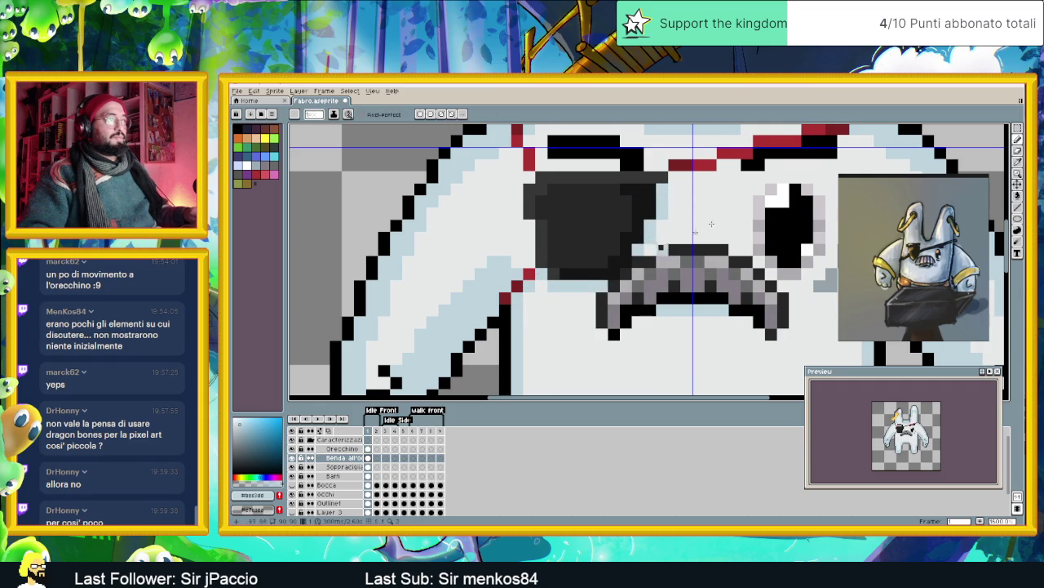
pyautogui.moveTo(734, 207); pyautogui.dragTo(557, 325)
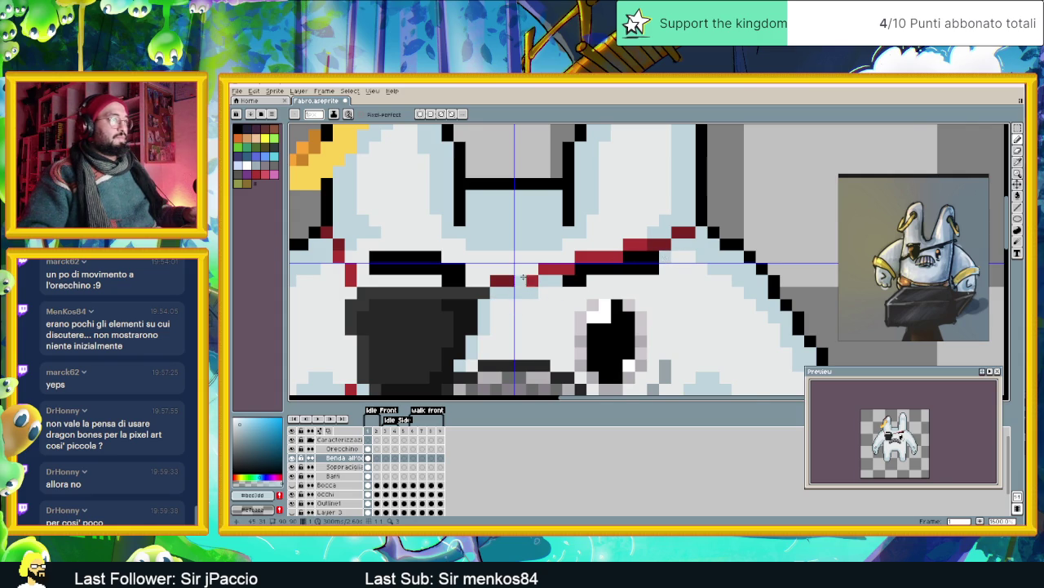
pyautogui.hscroll(-3, 524, 277)
pyautogui.moveTo(598, 257)
pyautogui.mouseDown()
pyautogui.moveTo(609, 271)
pyautogui.moveTo(669, 271)
pyautogui.mouseUp()
# - Sample the dark red from the ear's edge with the eyedropper
pyautogui.scroll(-1, 665, 277)
pyautogui.scroll(-1, 665, 279)
pyautogui.scroll(-1, 666, 282)
pyautogui.scroll(-1, 667, 302)
pyautogui.hscroll(2, 669, 304)
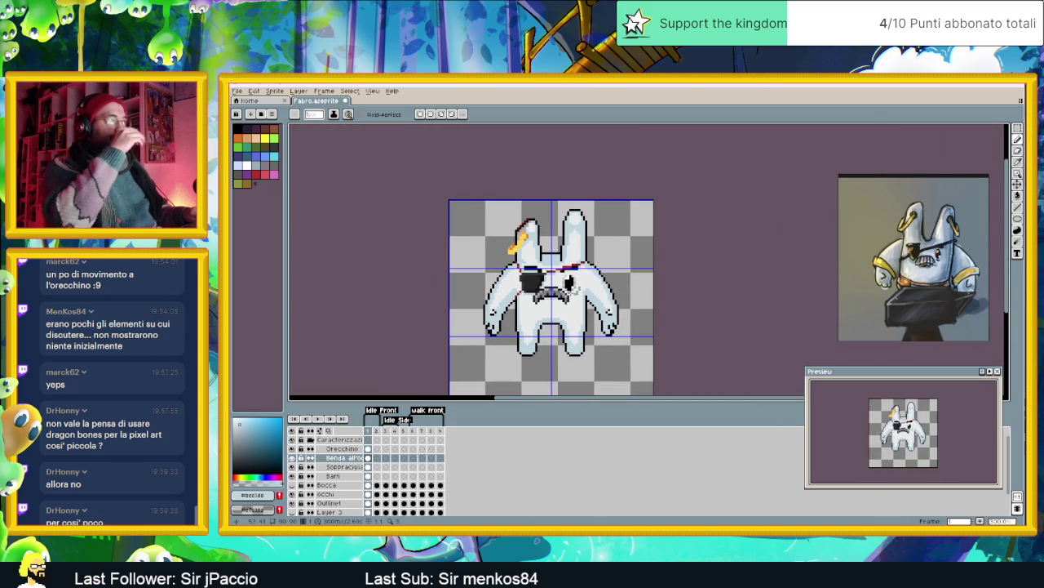
pyautogui.scroll(-1, 562, 272)
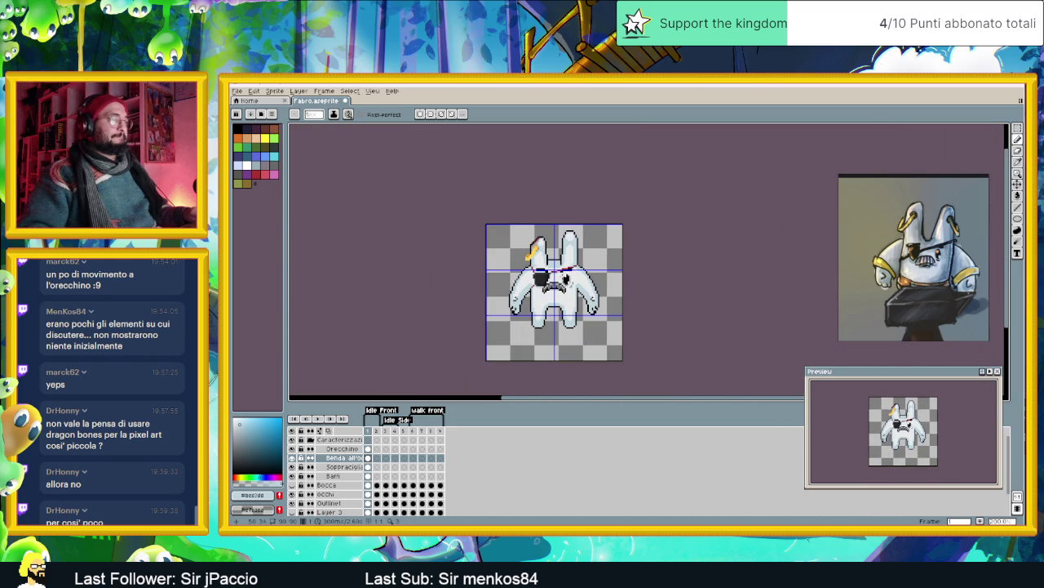
pyautogui.scroll(1, 554, 291)
pyautogui.scroll(1, 548, 299)
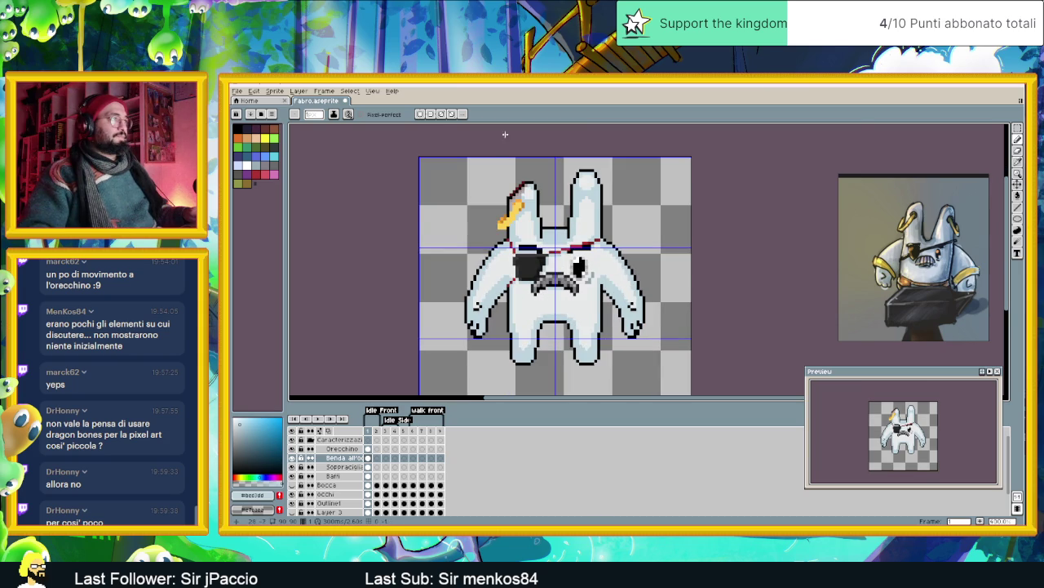
pyautogui.scroll(2, 515, 196)
pyautogui.scroll(3, 514, 195)
pyautogui.scroll(3, 515, 195)
pyautogui.keyDown('alt'); pyautogui.click(516, 197); pyautogui.keyUp('alt')
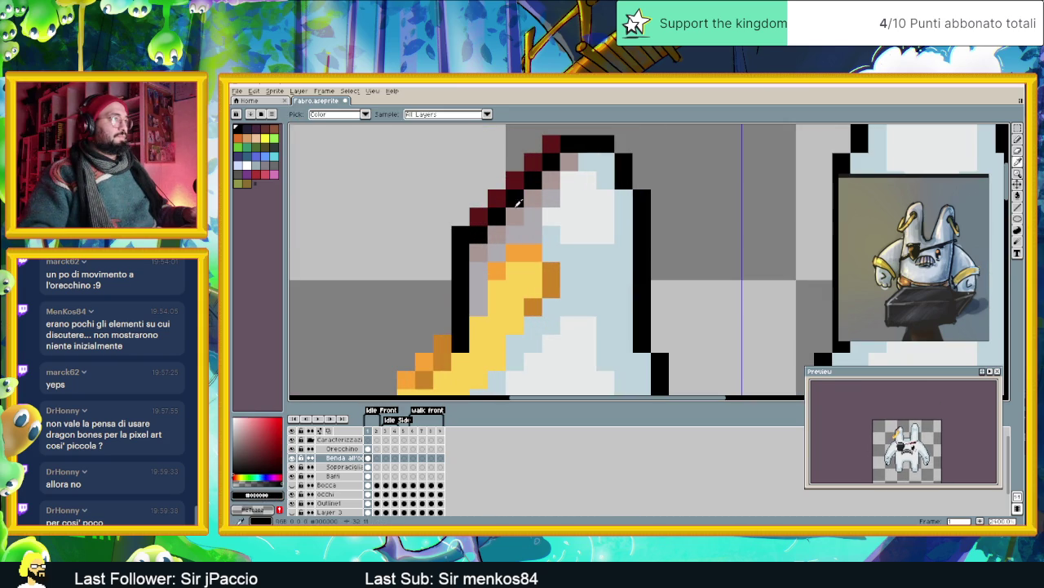
# - On the Orecchino layer, blacken the ear's top-left pixel, then undo it
pyautogui.click(341, 449)
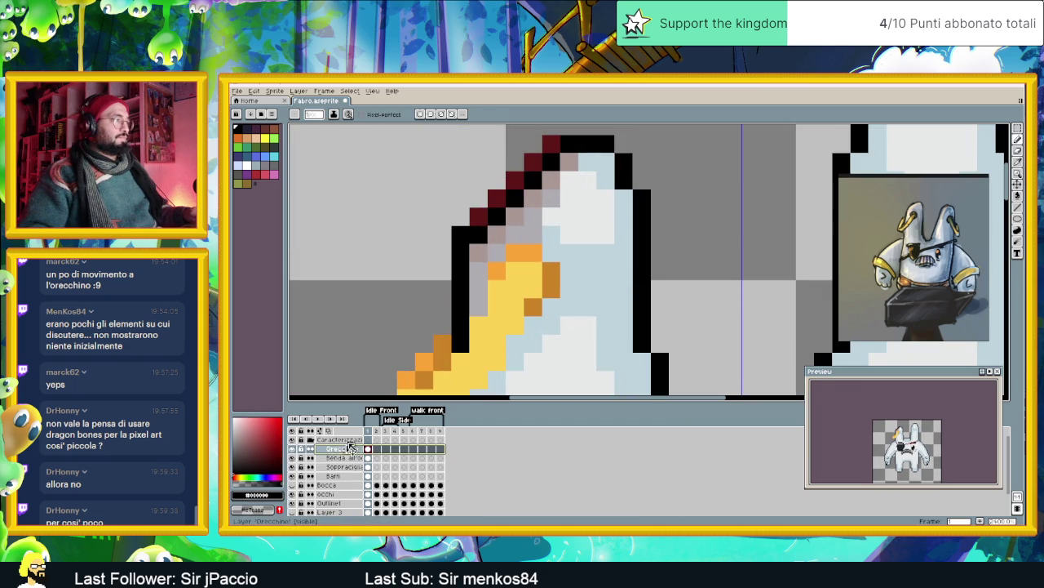
pyautogui.click(549, 140)
pyautogui.hotkey('ctrl', 'z')
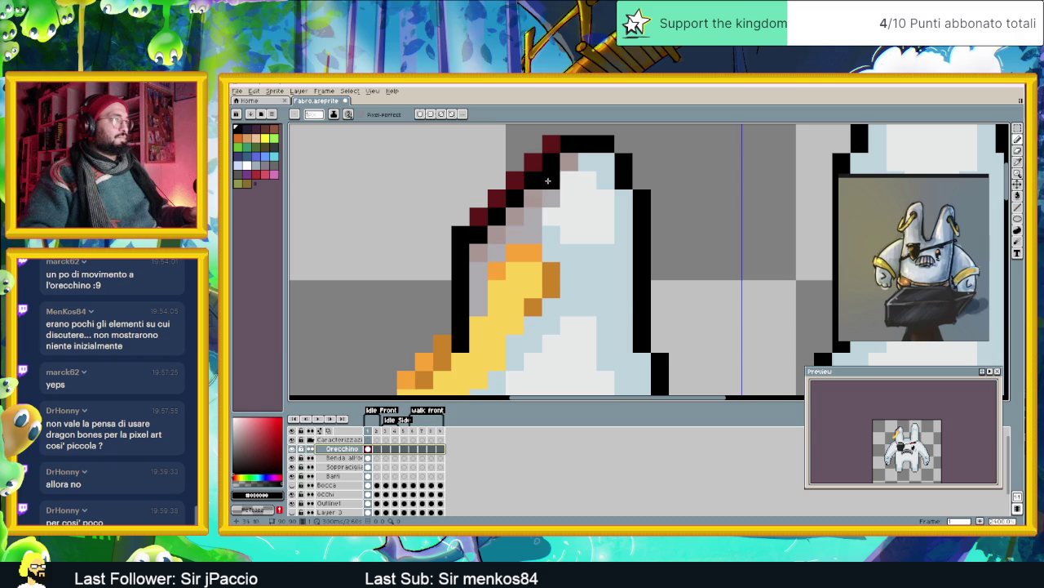
# - Hide and reshow the Outline layer to inspect the earring, then make Outline1 active
pyautogui.click(292, 502)
pyautogui.click(292, 503)
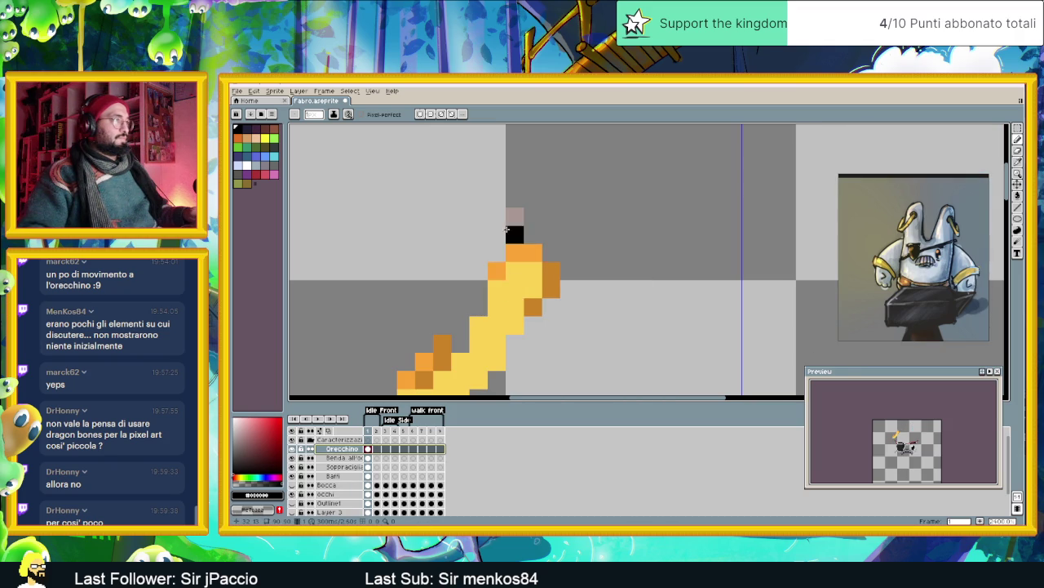
pyautogui.click(292, 485)
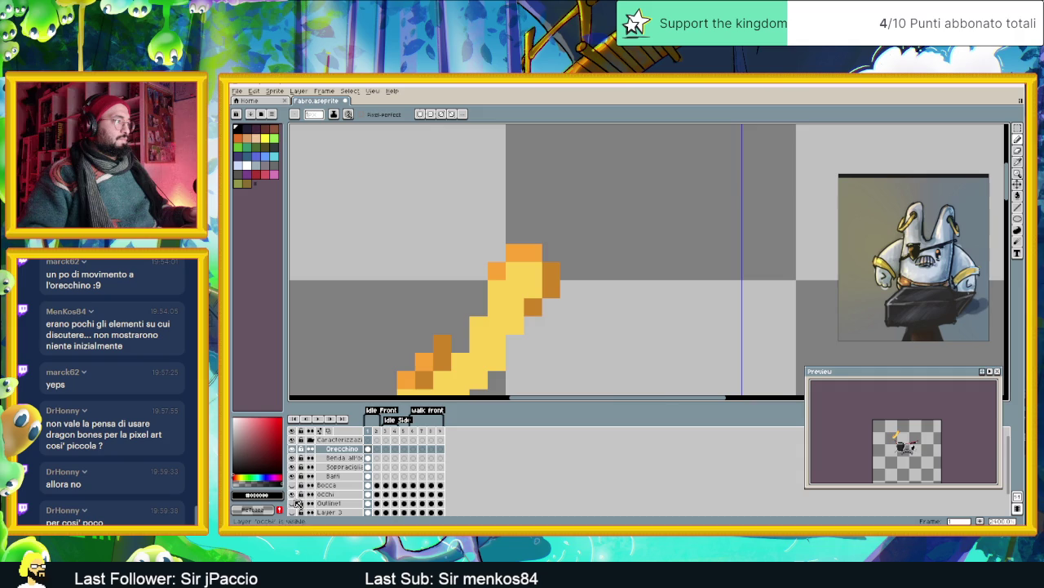
pyautogui.click(293, 501)
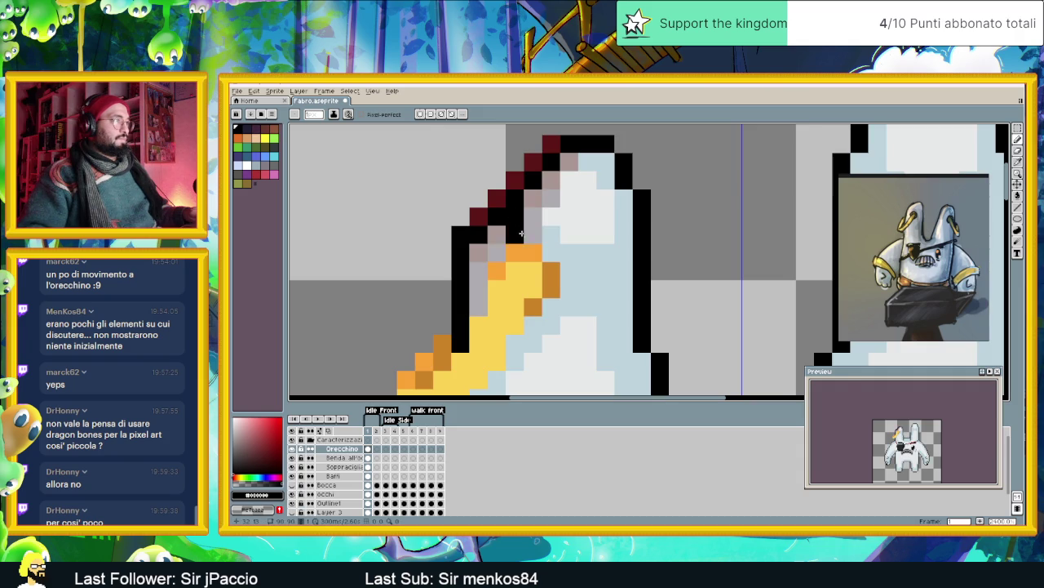
pyautogui.scroll(-2, 640, 212)
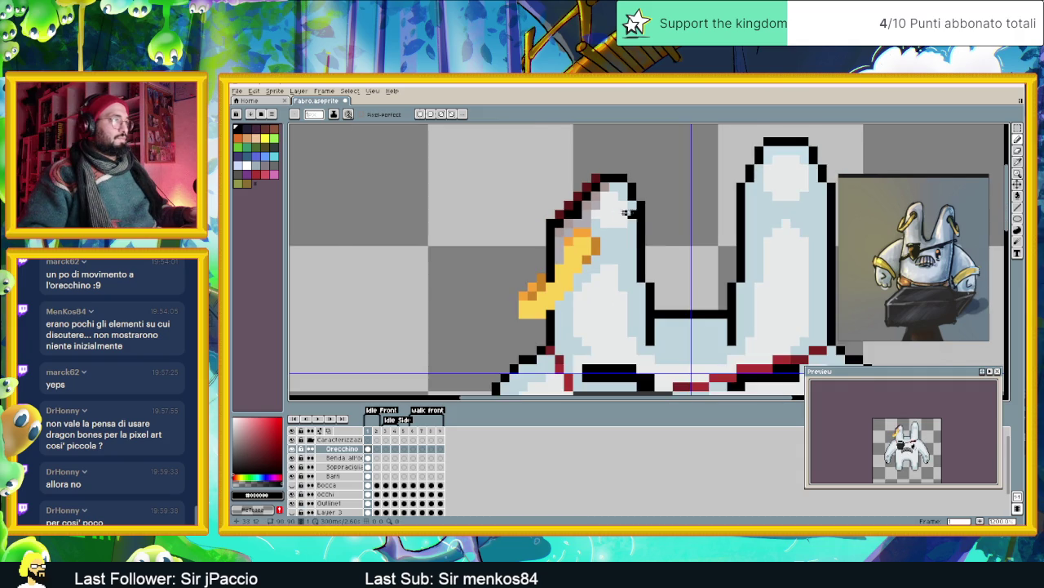
pyautogui.scroll(1, 592, 204)
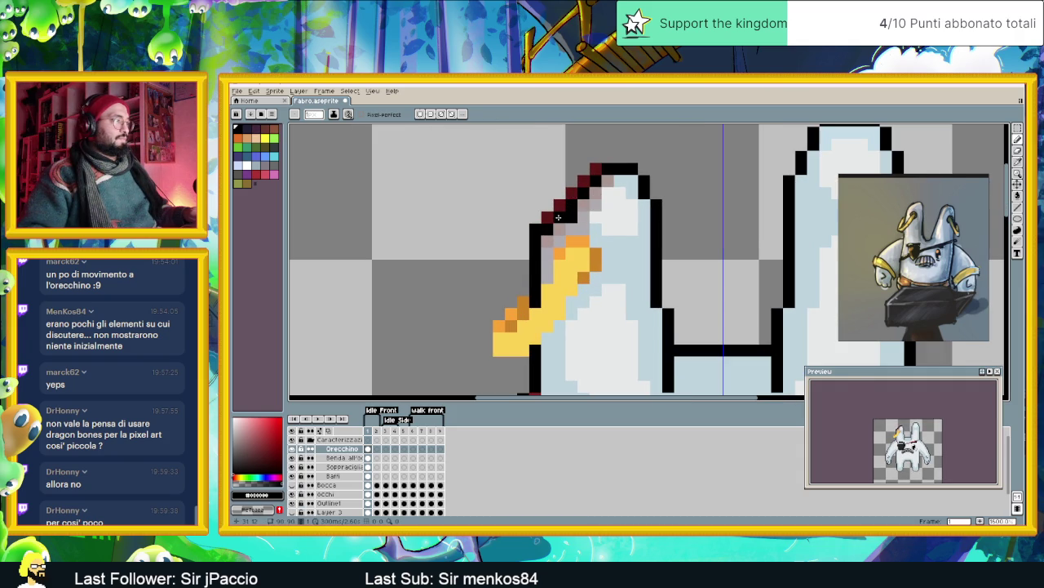
pyautogui.click(368, 502)
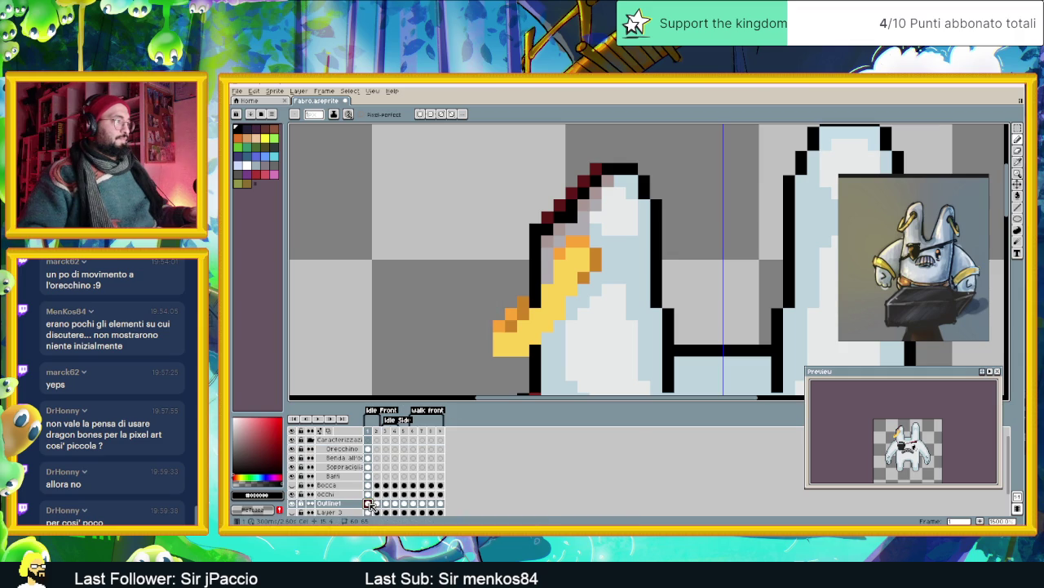
# - Add black outline pixels beside the ear and sample the dark red #5d1717
pyautogui.click(561, 227)
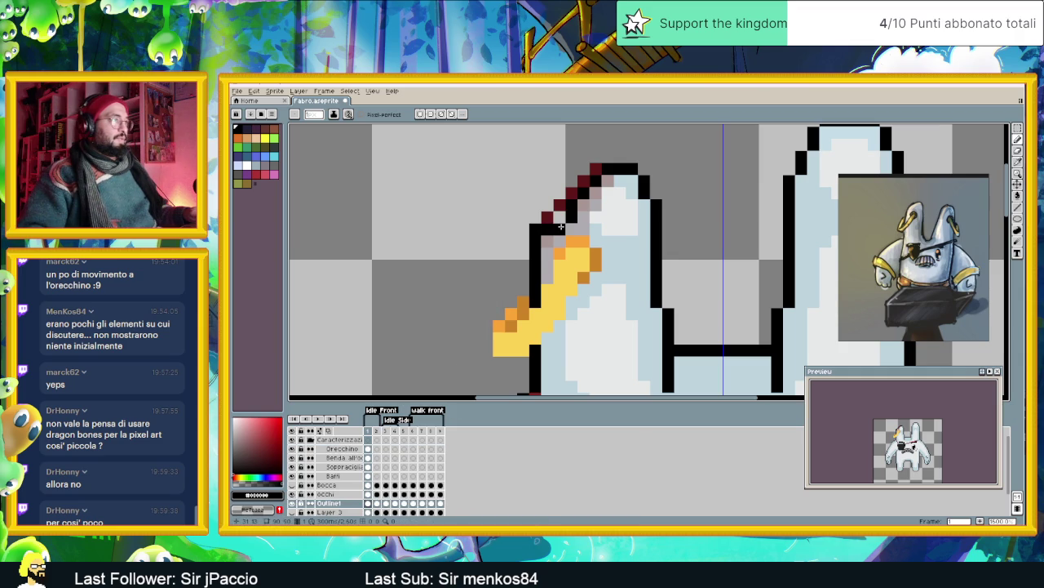
pyautogui.click(536, 217)
pyautogui.keyDown('alt'); pyautogui.click(554, 216); pyautogui.keyUp('alt')
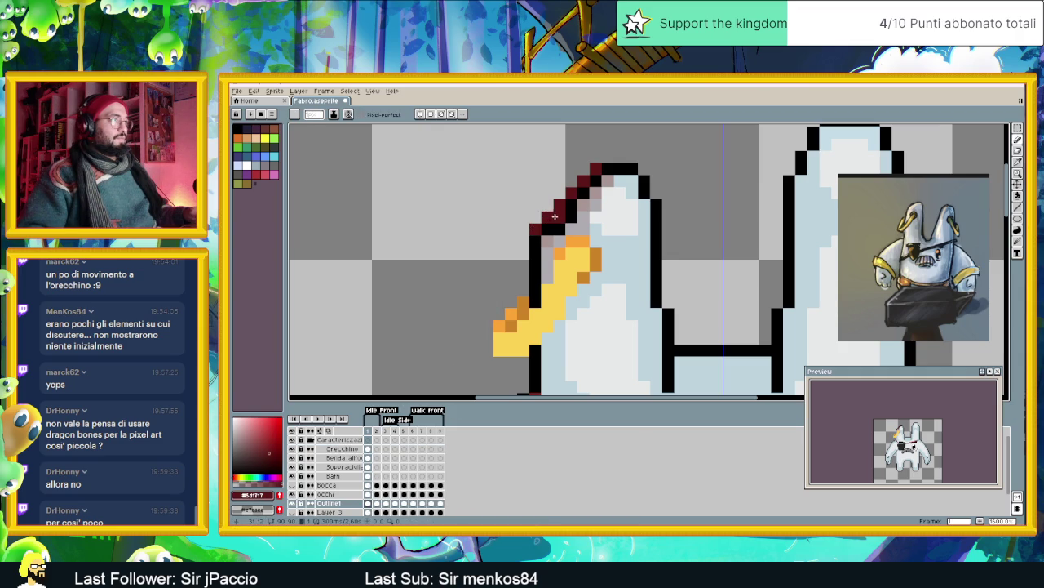
pyautogui.scroll(-2, 551, 203)
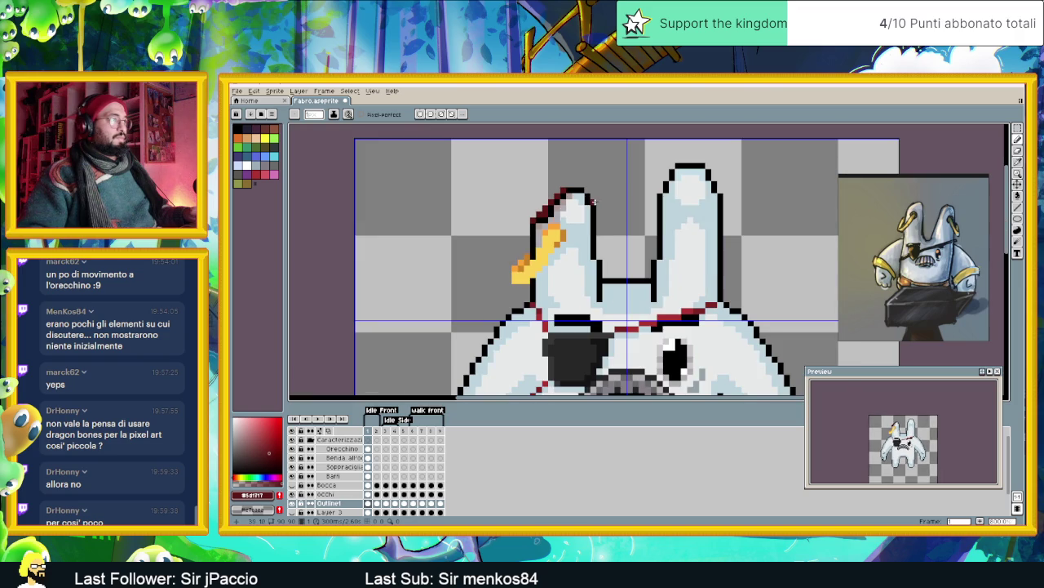
pyautogui.scroll(-1, 607, 207)
pyautogui.scroll(1, 588, 209)
pyautogui.scroll(1, 550, 210)
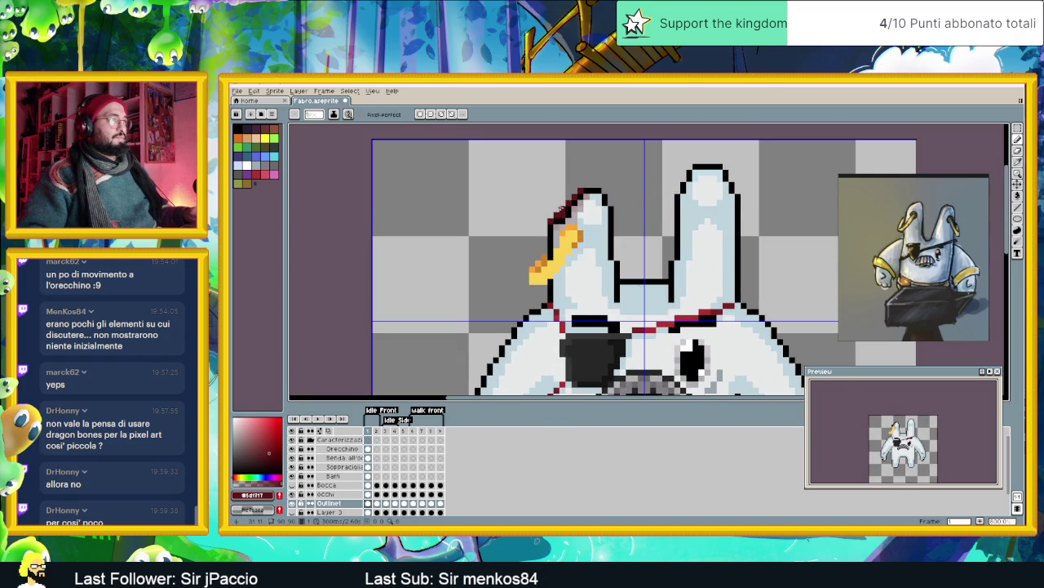
pyautogui.scroll(-2, 563, 210)
pyautogui.scroll(-1, 612, 221)
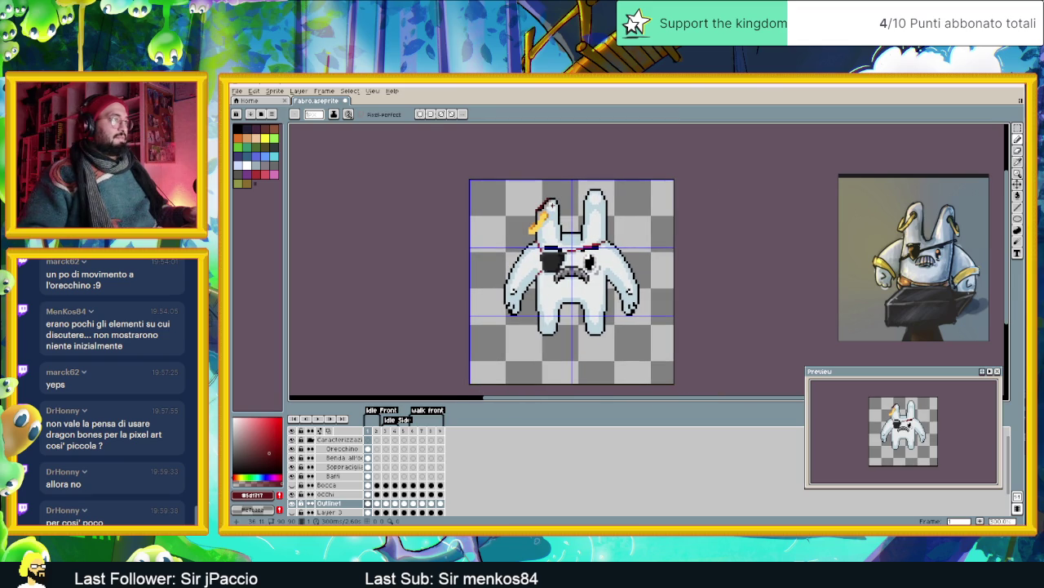
pyautogui.scroll(1, 526, 208)
pyautogui.scroll(1, 527, 208)
pyautogui.scroll(-1, 570, 227)
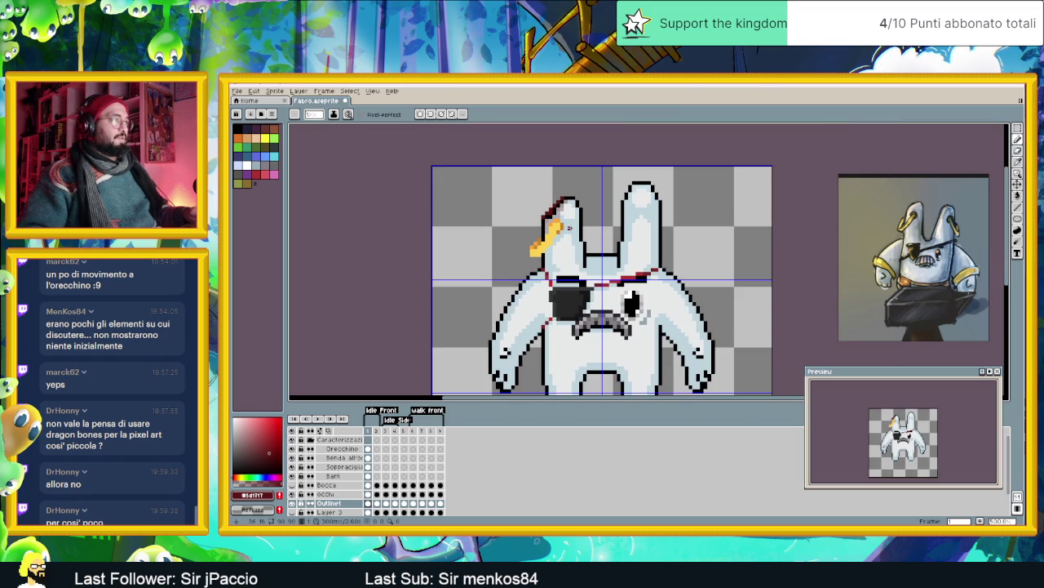
pyautogui.scroll(1, 563, 220)
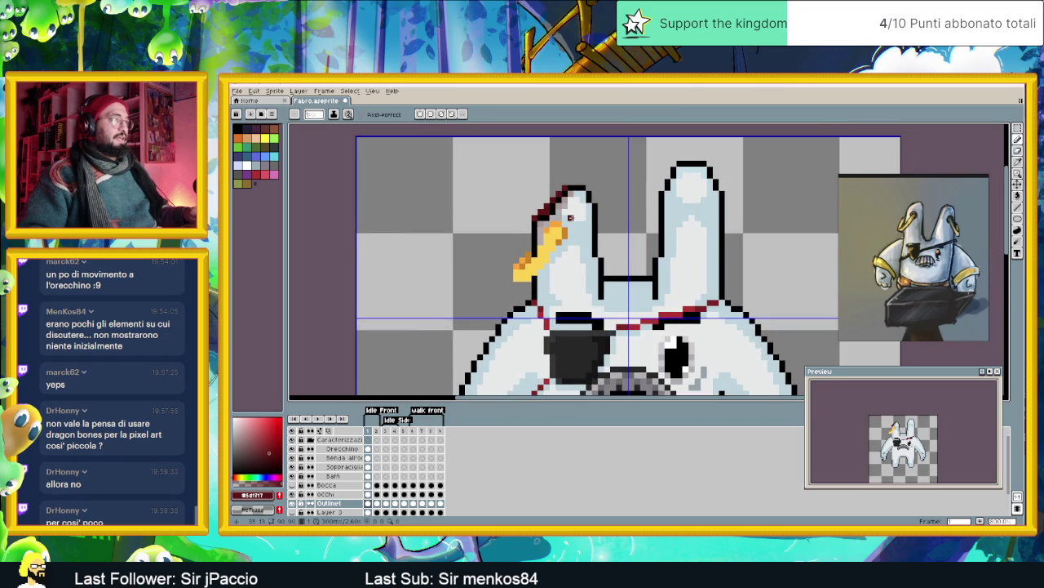
pyautogui.scroll(1, 560, 212)
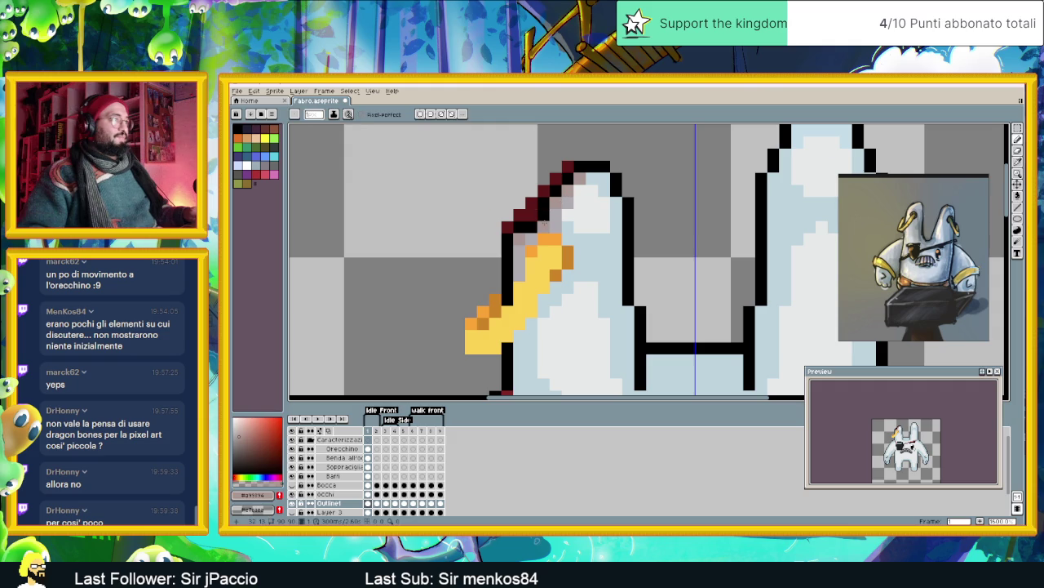
pyautogui.scroll(-2, 584, 201)
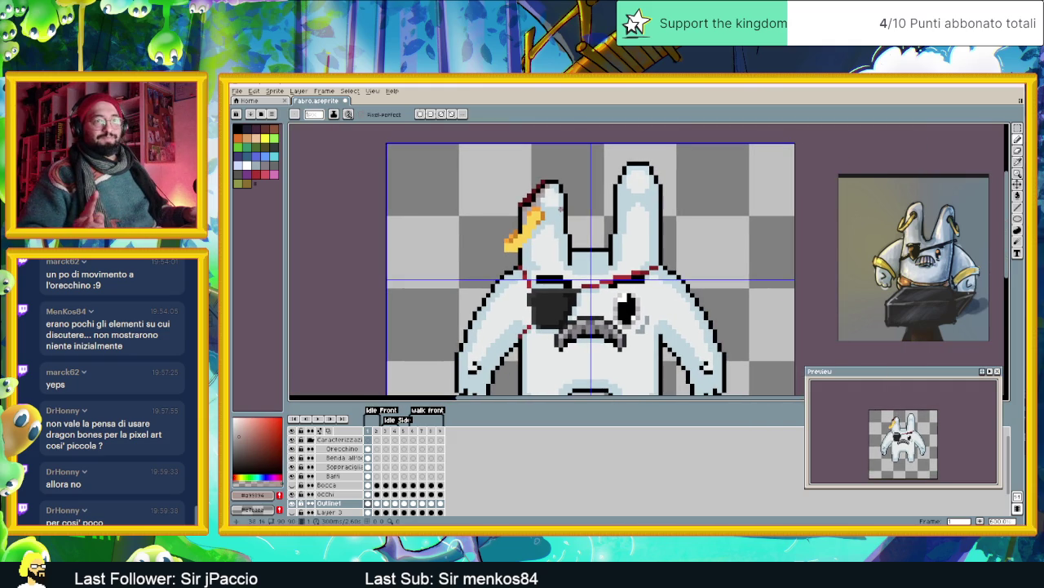
pyautogui.scroll(-1, 560, 208)
pyautogui.moveTo(560, 209)
pyautogui.mouseDown()
pyautogui.moveTo(544, 178)
pyautogui.moveTo(559, 213)
pyautogui.mouseUp()
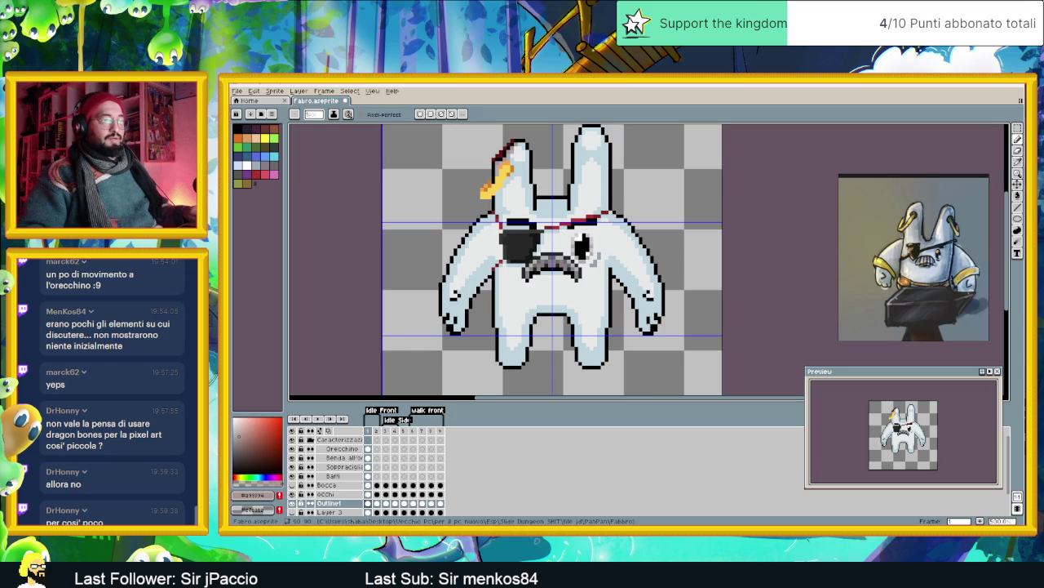
# - Switch to the YouTube page of Relaxing Music from LucasArts Adventure Games
pyautogui.hotkey('alt', 'Tab')
pyautogui.scroll(-2, 529, 406)
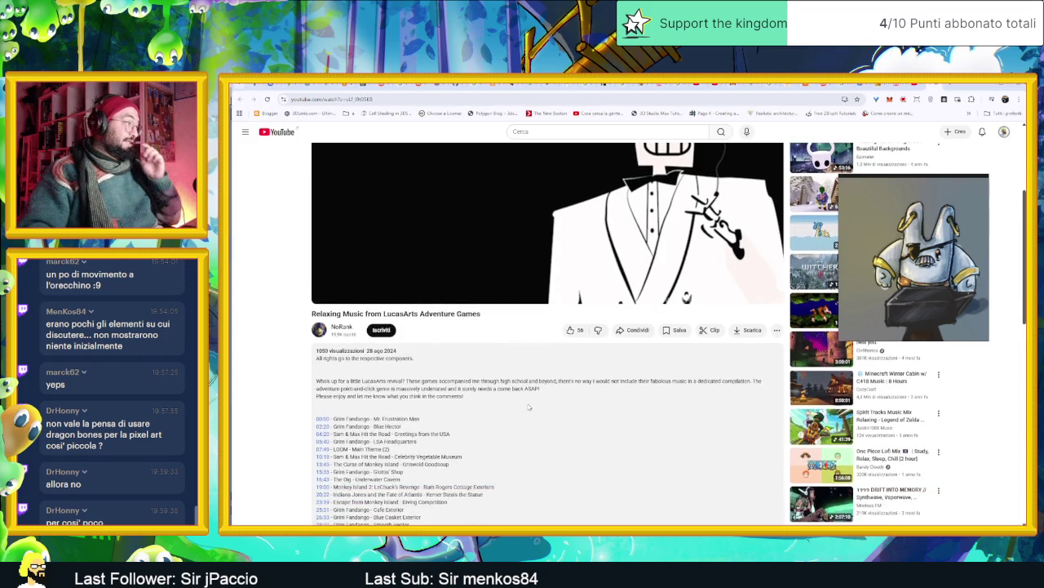
pyautogui.scroll(-2, 529, 406)
pyautogui.scroll(-2, 528, 405)
pyautogui.scroll(-2, 531, 408)
pyautogui.scroll(6, 530, 408)
pyautogui.scroll(3, 539, 392)
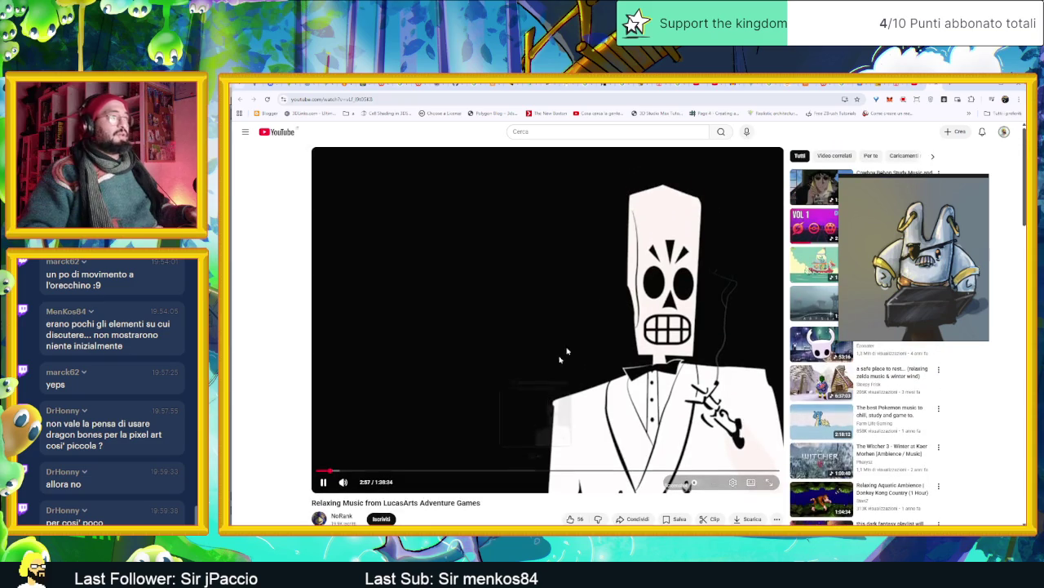
# - Search Google for 'grim fandango' in a new tab, then return to Aseprite
pyautogui.click(949, 84)
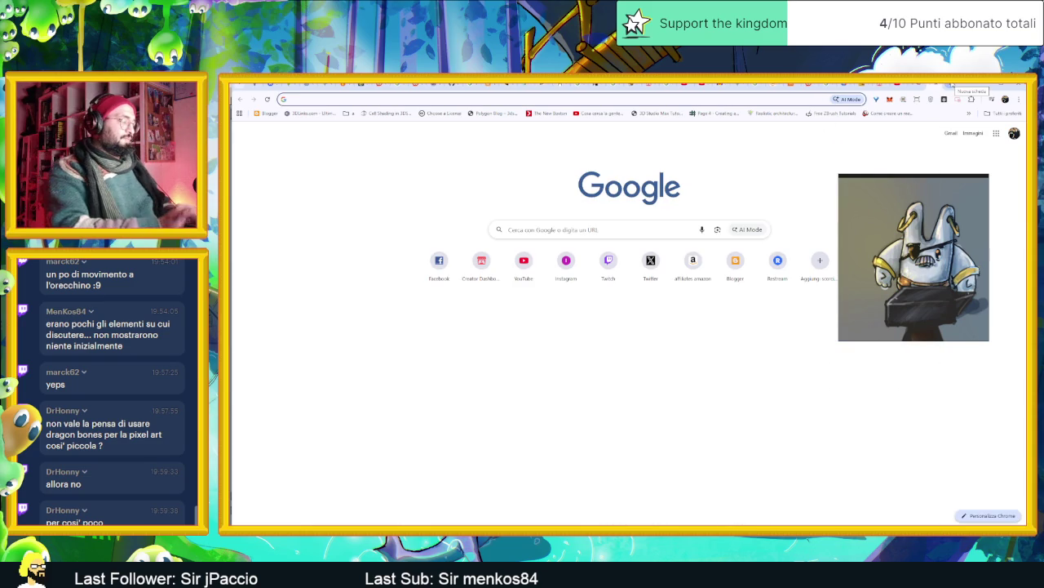
pyautogui.write('grim fandango')
pyautogui.press('Return')
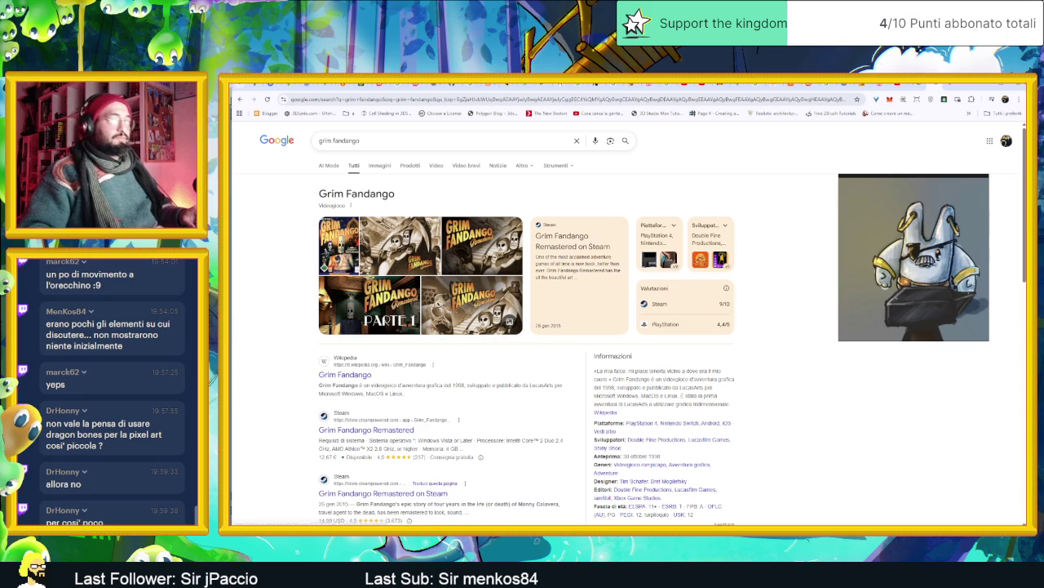
pyautogui.hotkey('alt', 'Tab')
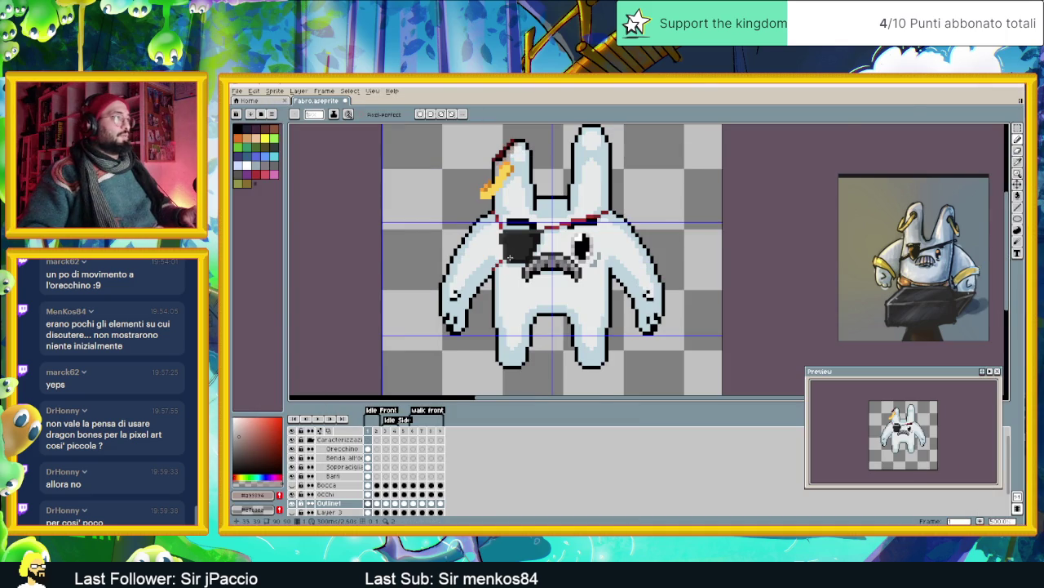
# - Add Layer 4 above the Orecchino layer and open its Layer Properties
pyautogui.scroll(1, 496, 285)
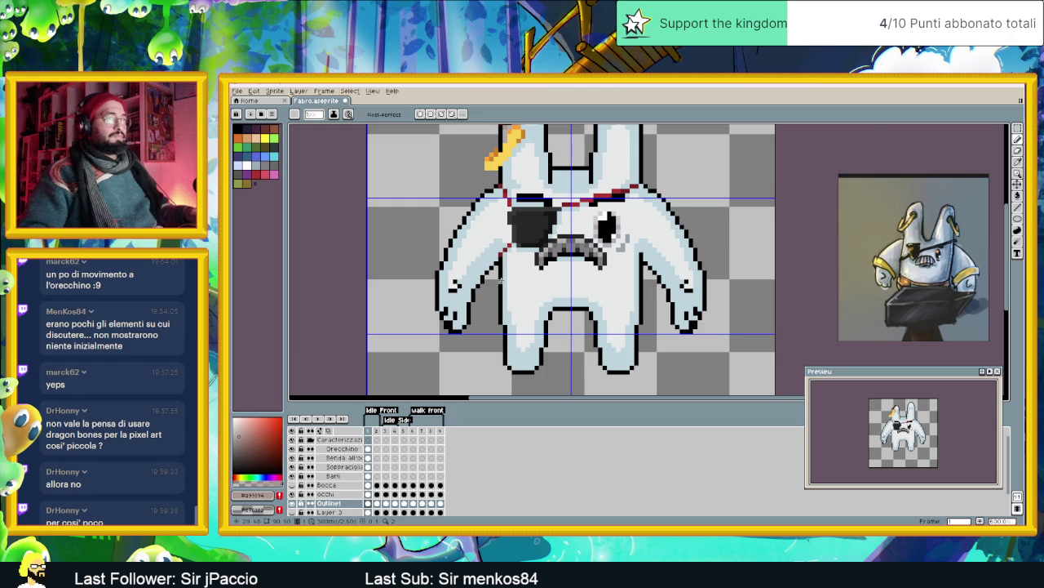
pyautogui.scroll(1, 473, 267)
pyautogui.scroll(-1, 502, 347)
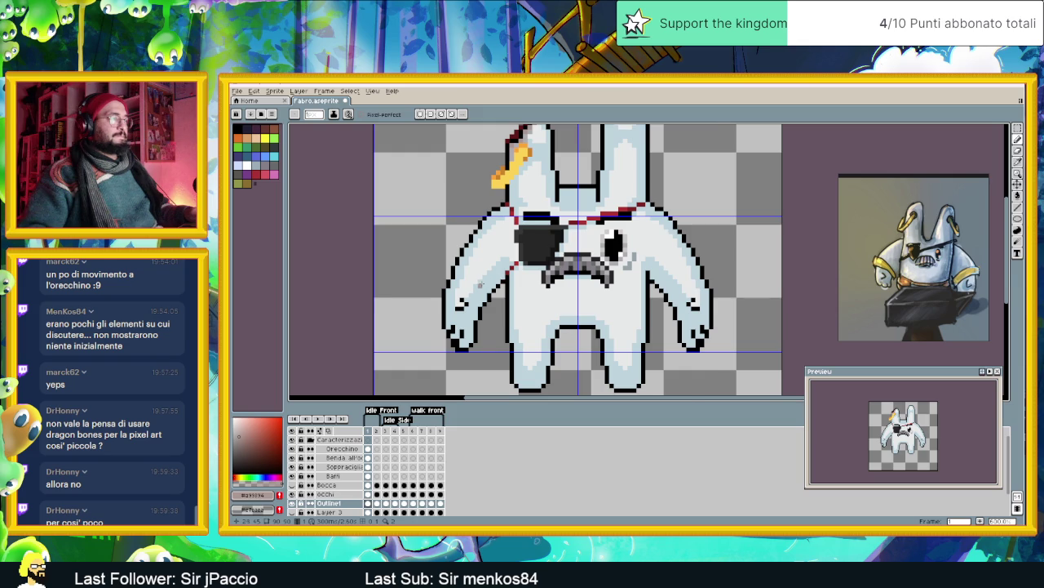
pyautogui.scroll(1, 481, 284)
pyautogui.scroll(-1, 480, 285)
pyautogui.scroll(-1, 480, 285)
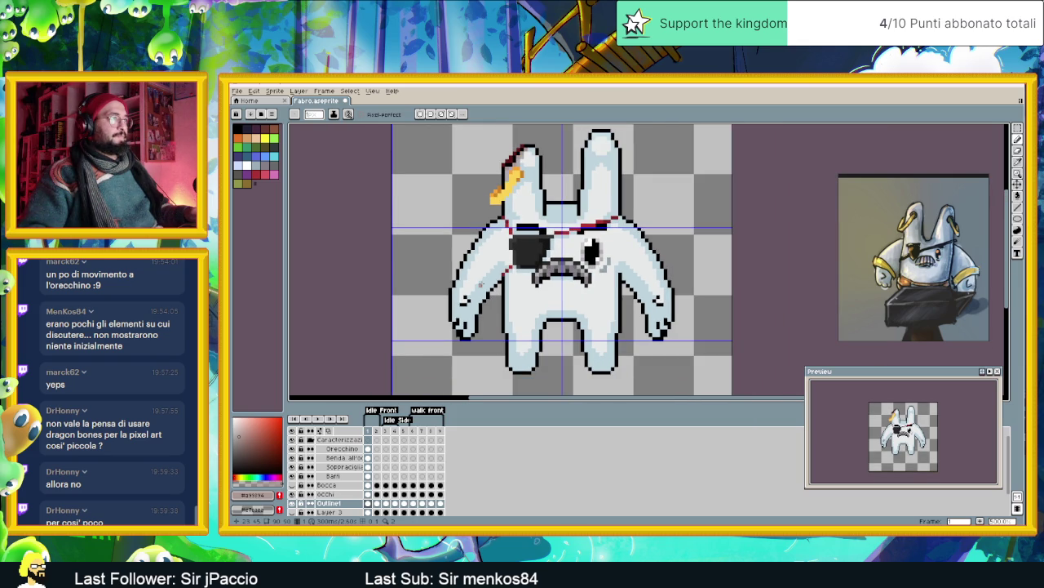
pyautogui.click(342, 451)
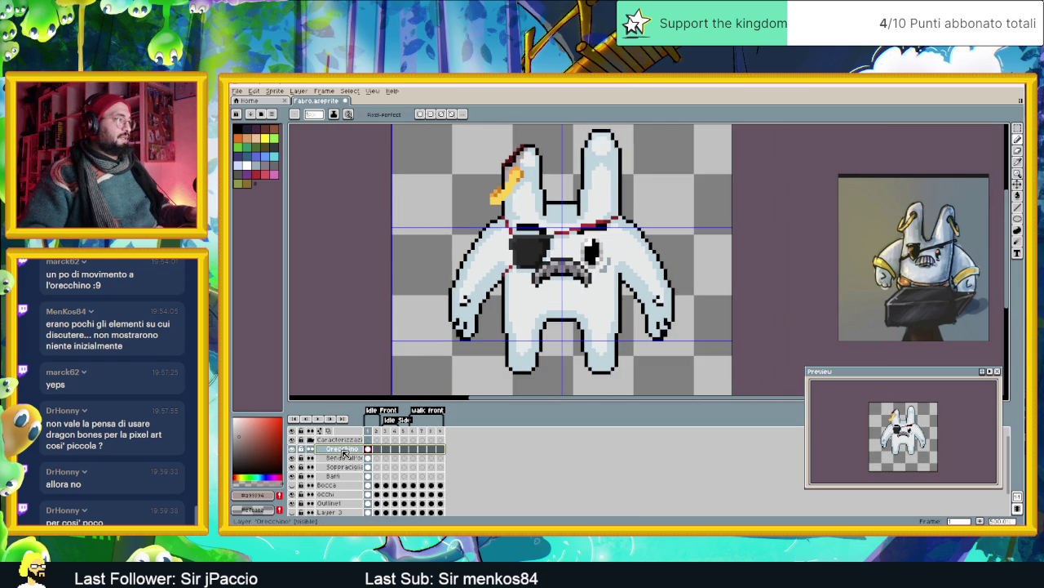
pyautogui.rightClick(345, 450)
pyautogui.moveTo(359, 466)
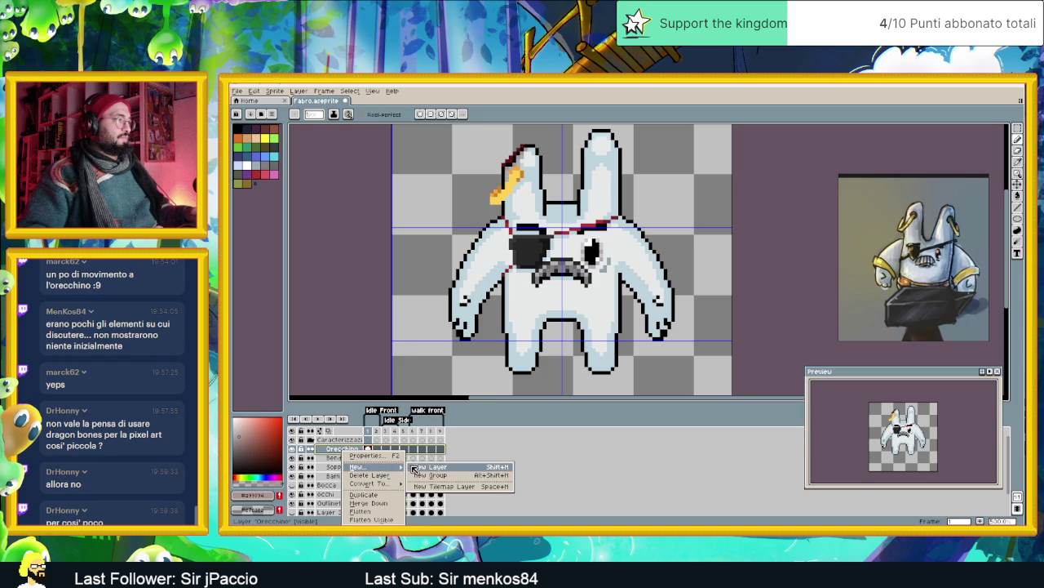
pyautogui.click(416, 469)
pyautogui.doubleClick(354, 450)
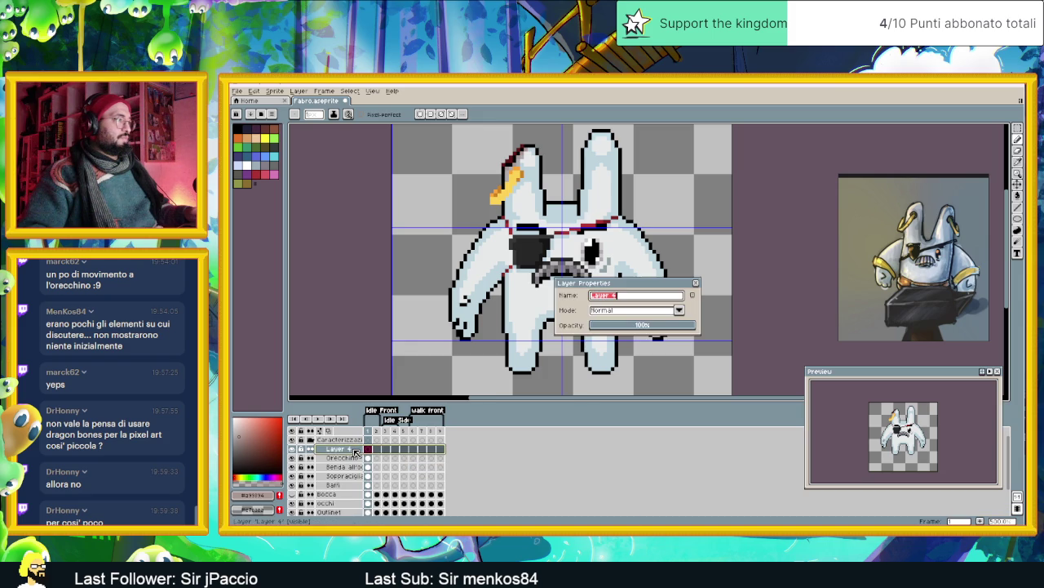
# - Name the new layer 'Bracciali'
pyautogui.write('Bracciali')
pyautogui.press('Return')
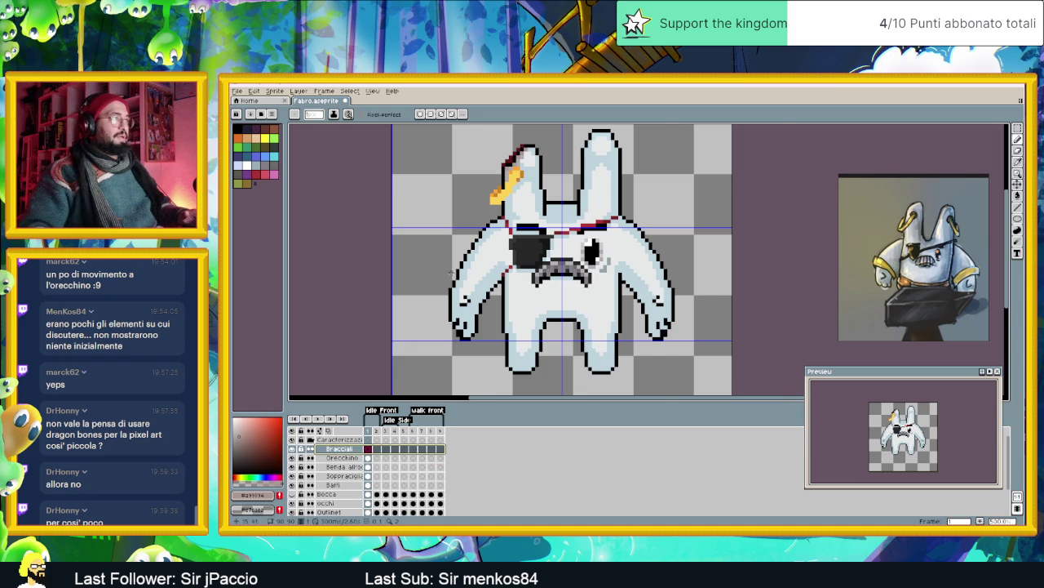
pyautogui.scroll(2, 477, 273)
pyautogui.scroll(1, 457, 269)
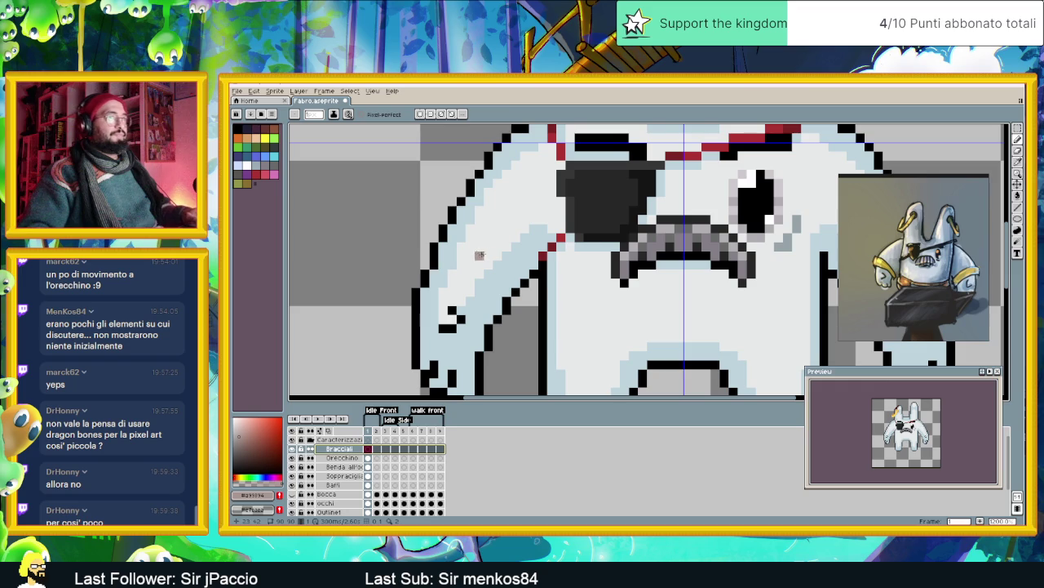
pyautogui.scroll(-1, 457, 281)
pyautogui.scroll(-1, 482, 302)
pyautogui.scroll(1, 502, 274)
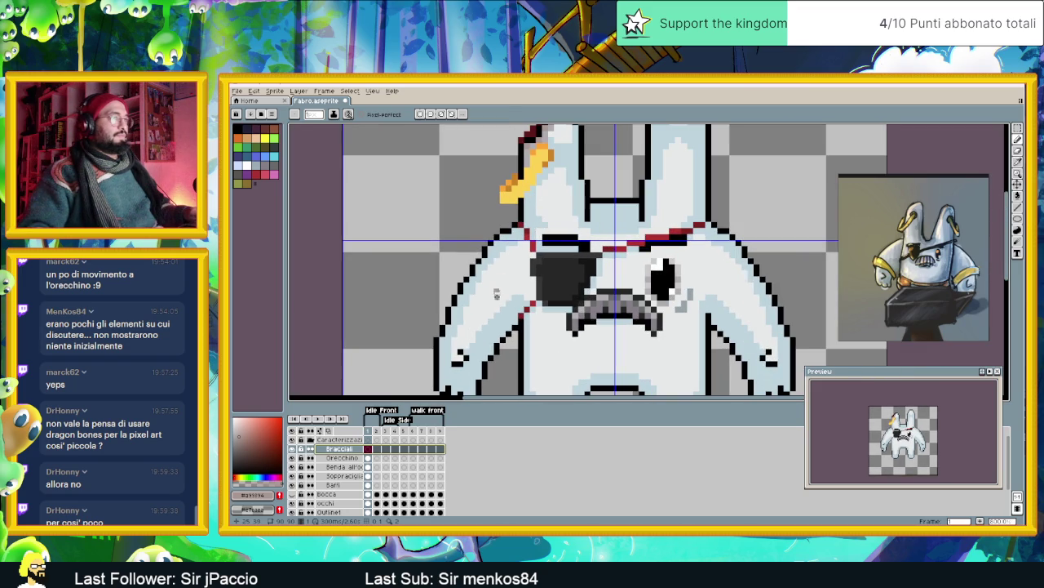
pyautogui.scroll(1, 484, 322)
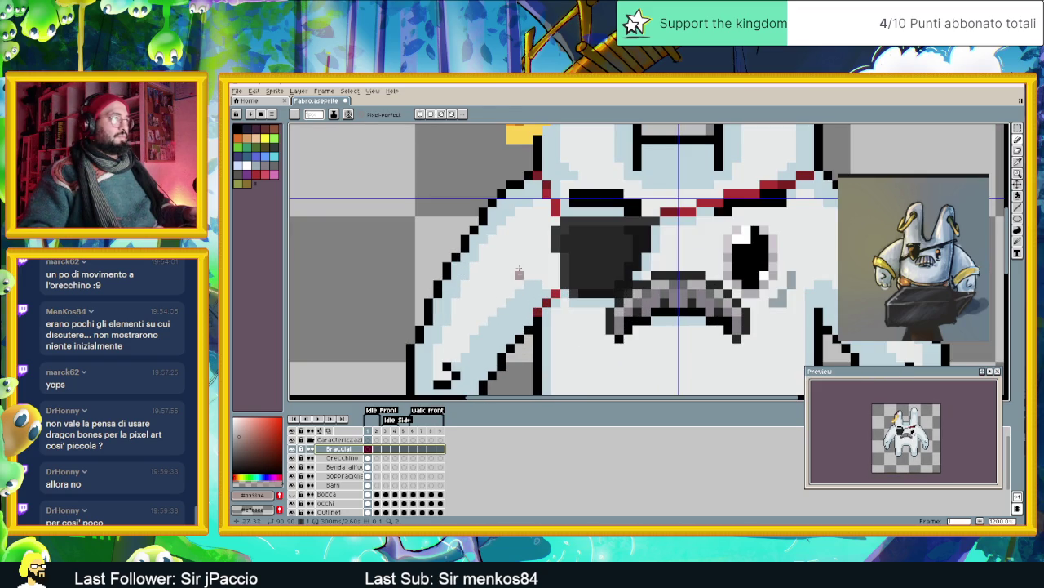
# - Sample the earring's yellow and pencil a gold bracelet band across the bunny's arm
pyautogui.keyDown('alt'); pyautogui.click(529, 145); pyautogui.keyUp('alt')
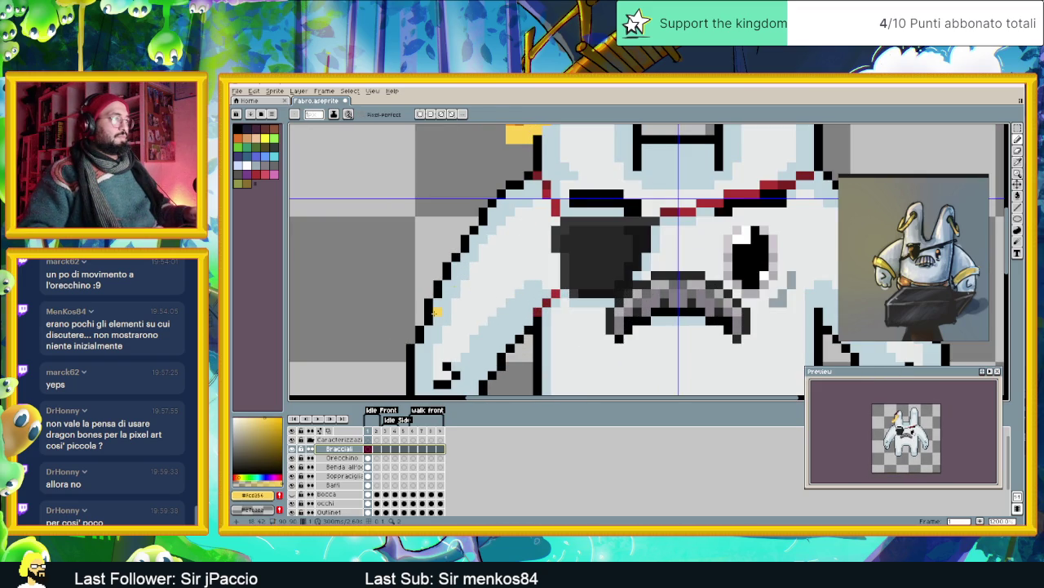
pyautogui.moveTo(437, 311); pyautogui.dragTo(493, 339)
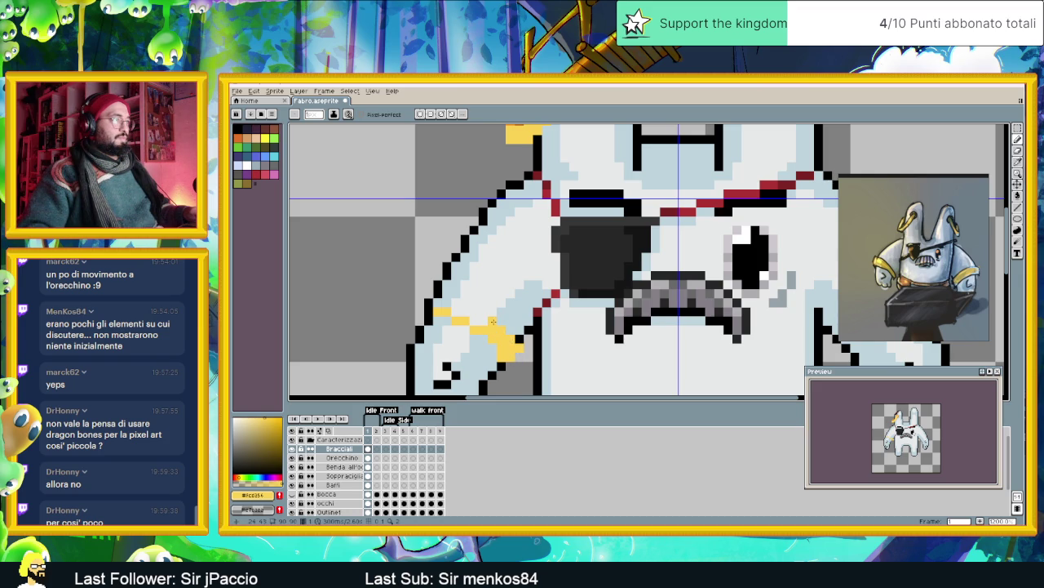
pyautogui.moveTo(479, 321); pyautogui.dragTo(467, 303)
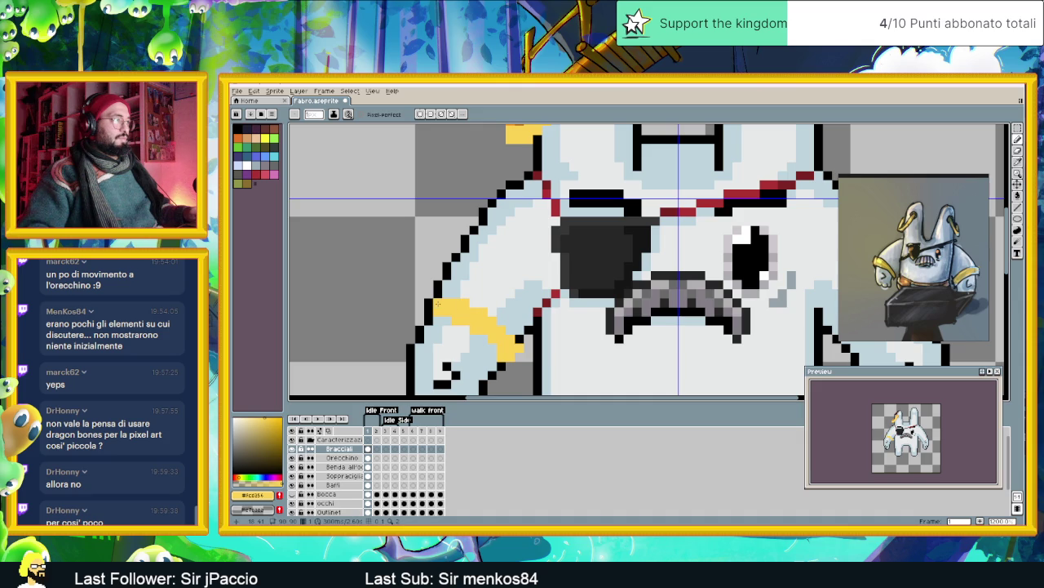
pyautogui.moveTo(437, 304); pyautogui.dragTo(427, 297)
pyautogui.scroll(-3, 432, 320)
pyautogui.scroll(3, 463, 311)
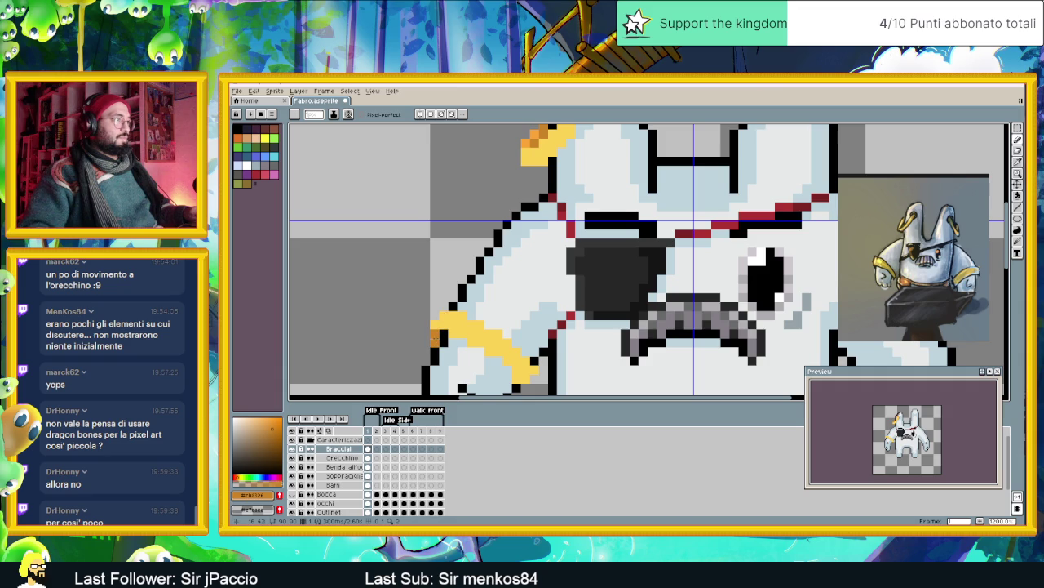
pyautogui.scroll(-3, 515, 360)
pyautogui.scroll(3, 515, 339)
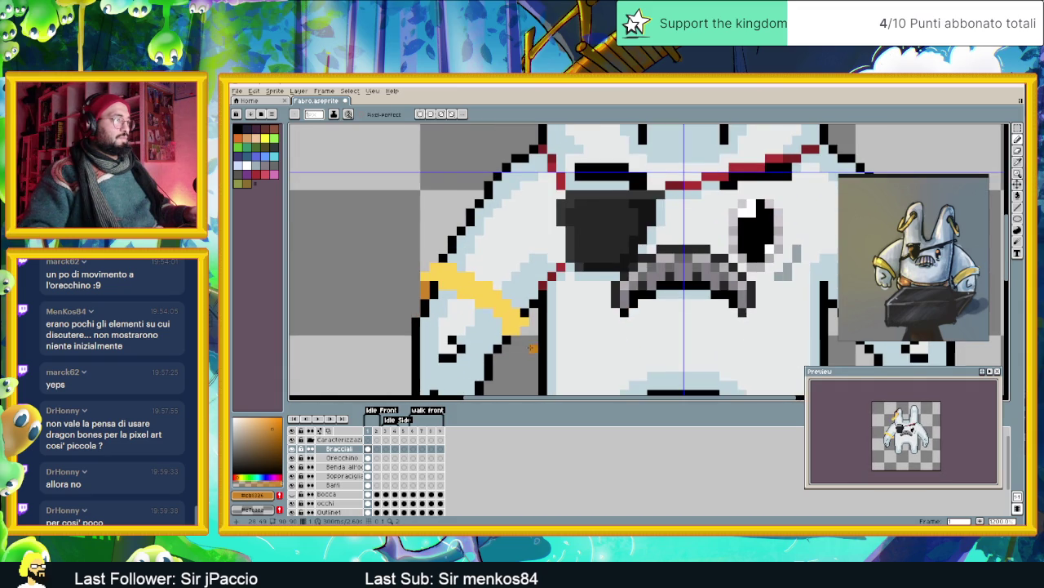
# - Resample the bracelet yellow and zoom out to review the bracelet
pyautogui.keyDown('alt'); pyautogui.click(527, 320); pyautogui.keyUp('alt')
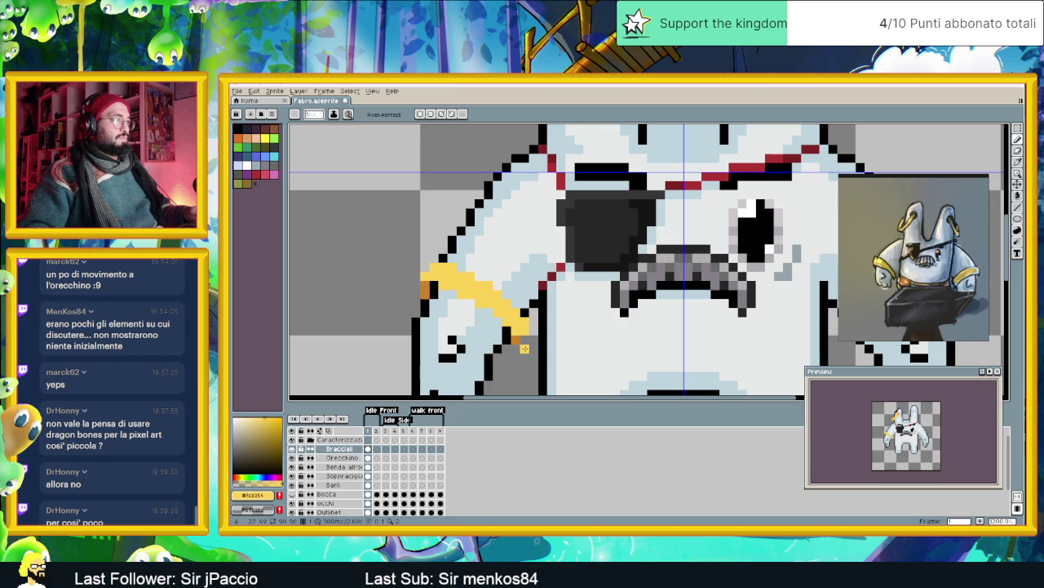
pyautogui.scroll(-3, 531, 350)
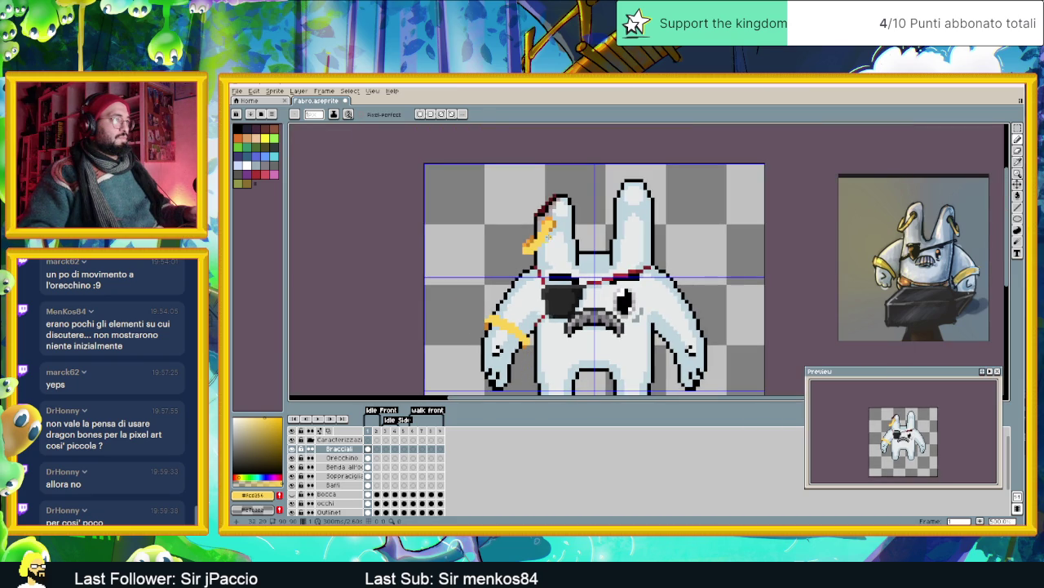
pyautogui.scroll(3, 490, 317)
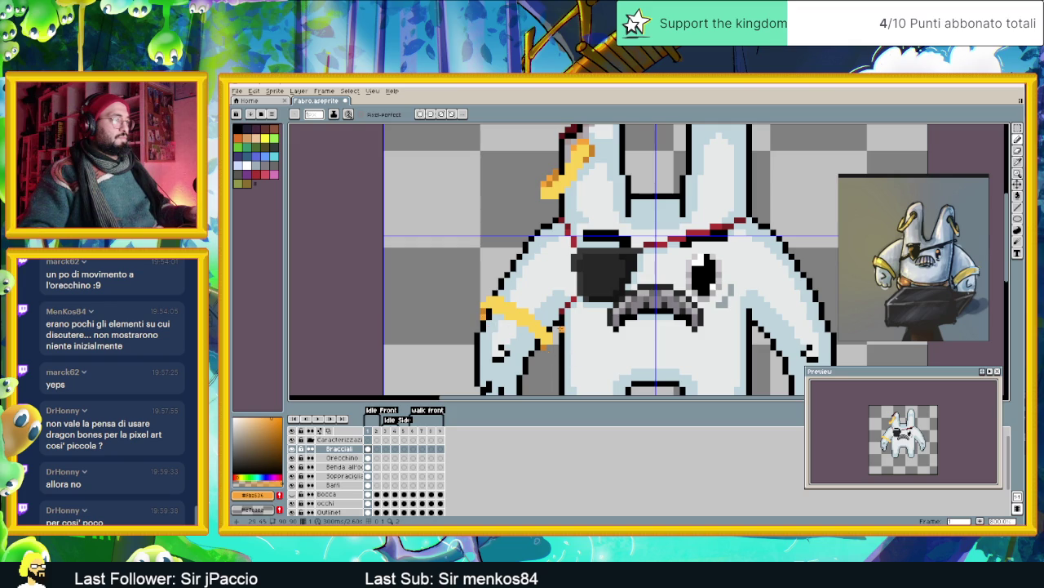
pyautogui.scroll(-1, 538, 335)
pyautogui.scroll(-1, 571, 342)
pyautogui.scroll(-1, 590, 346)
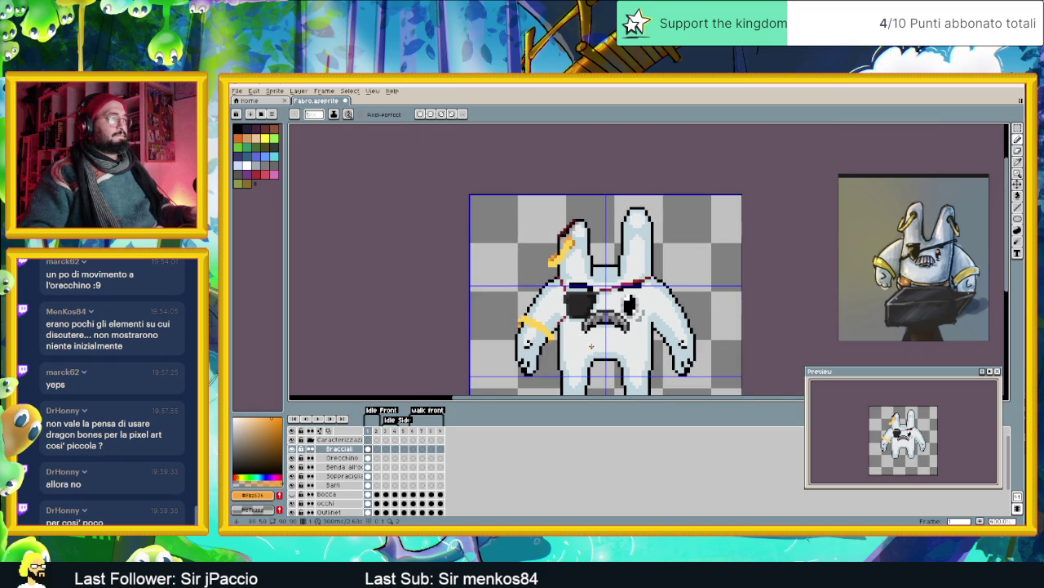
pyautogui.hscroll(3, 642, 345)
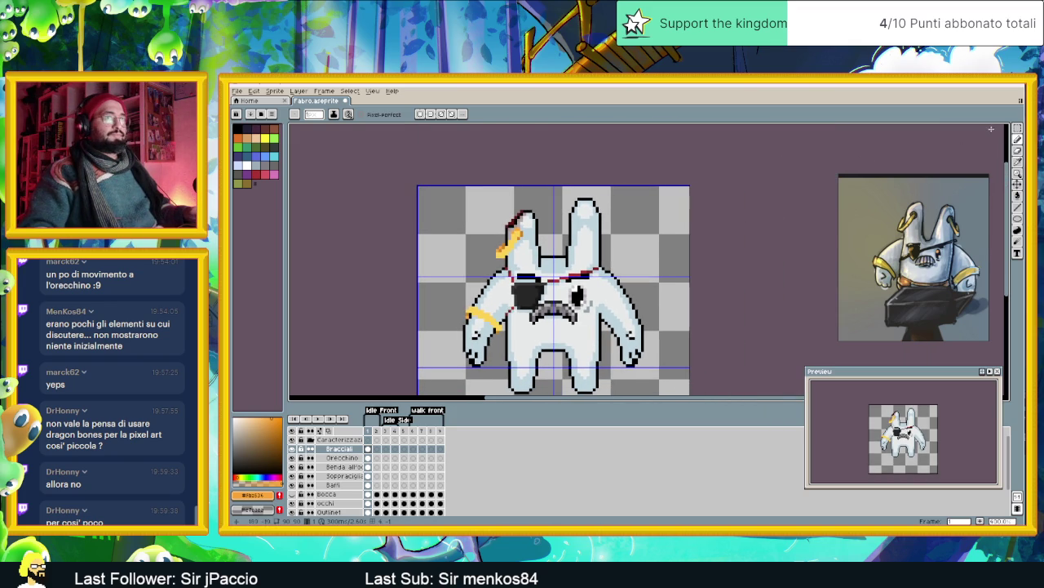
# - Marquee-select the right-arm bracelet and move it right and down to 54,37
pyautogui.click(1019, 130)
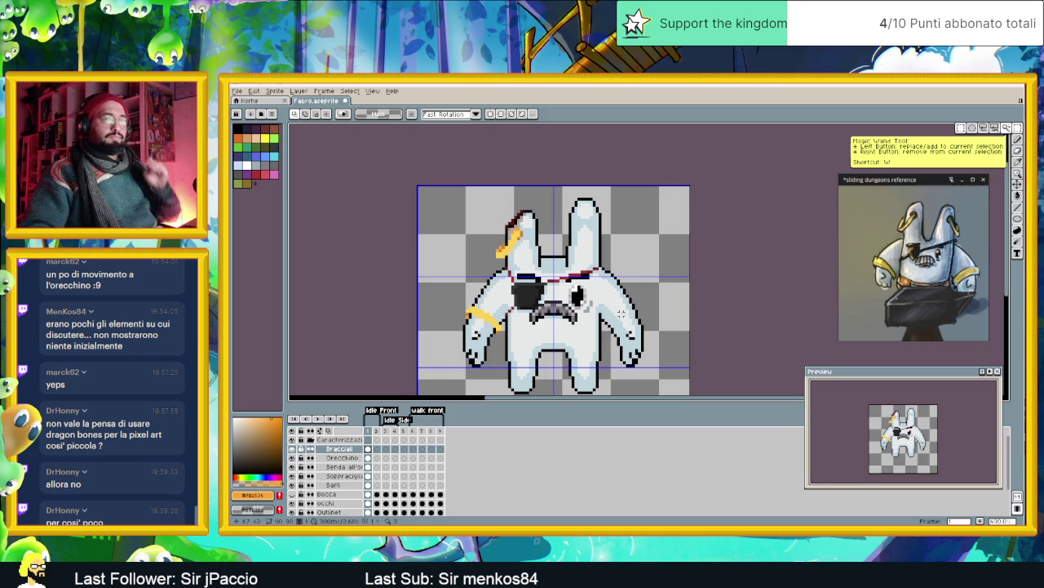
pyautogui.moveTo(446, 296)
pyautogui.mouseDown()
pyautogui.moveTo(535, 341)
pyautogui.moveTo(540, 333)
pyautogui.moveTo(492, 321)
pyautogui.mouseUp()
pyautogui.moveTo(610, 323); pyautogui.dragTo(624, 325)
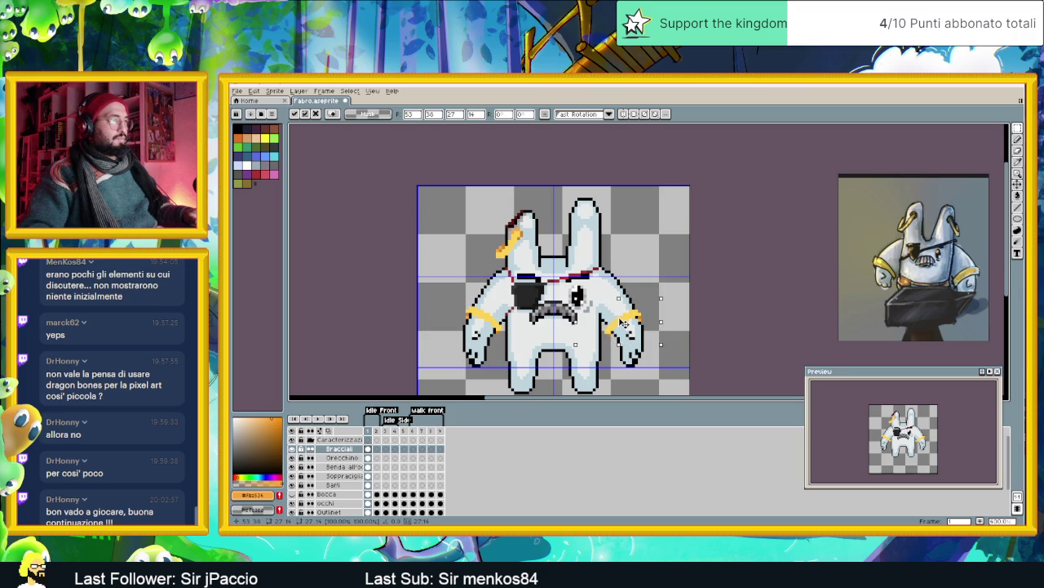
pyautogui.scroll(1, 623, 325)
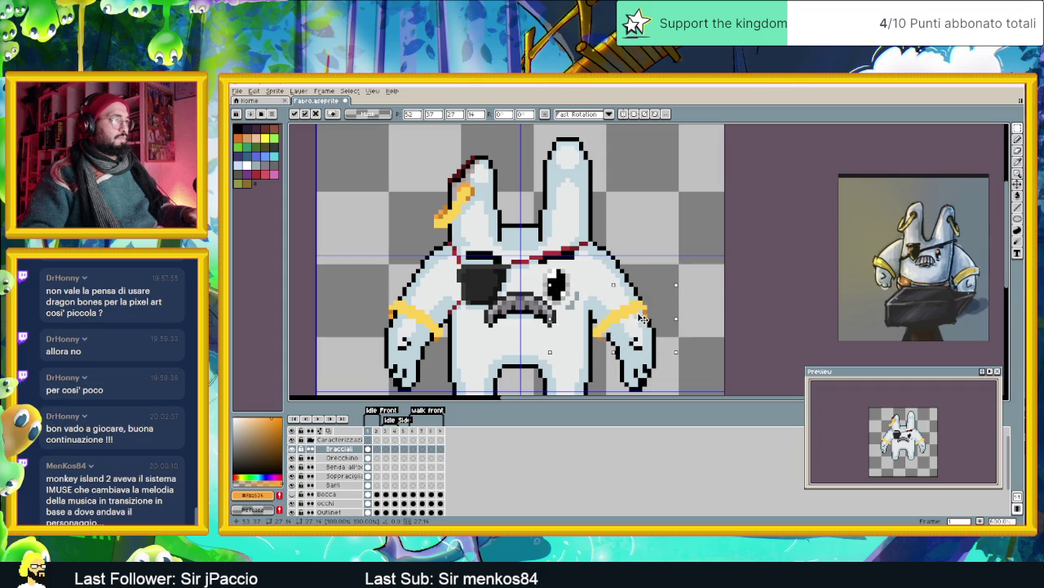
pyautogui.click(695, 298)
pyautogui.scroll(-1, 694, 299)
pyautogui.scroll(-1, 690, 320)
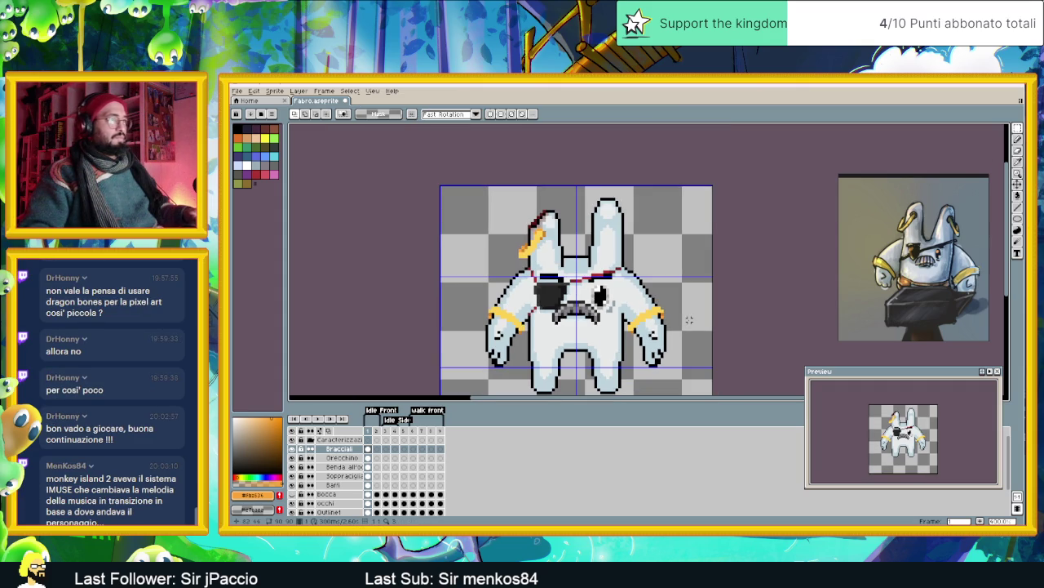
pyautogui.scroll(-1, 689, 320)
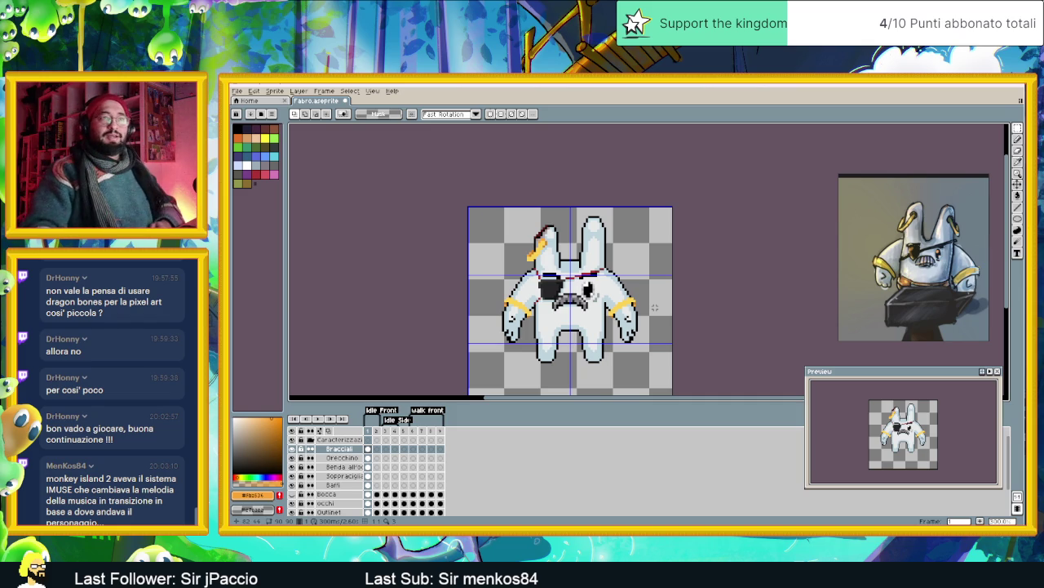
pyautogui.scroll(1, 582, 317)
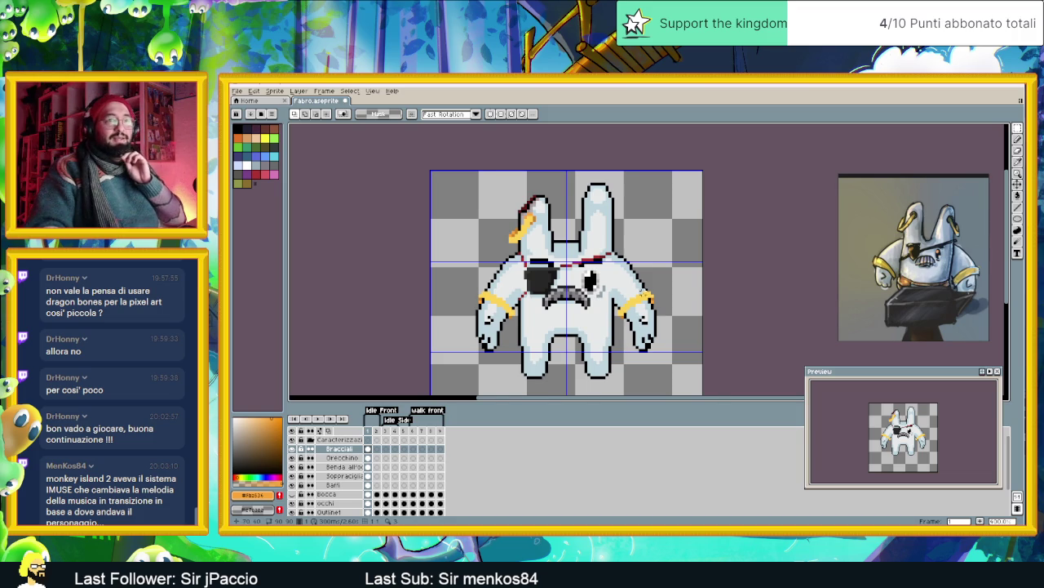
pyautogui.scroll(1, 650, 289)
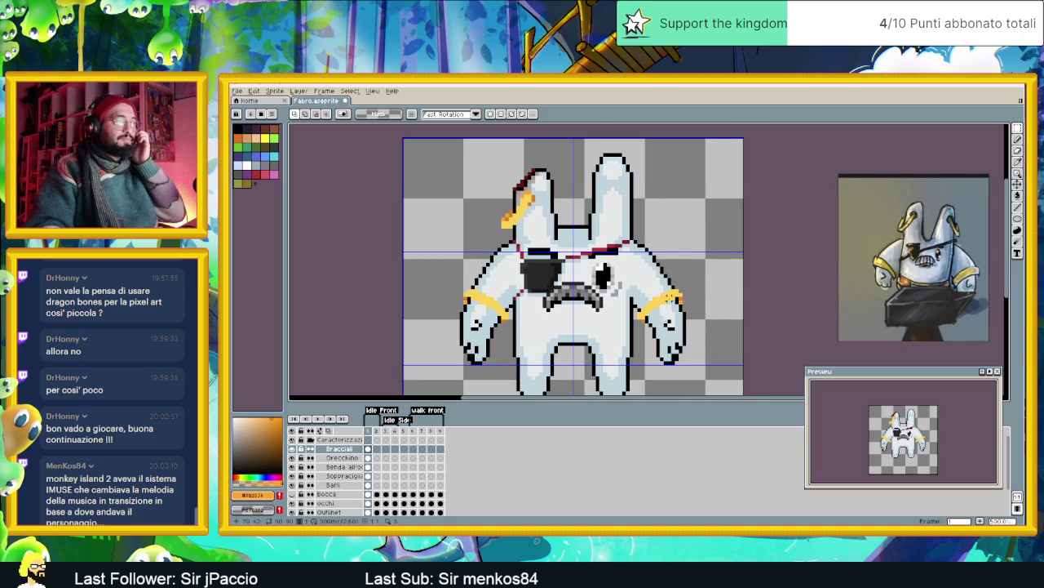
pyautogui.scroll(1, 650, 290)
pyautogui.scroll(1, 445, 300)
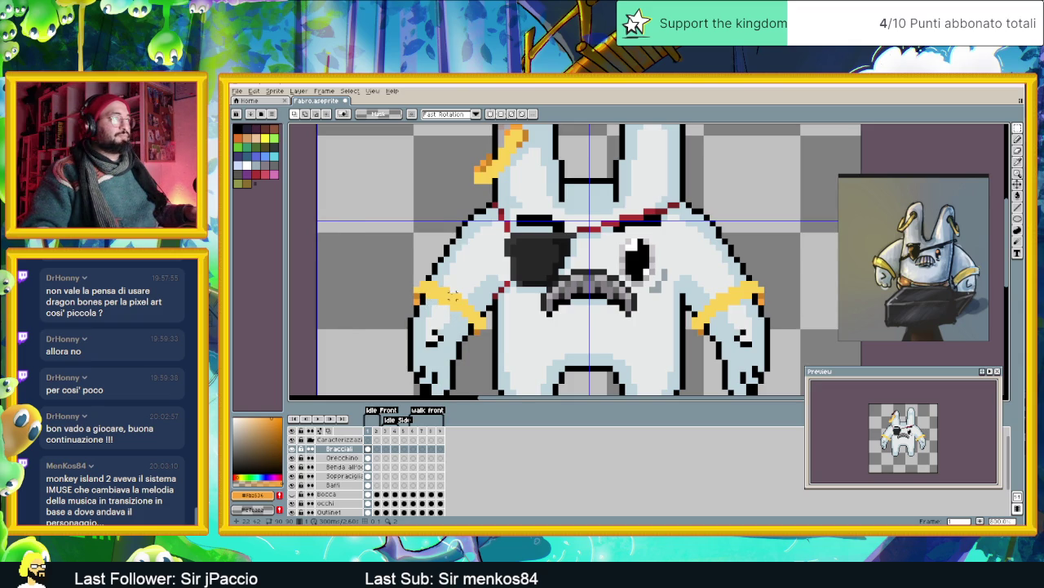
pyautogui.scroll(-1, 454, 296)
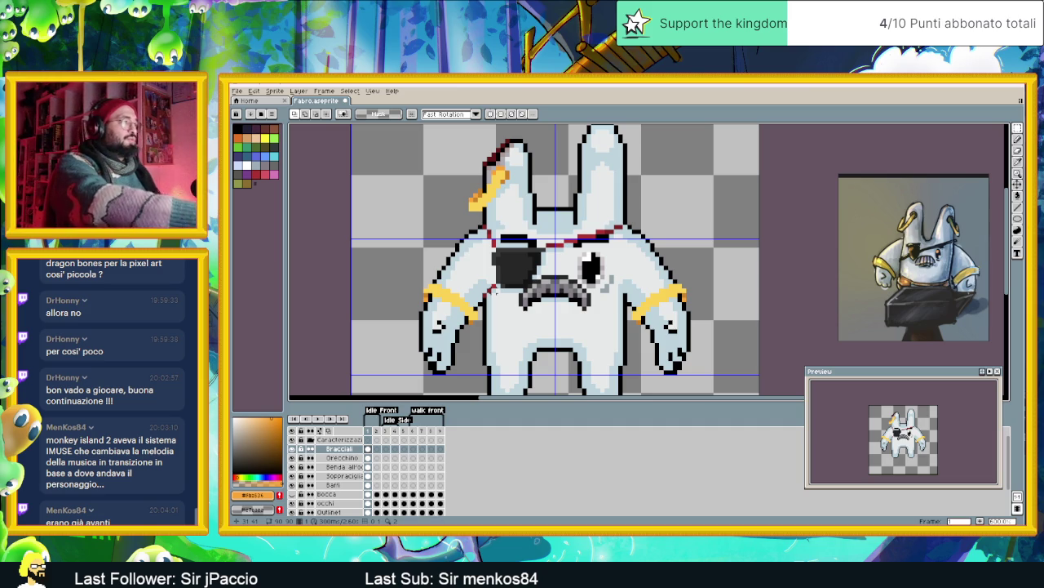
pyautogui.scroll(1, 425, 240)
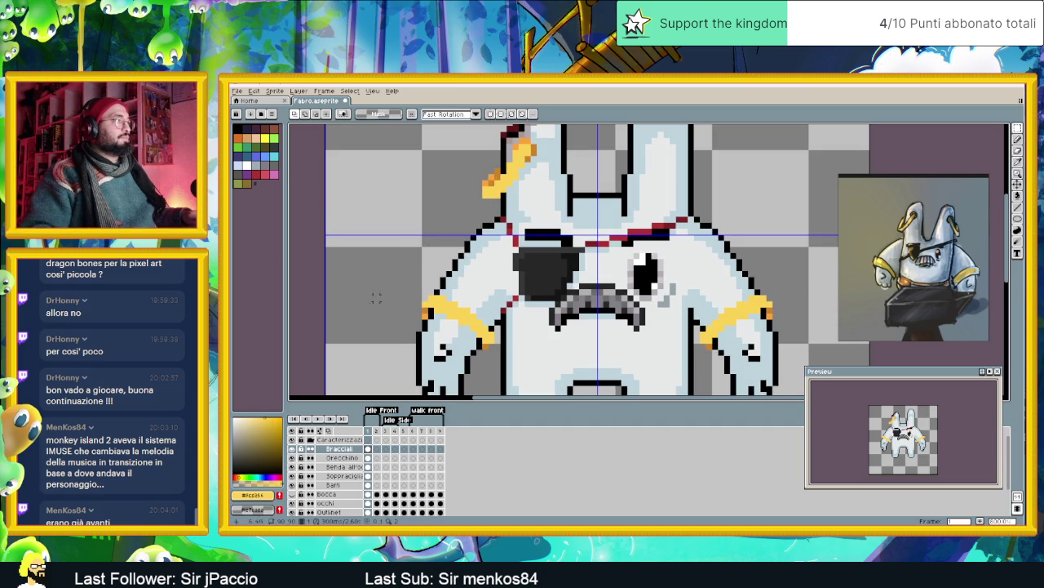
# - Choose a lighter gold shade and pencil extra pixels to widen the left-arm bracelet
pyautogui.moveTo(258, 435); pyautogui.dragTo(269, 441)
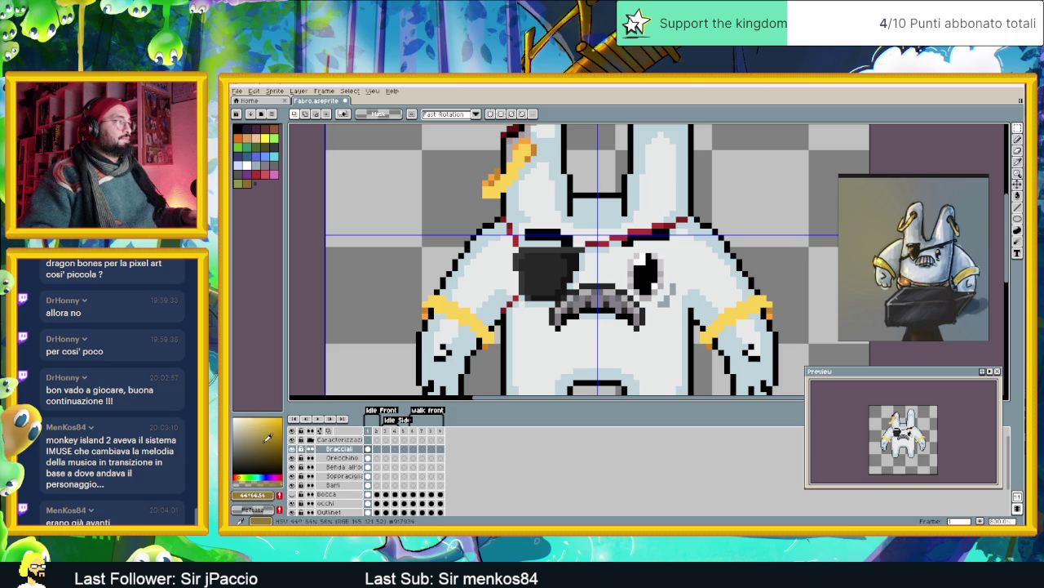
pyautogui.click(271, 442)
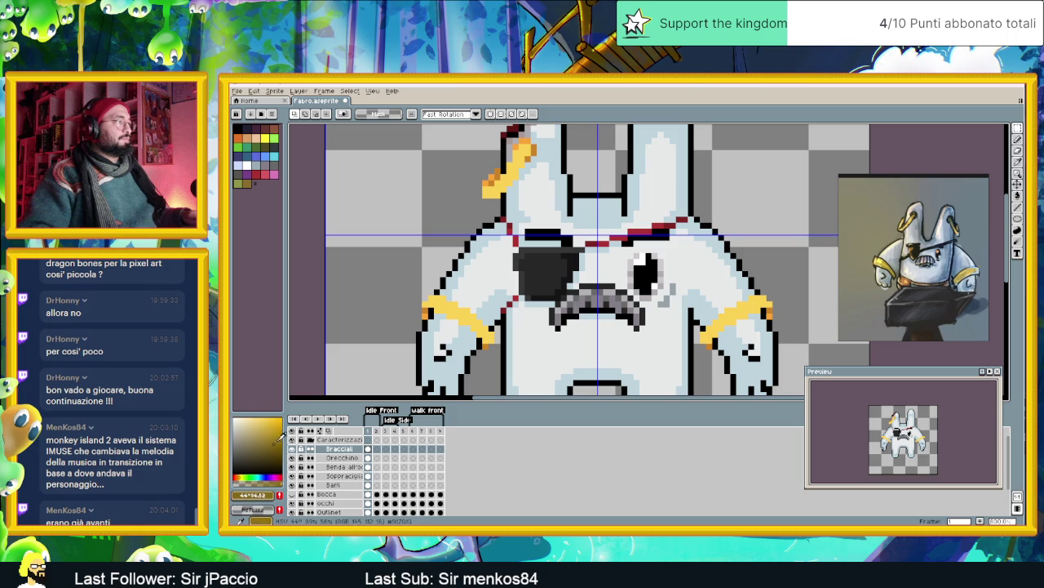
pyautogui.press('b')
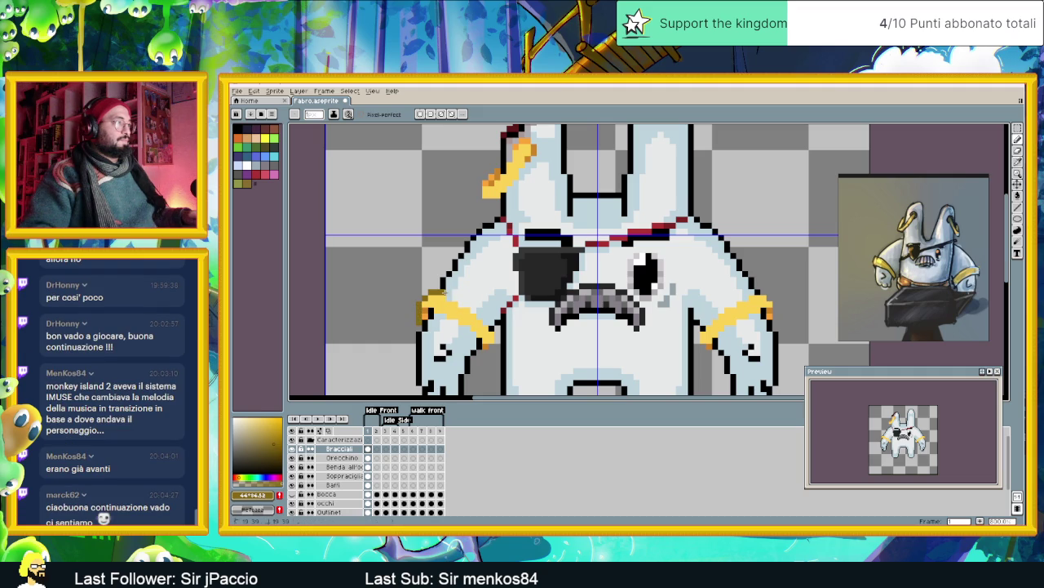
pyautogui.moveTo(448, 298); pyautogui.dragTo(479, 310)
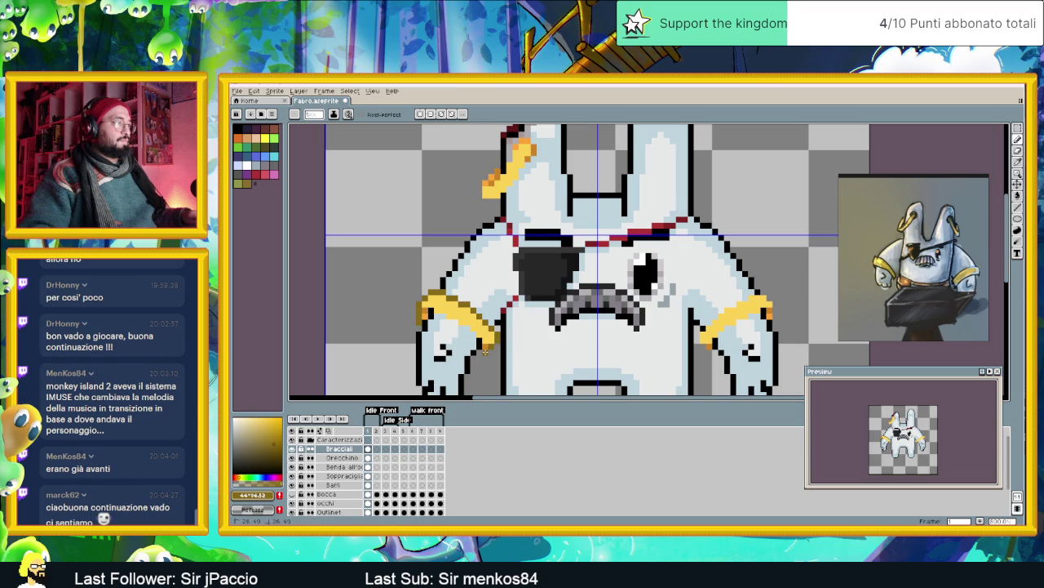
pyautogui.click(480, 349)
pyautogui.click(455, 321)
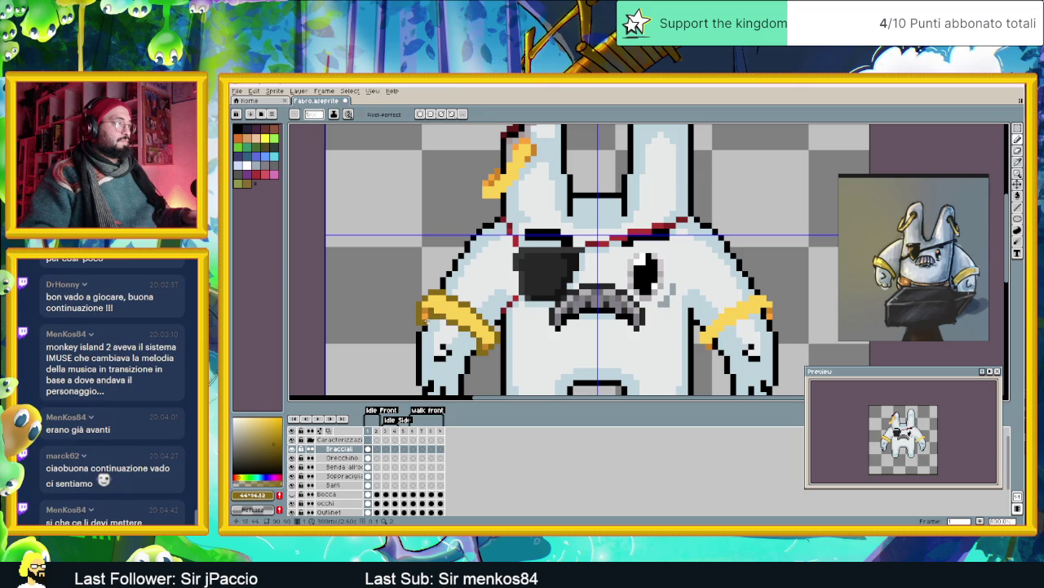
pyautogui.scroll(-4, 483, 340)
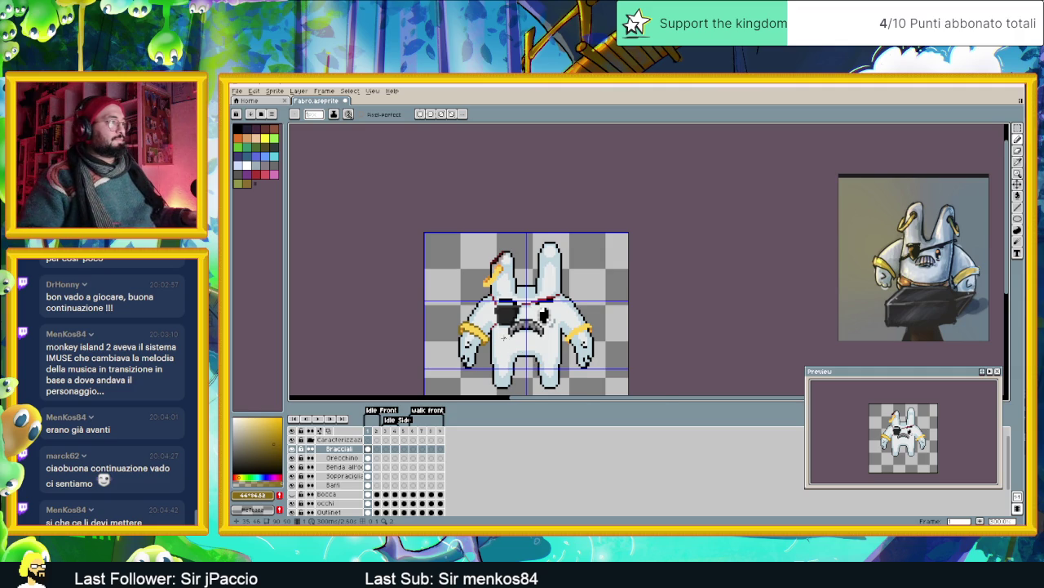
pyautogui.scroll(1, 504, 337)
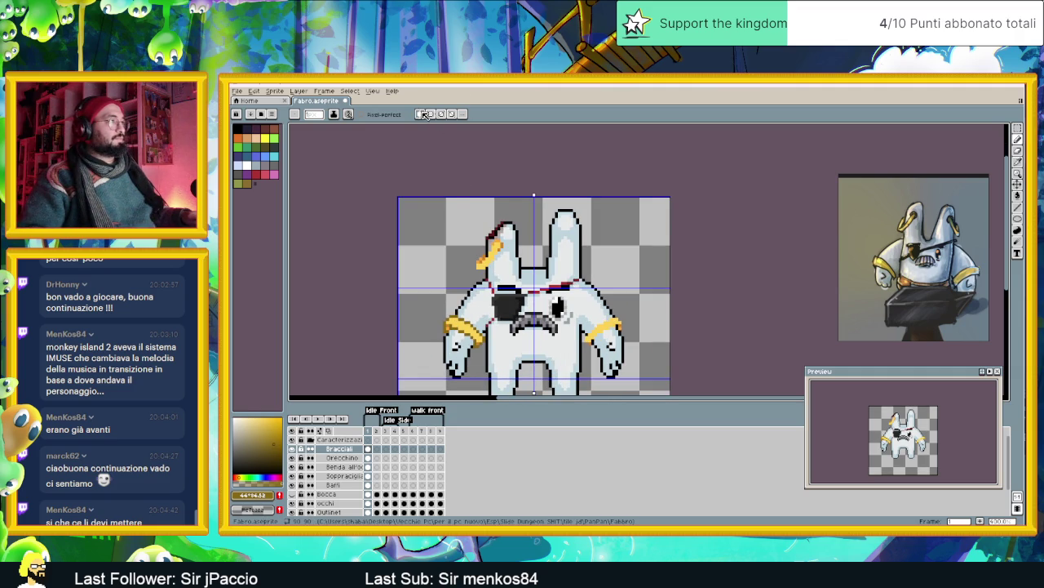
# - Sample the bracelet orange and shade its lower-right edge orange
pyautogui.scroll(2, 461, 336)
pyautogui.scroll(1, 461, 336)
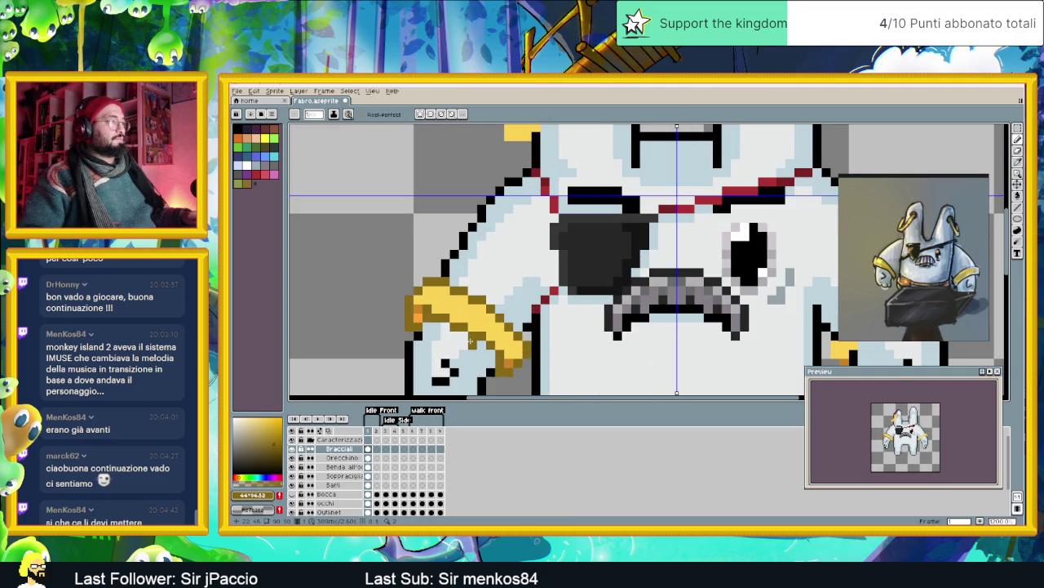
pyautogui.press('i')
pyautogui.click(513, 355)
pyautogui.press('b')
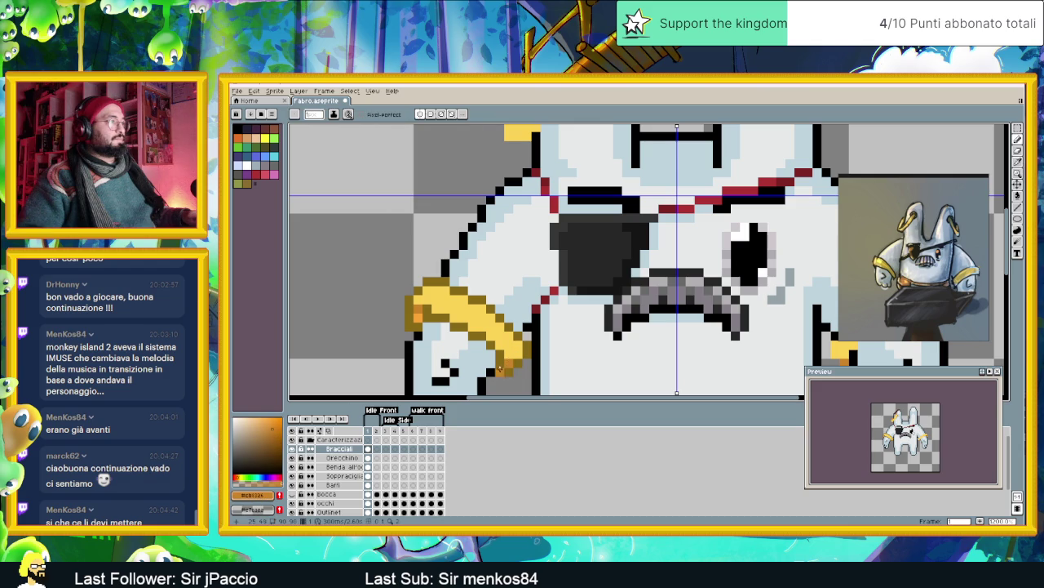
pyautogui.click(500, 369)
pyautogui.moveTo(507, 371); pyautogui.dragTo(527, 344)
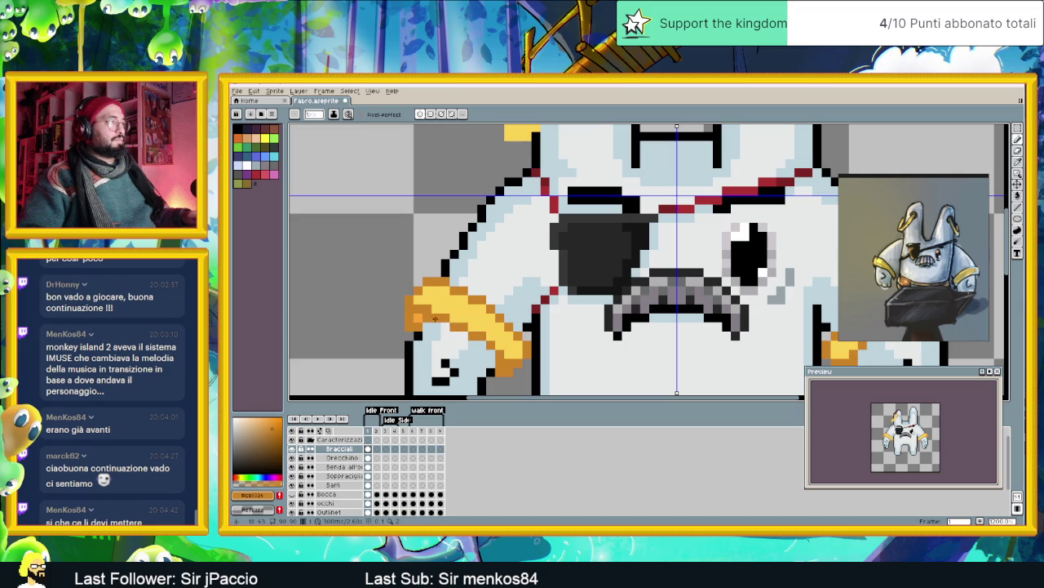
# - Flood-fill the bracelet's left and lower-right orange areas with a darker brown
pyautogui.scroll(-4, 455, 335)
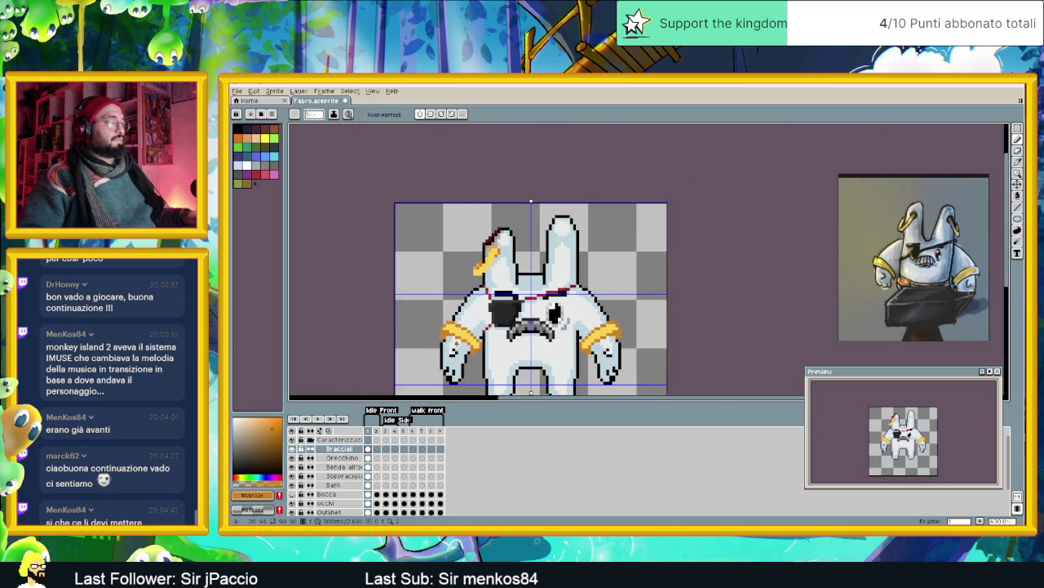
pyautogui.scroll(2, 439, 331)
pyautogui.scroll(2, 438, 330)
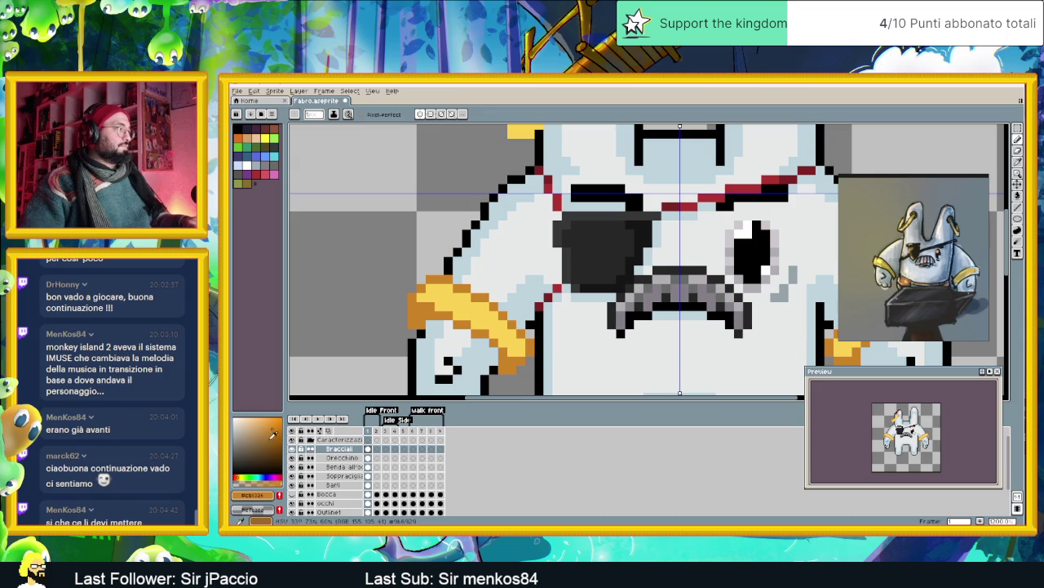
pyautogui.click(275, 441)
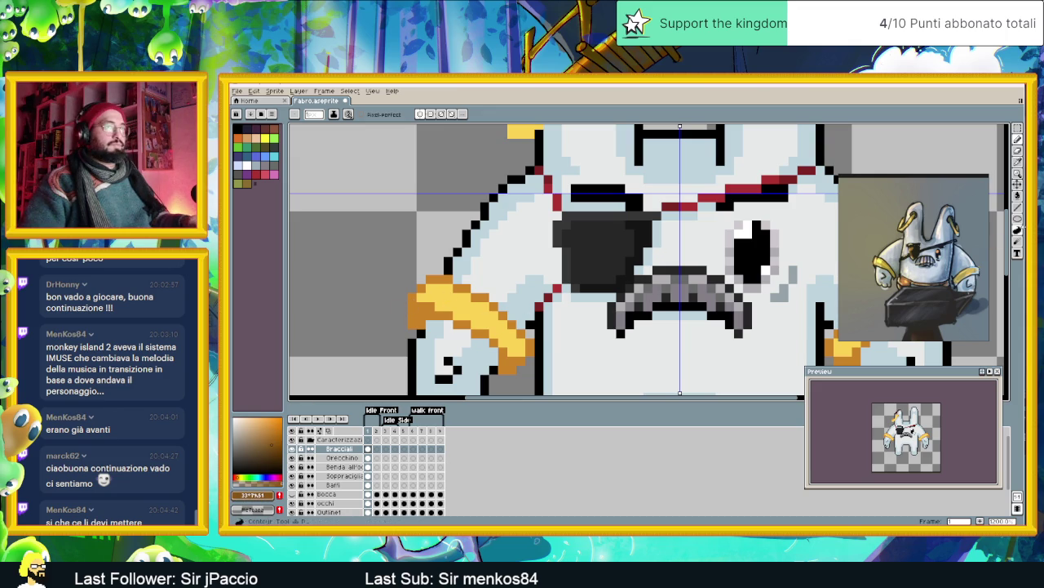
pyautogui.press('g')
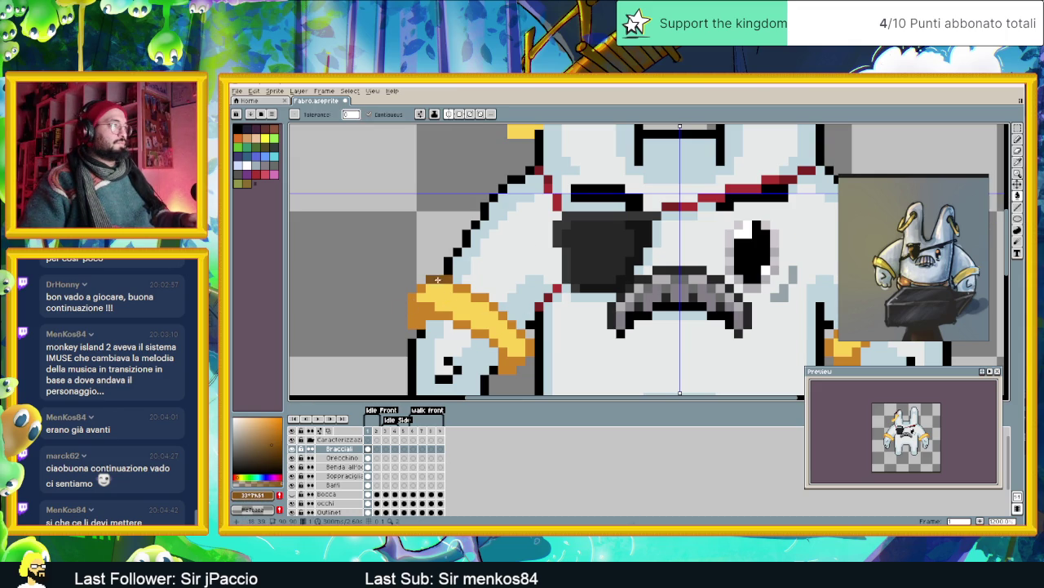
pyautogui.click(418, 308)
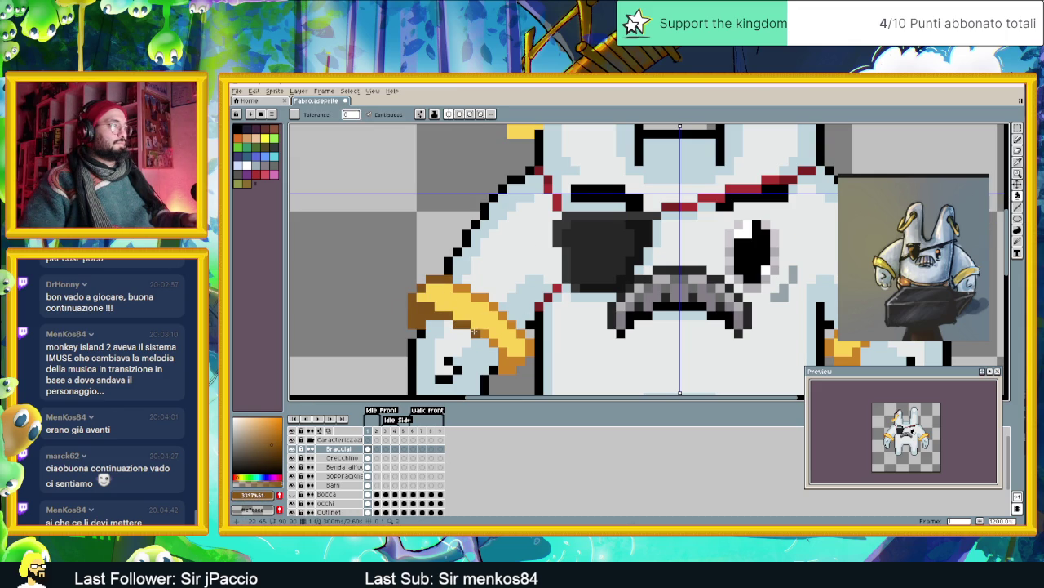
pyautogui.click(511, 357)
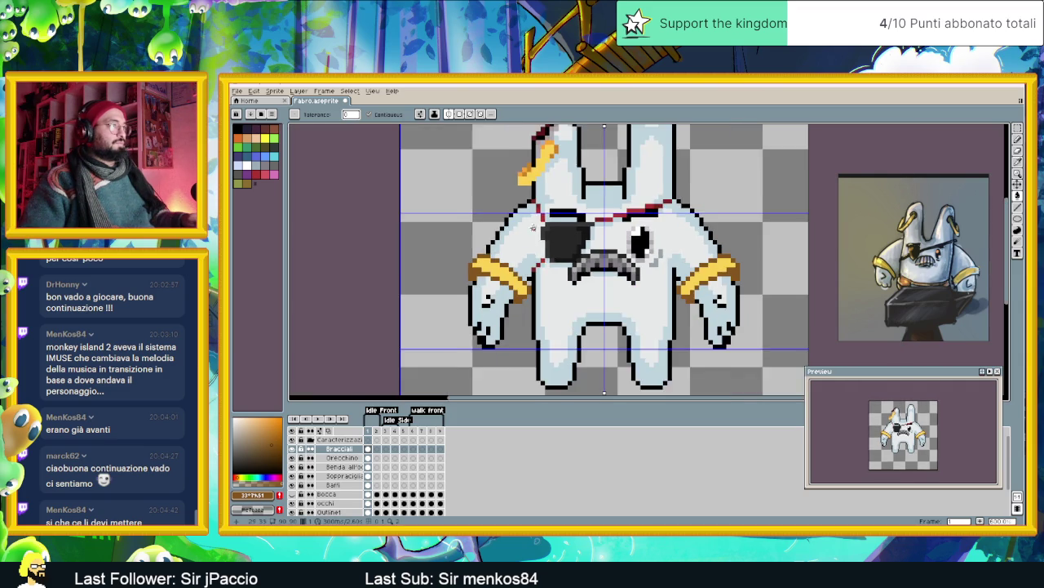
# - Sample the bracelet gold, try filling part of the bracelet, and undo it
pyautogui.scroll(-2, 520, 233)
pyautogui.scroll(1, 519, 212)
pyautogui.scroll(1, 519, 201)
pyautogui.press('i')
pyautogui.click(519, 201)
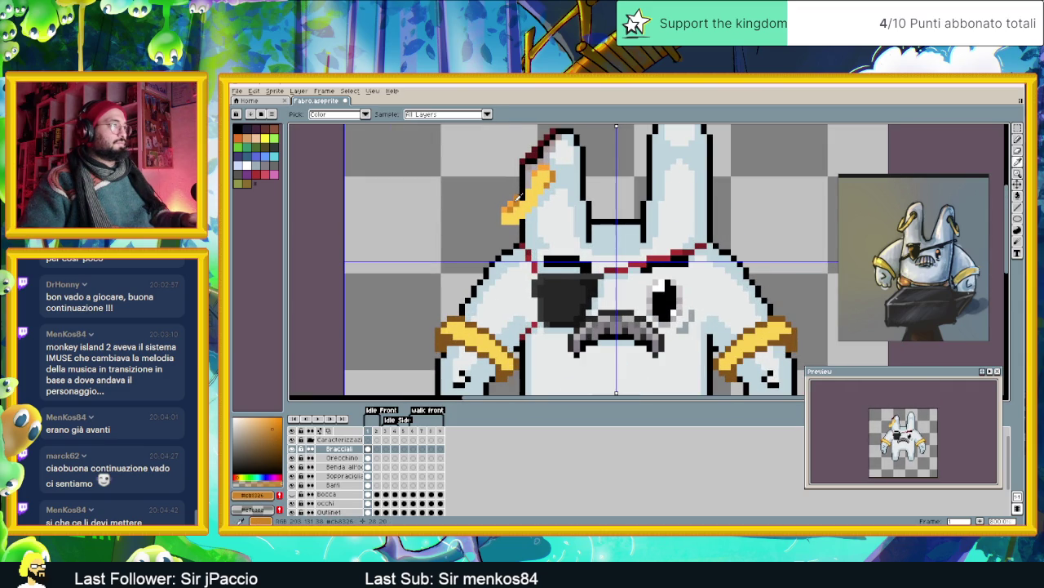
pyautogui.press('g')
pyautogui.scroll(1, 482, 315)
pyautogui.scroll(1, 461, 304)
pyautogui.scroll(1, 467, 299)
pyautogui.click(472, 300)
pyautogui.hotkey('ctrl', 'z')
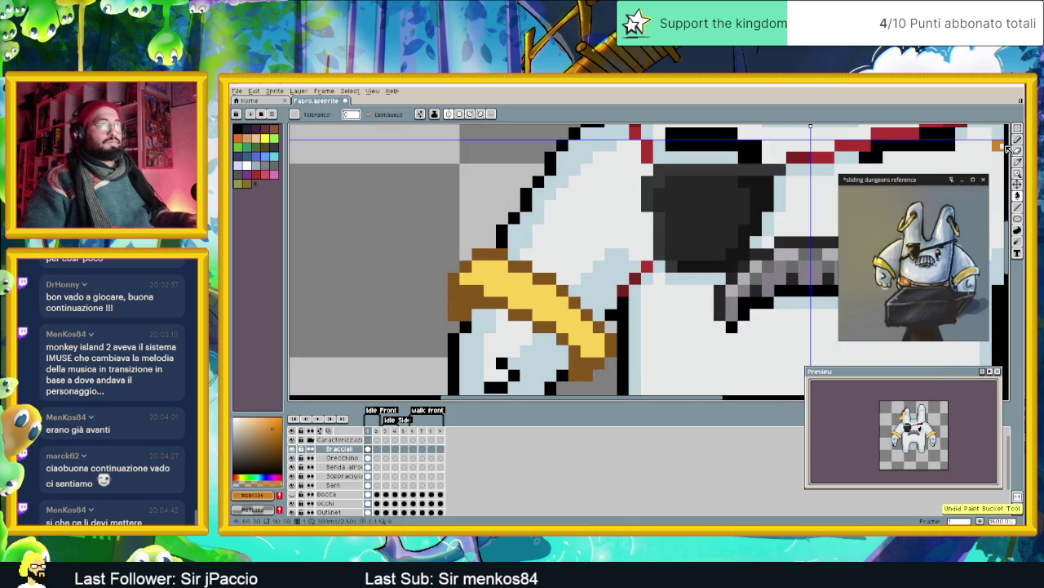
# - Pencil orange pixels at the bracelet's left edge and darker orange on its lower tip
pyautogui.click(1017, 139)
pyautogui.click(472, 301)
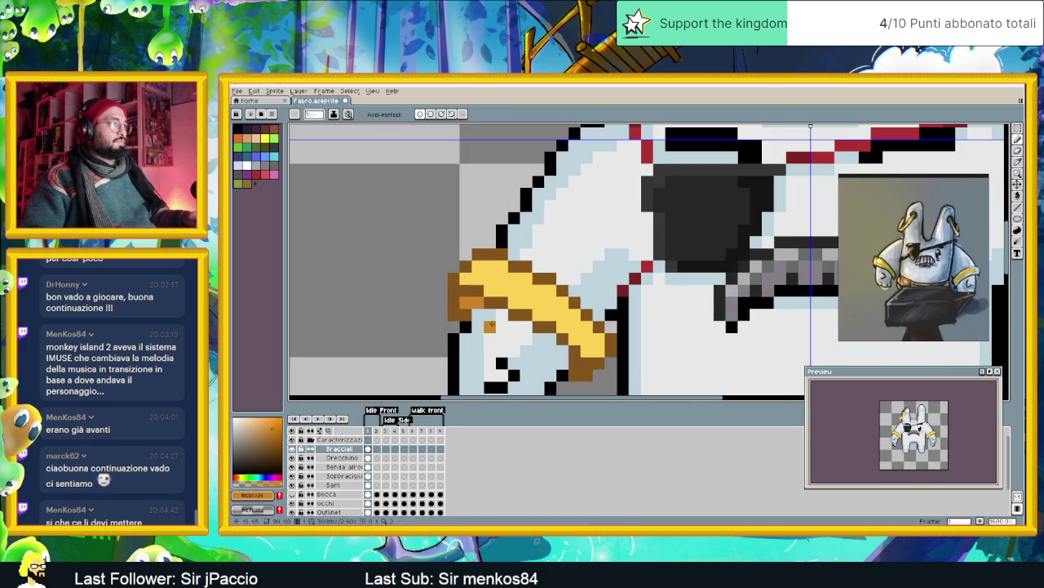
pyautogui.moveTo(573, 362); pyautogui.dragTo(581, 369)
pyautogui.click(585, 367)
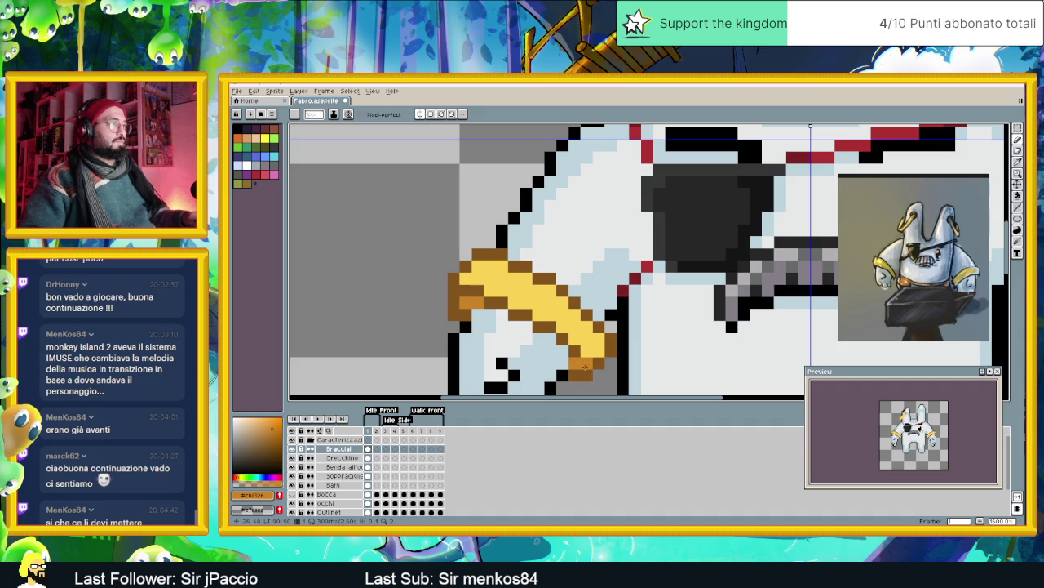
pyautogui.scroll(-3, 586, 366)
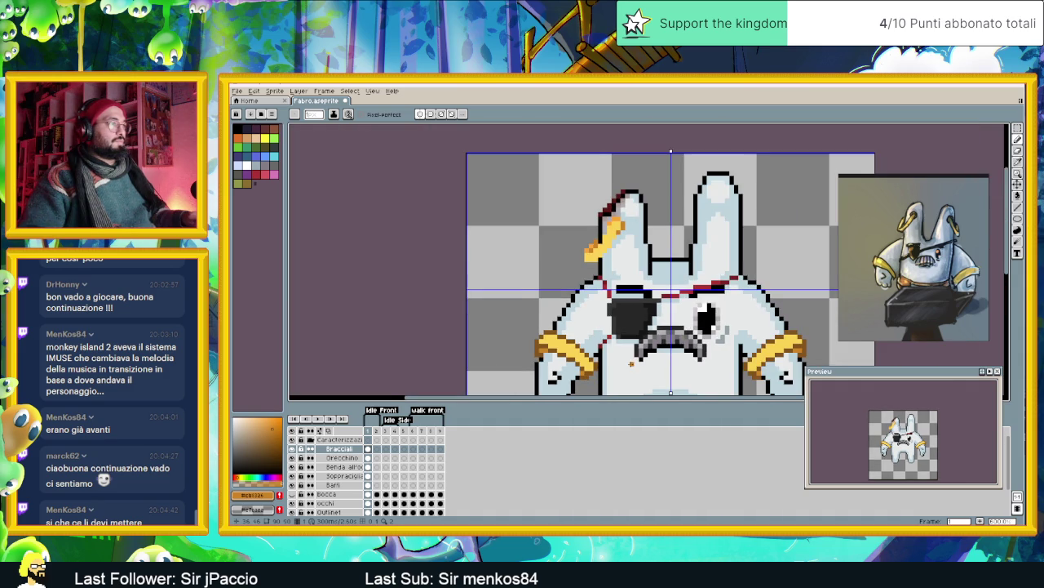
pyautogui.scroll(-1, 608, 360)
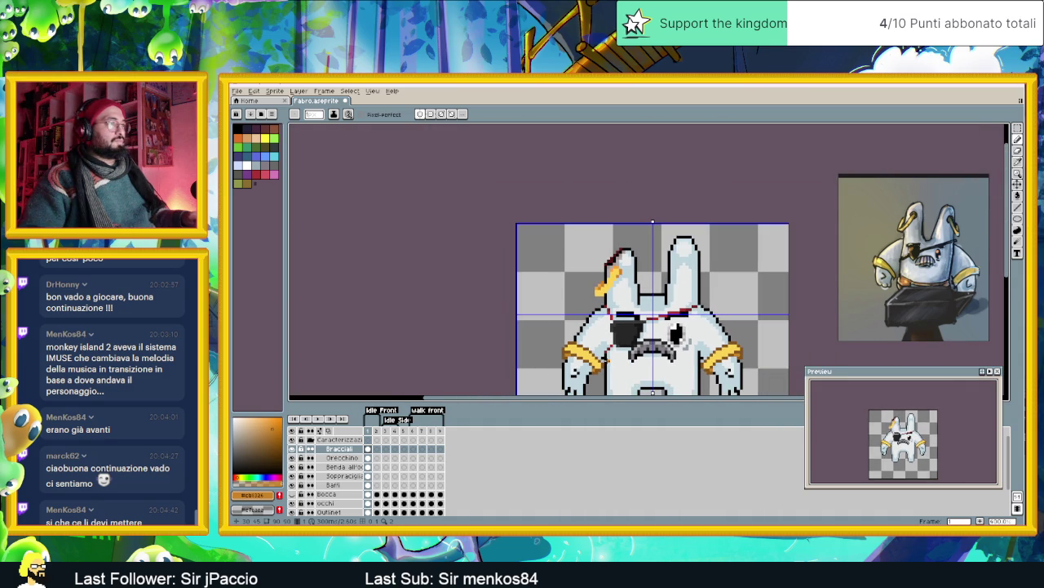
pyautogui.scroll(2, 567, 352)
# - Sample darker bracelet shades and discard a stray stroke near the arm
pyautogui.keyDown('alt'); pyautogui.click(565, 350); pyautogui.keyUp('alt')
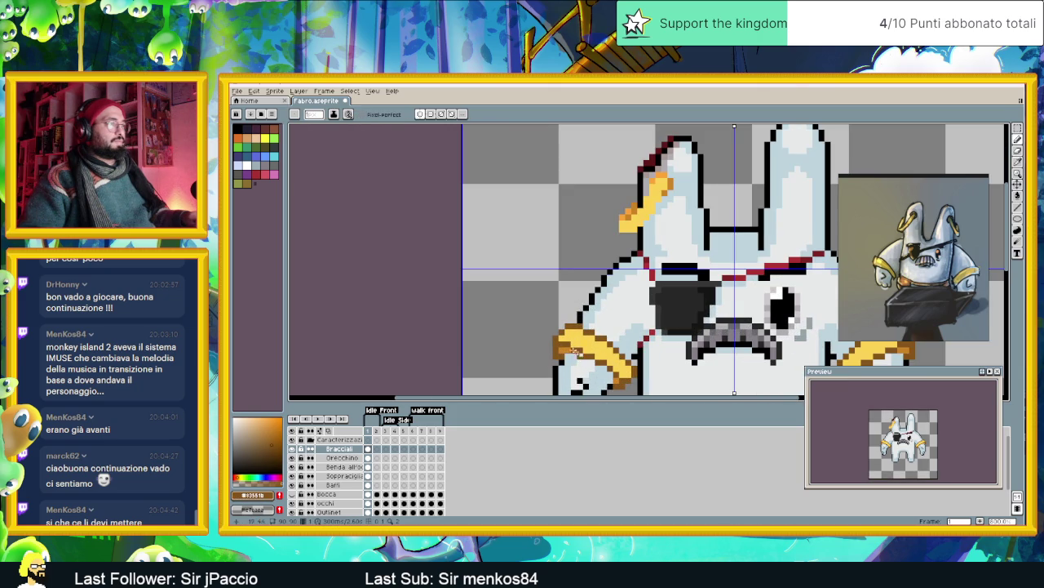
pyautogui.keyDown('alt'); pyautogui.click(562, 346); pyautogui.keyUp('alt')
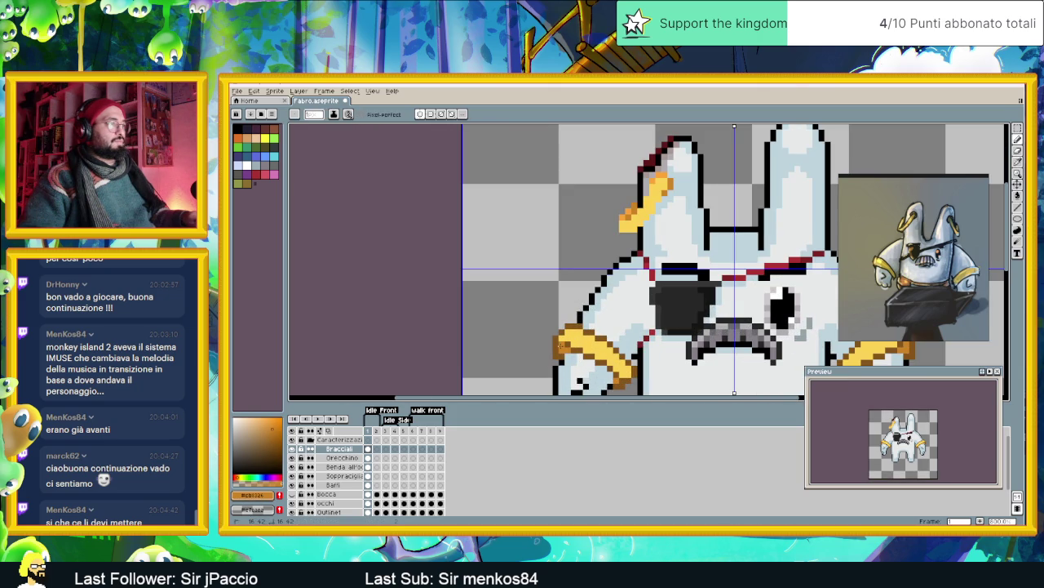
pyautogui.keyDown('alt'); pyautogui.click(566, 349); pyautogui.keyUp('alt')
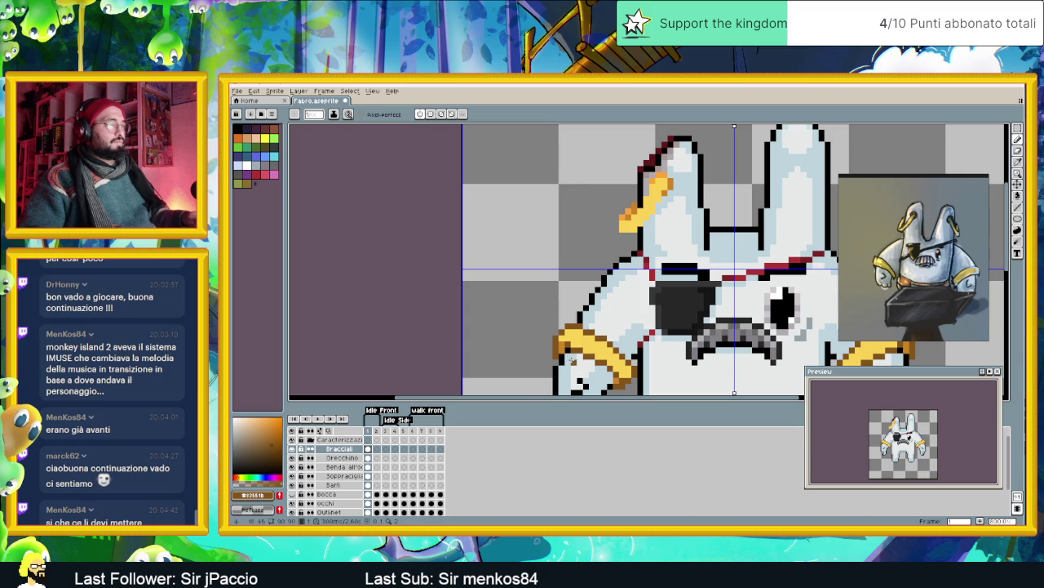
pyautogui.moveTo(592, 369); pyautogui.dragTo(558, 345)
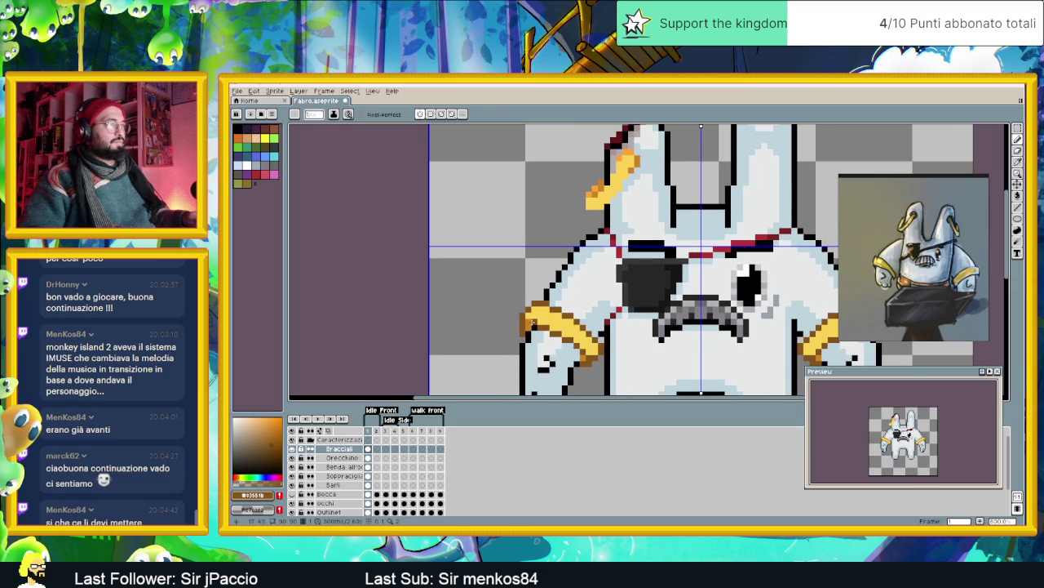
pyautogui.hotkey('ctrl', 'z')
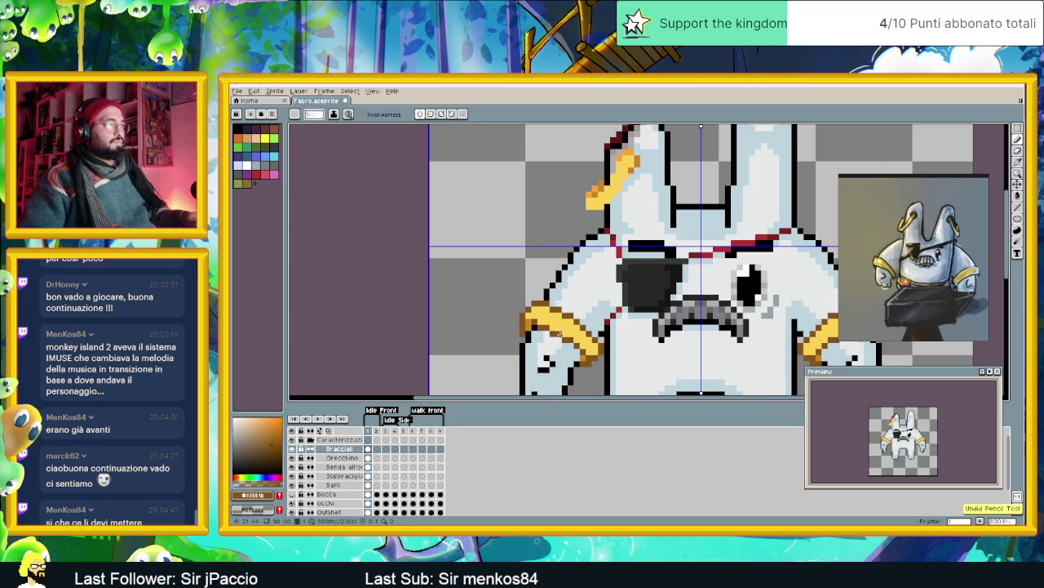
pyautogui.scroll(1, 546, 327)
pyautogui.scroll(1, 533, 316)
# - Paint darker orange pixels along the bracelet band's lower edge
pyautogui.click(517, 316)
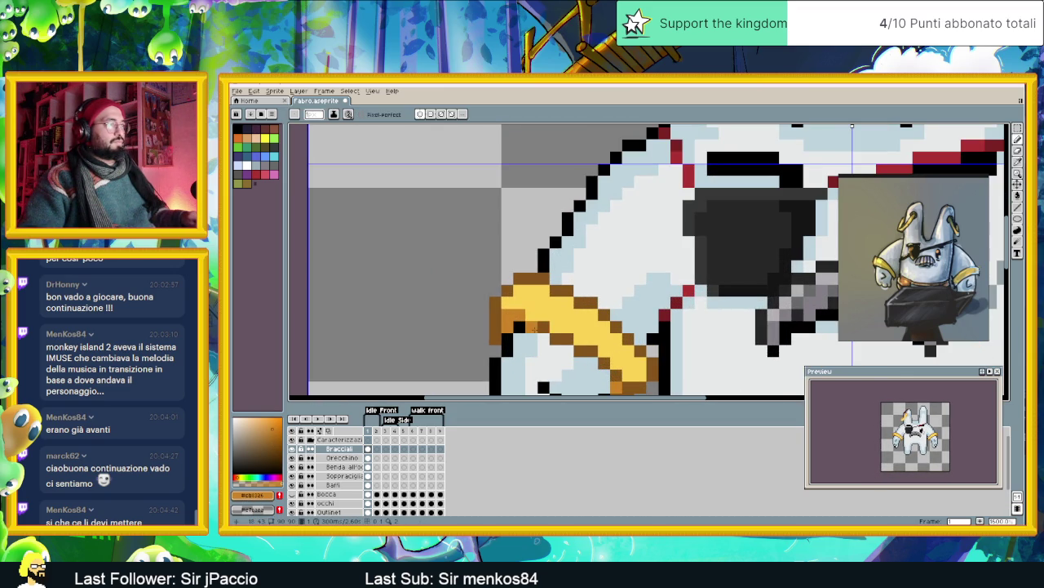
pyautogui.click(557, 339)
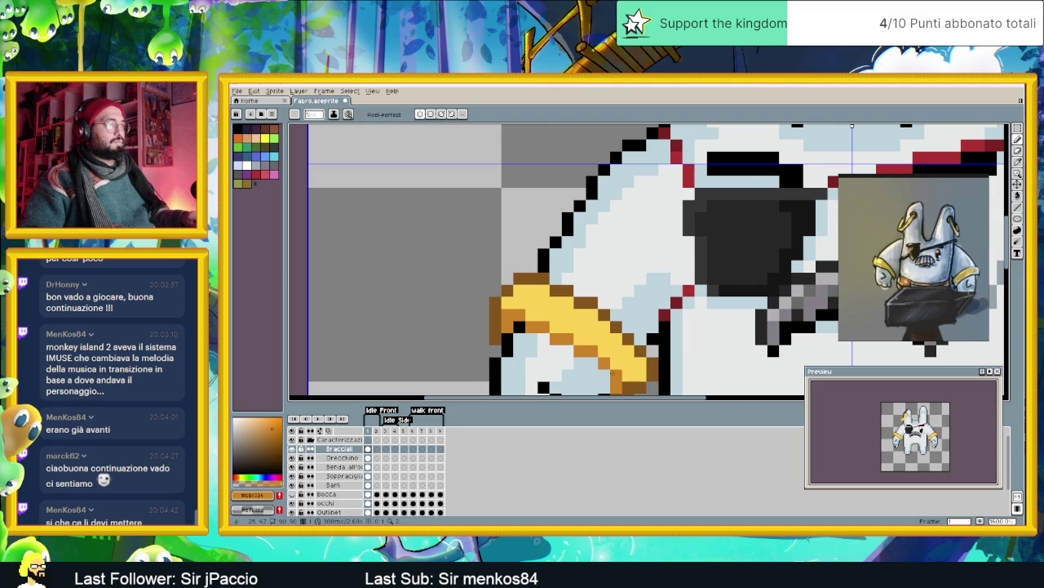
pyautogui.scroll(-1, 602, 362)
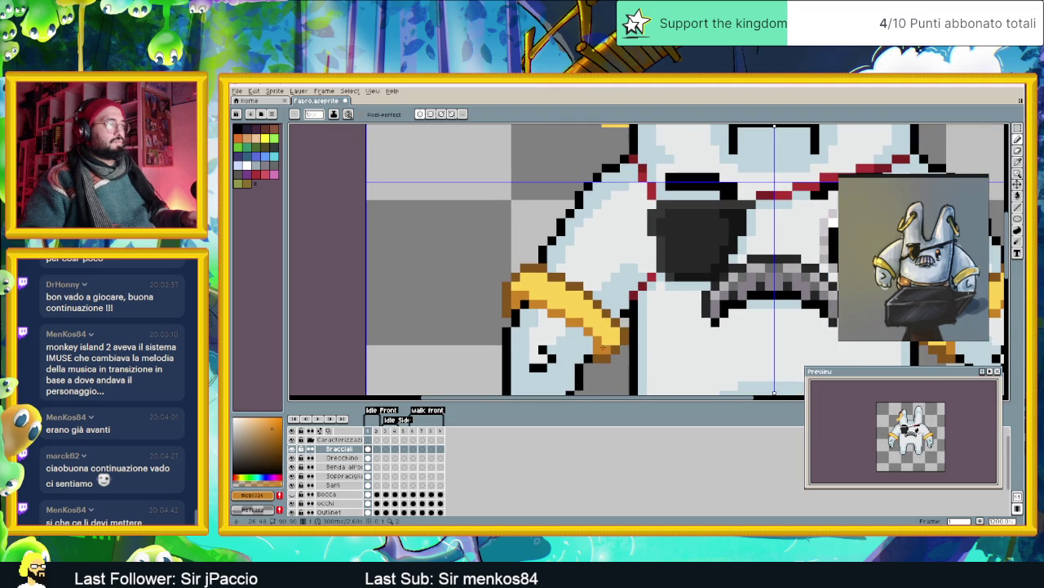
pyautogui.scroll(1, 542, 322)
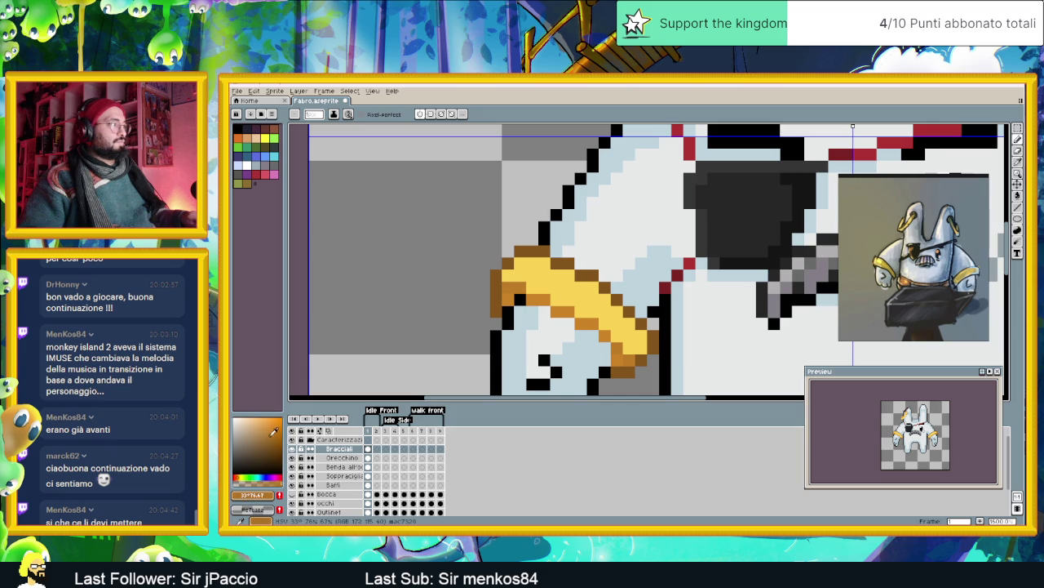
pyautogui.moveTo(542, 297); pyautogui.dragTo(619, 352)
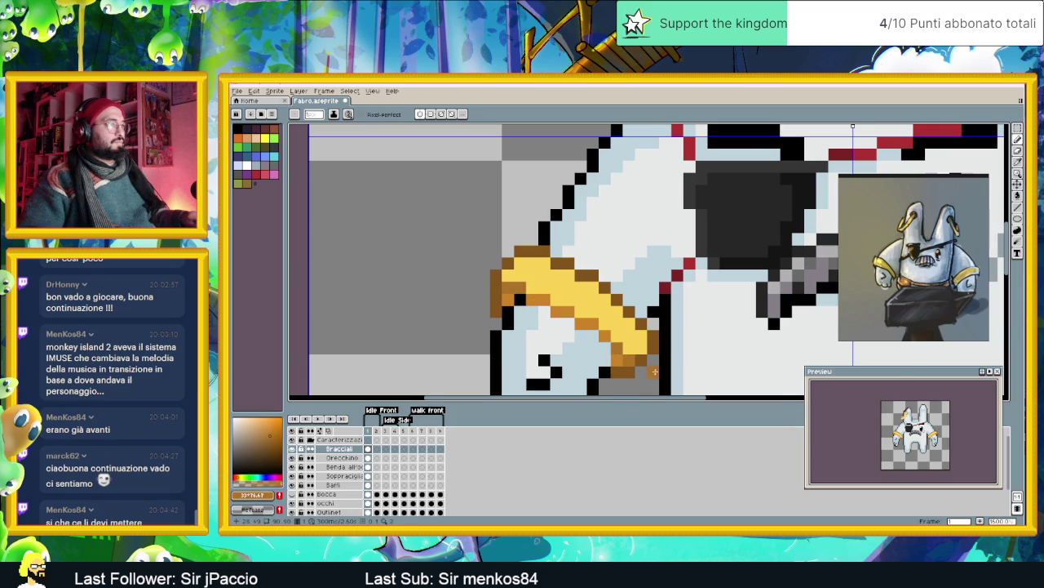
pyautogui.scroll(-2, 622, 347)
pyautogui.scroll(-1, 629, 341)
pyautogui.scroll(3, 574, 339)
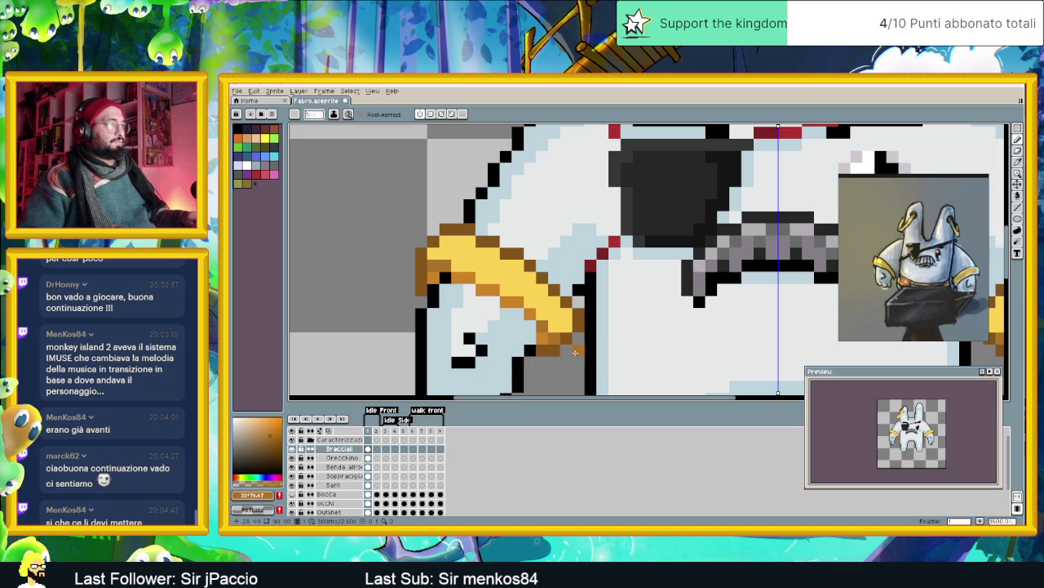
# - Richen the orange drawing colour, then sample the bracelet yellow #fcc254
pyautogui.click(272, 442)
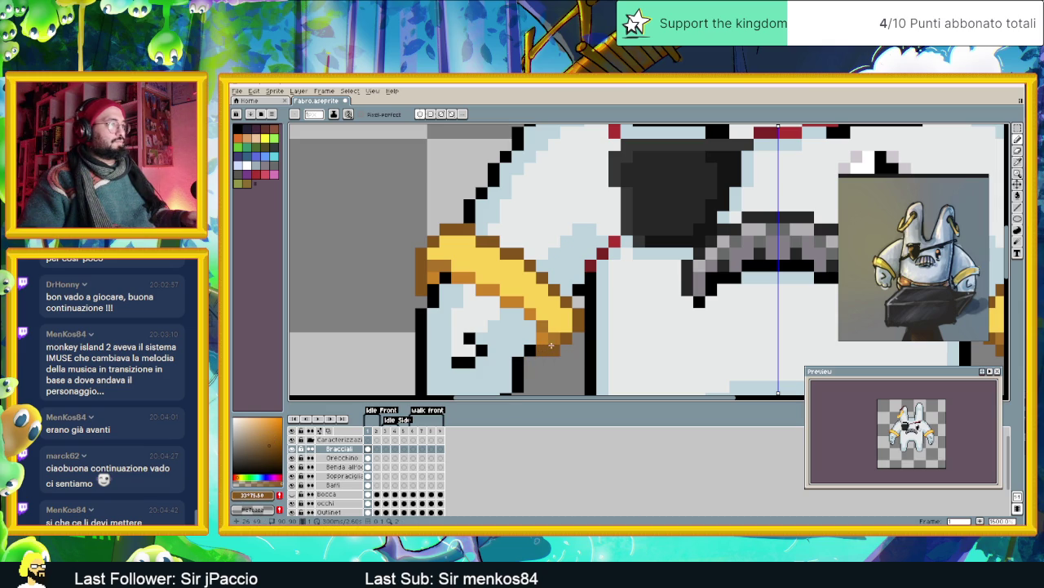
pyautogui.click(275, 441)
pyautogui.keyDown('alt'); pyautogui.click(438, 260); pyautogui.keyUp('alt')
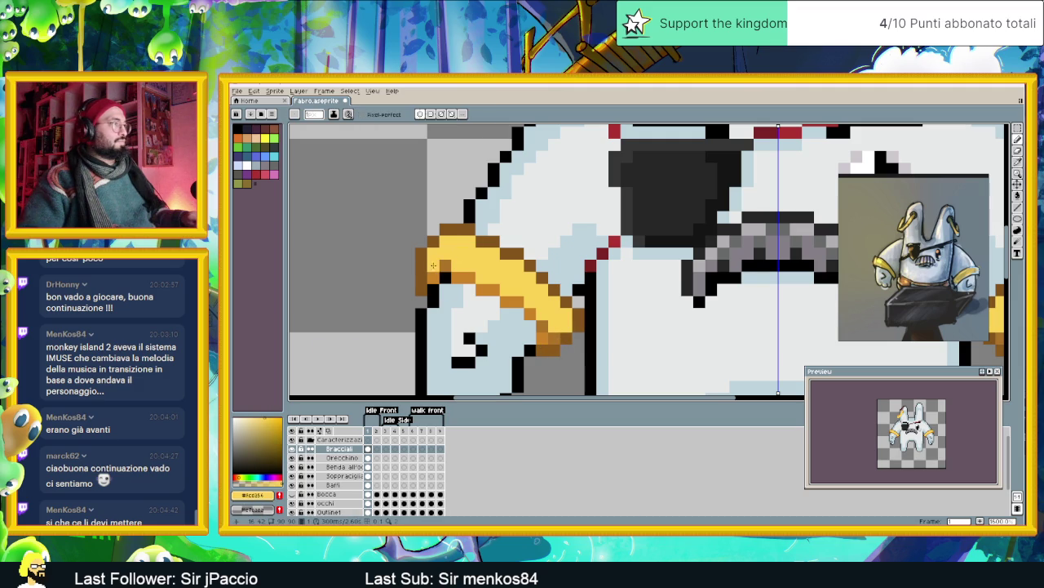
# - Repaint the bracelet's top-left edge and lower-right brown pixels in a darker yellow
pyautogui.click(272, 421)
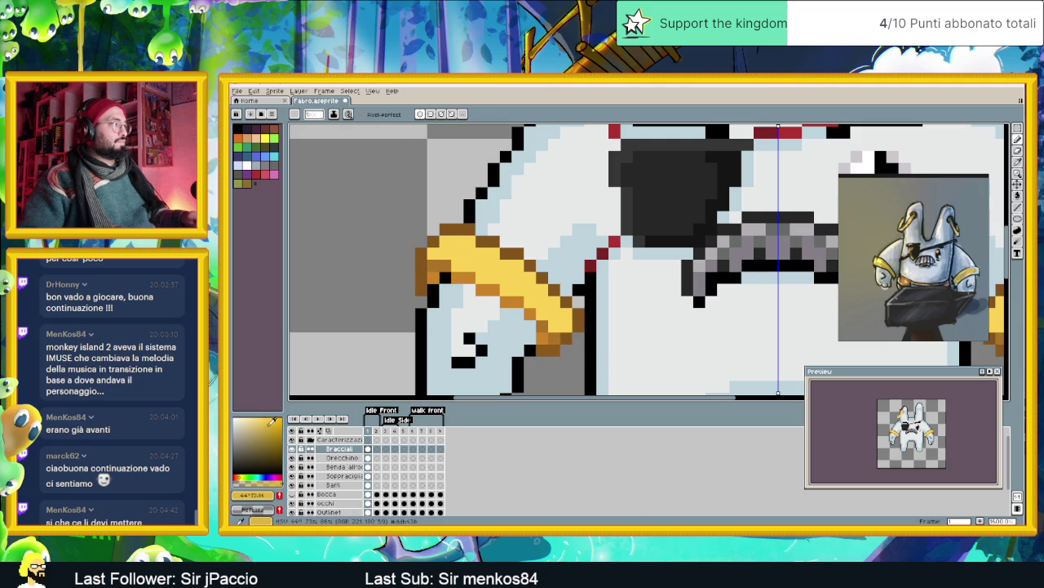
pyautogui.click(422, 242)
pyautogui.click(445, 229)
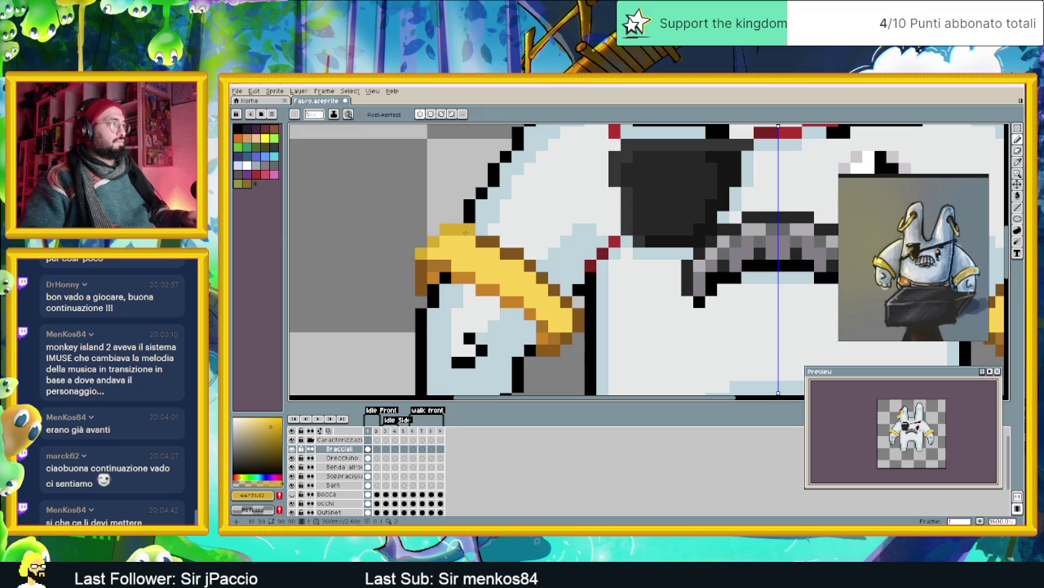
pyautogui.click(487, 242)
pyautogui.click(528, 266)
pyautogui.click(565, 301)
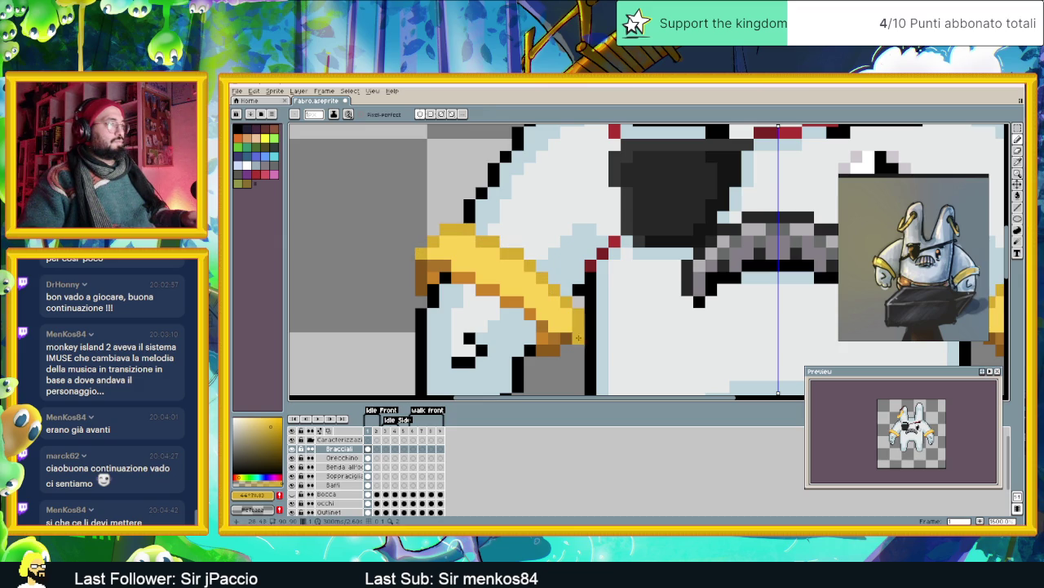
pyautogui.keyDown('alt'); pyautogui.click(579, 336); pyautogui.keyUp('alt')
# - Zoom out to review the whole sprite, then zoom back in on the bracelet
pyautogui.scroll(-1, 653, 338)
pyautogui.scroll(-2, 653, 338)
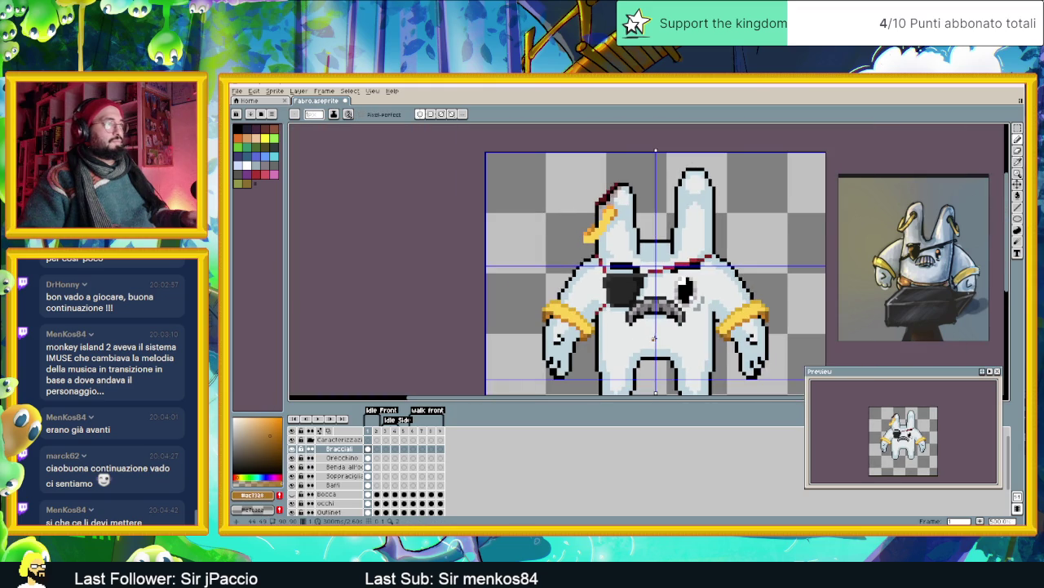
pyautogui.scroll(-1, 652, 338)
pyautogui.scroll(-1, 542, 343)
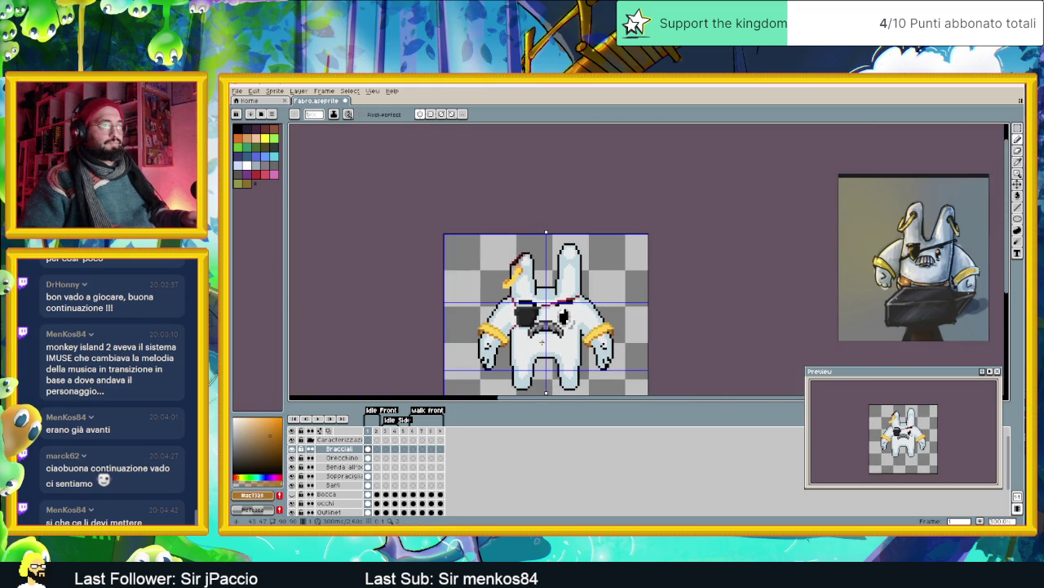
pyautogui.scroll(-1, 541, 343)
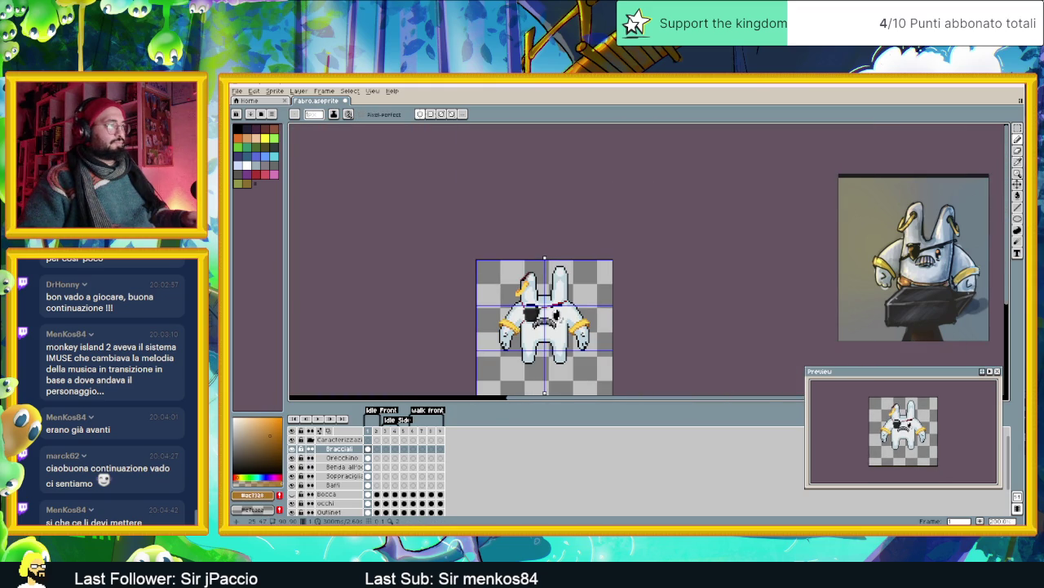
pyautogui.scroll(-1, 528, 329)
pyautogui.scroll(1, 518, 328)
pyautogui.scroll(1, 517, 328)
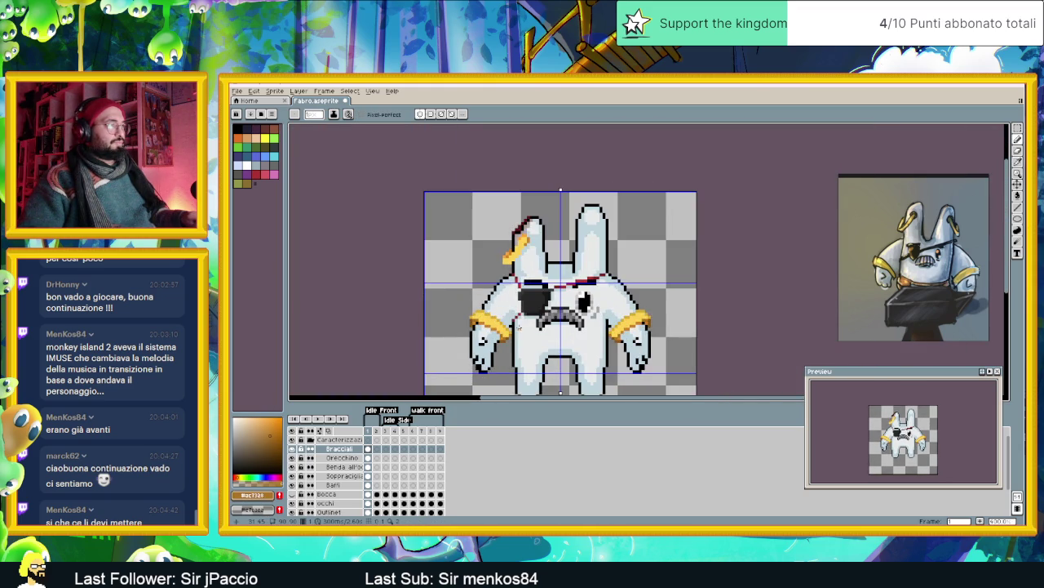
pyautogui.scroll(1, 450, 317)
pyautogui.scroll(1, 451, 316)
# - Repaint the bracelet's left edge in darker orange
pyautogui.press('alt')
pyautogui.moveTo(443, 302); pyautogui.dragTo(445, 315)
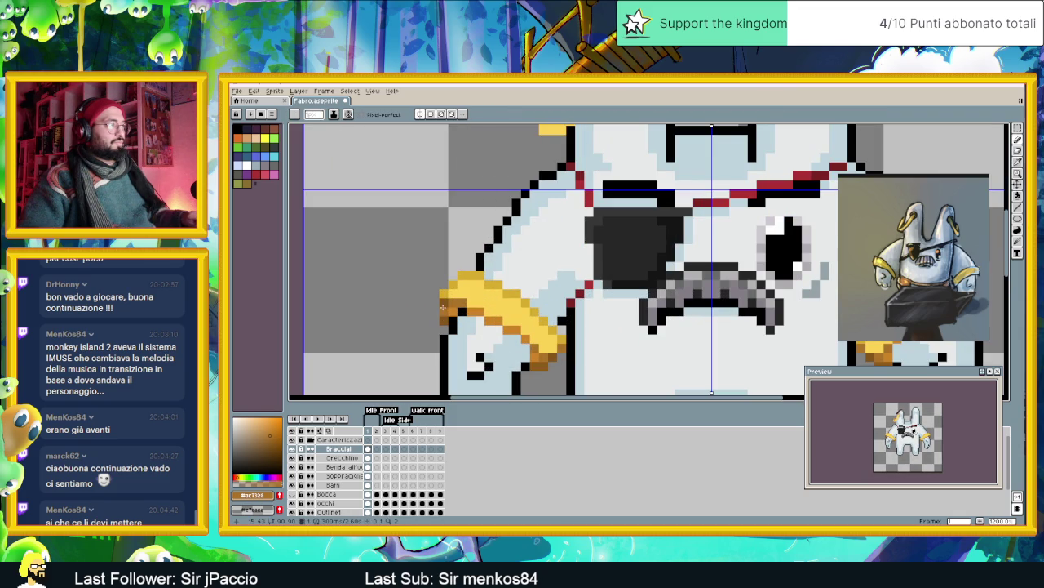
pyautogui.scroll(-2, 440, 313)
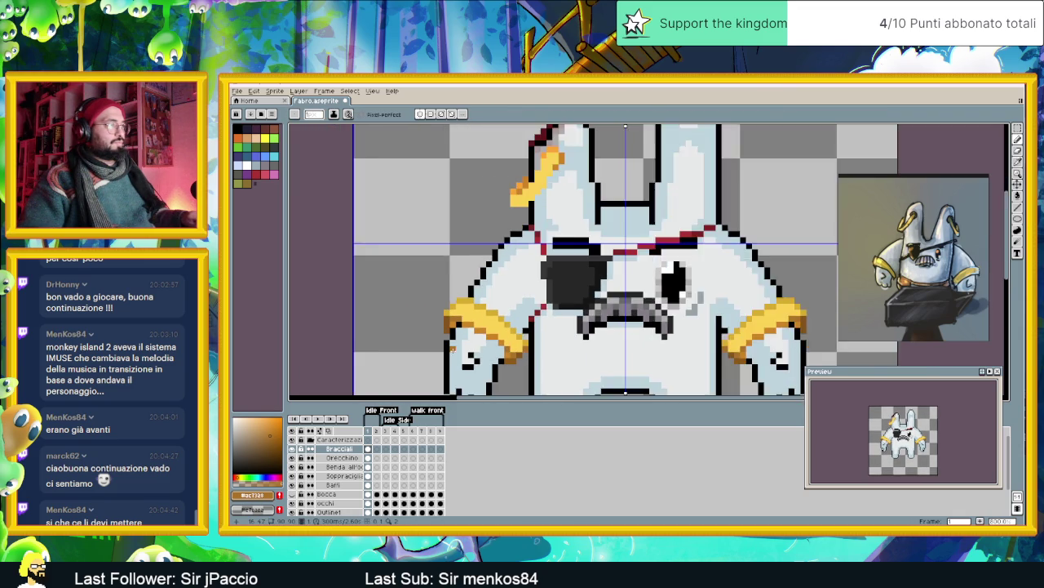
pyautogui.scroll(-1, 453, 349)
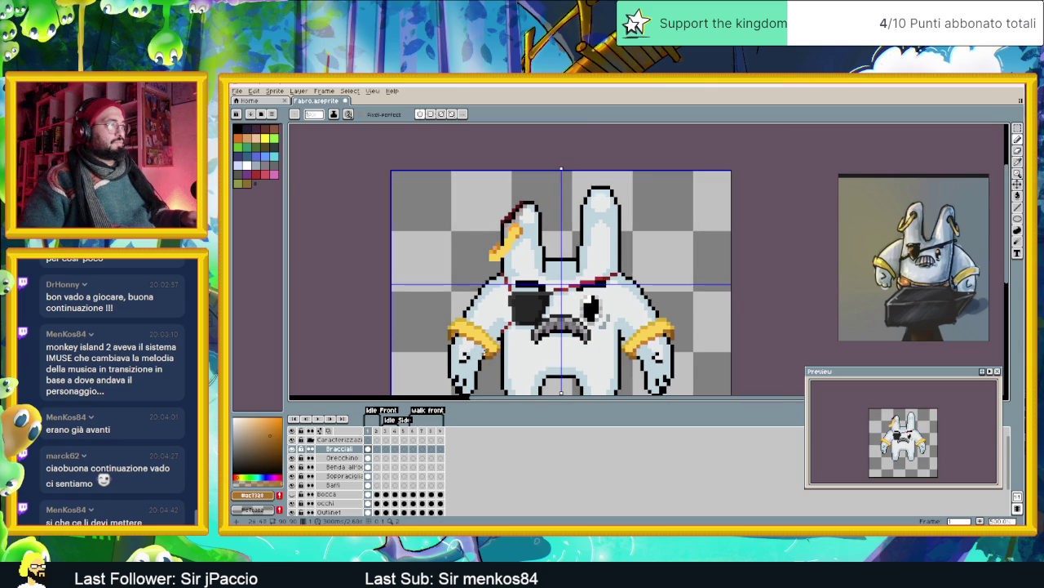
pyautogui.scroll(-1, 493, 364)
pyautogui.scroll(-1, 492, 364)
pyautogui.scroll(1, 492, 364)
pyautogui.scroll(2, 506, 355)
pyautogui.scroll(1, 523, 342)
# - Sample the bracelet's yellow #dcab21 from the sprite
pyautogui.press('alt')
pyautogui.keyDown('alt'); pyautogui.click(524, 342); pyautogui.keyUp('alt')
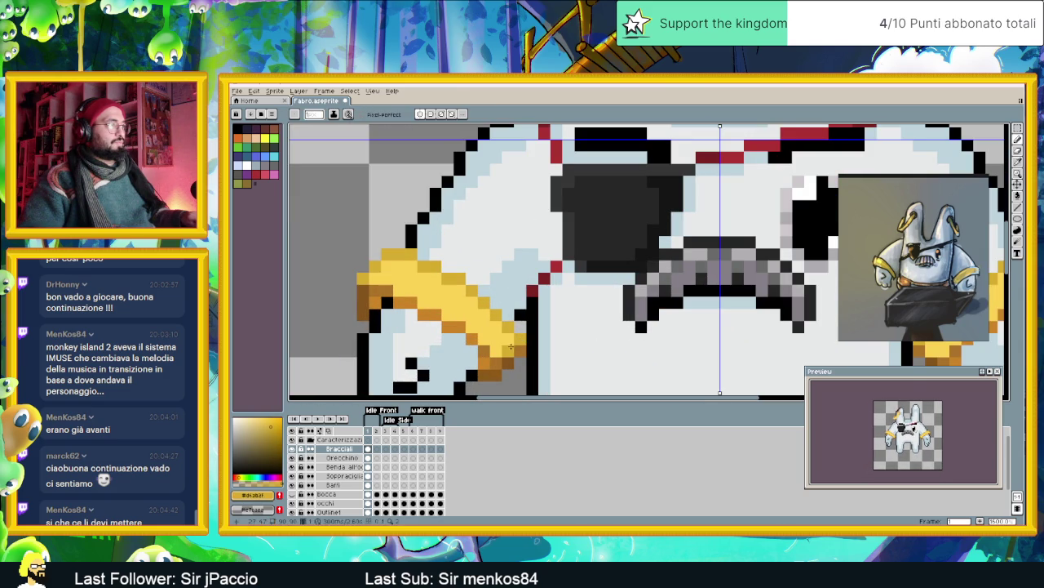
pyautogui.scroll(-2, 497, 352)
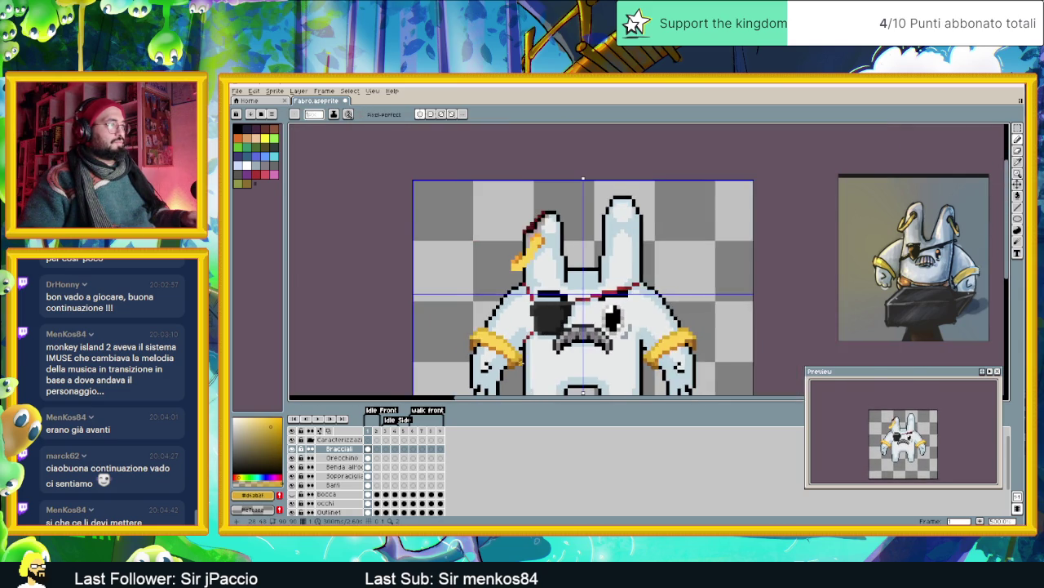
pyautogui.scroll(1, 502, 354)
pyautogui.scroll(-1, 472, 371)
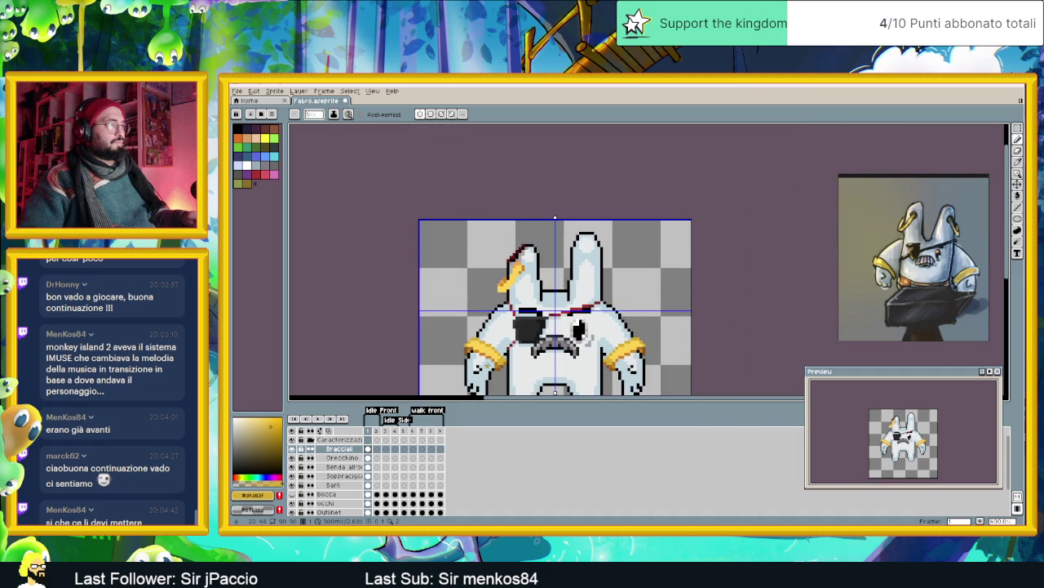
pyautogui.scroll(-1, 490, 364)
pyautogui.scroll(2, 509, 346)
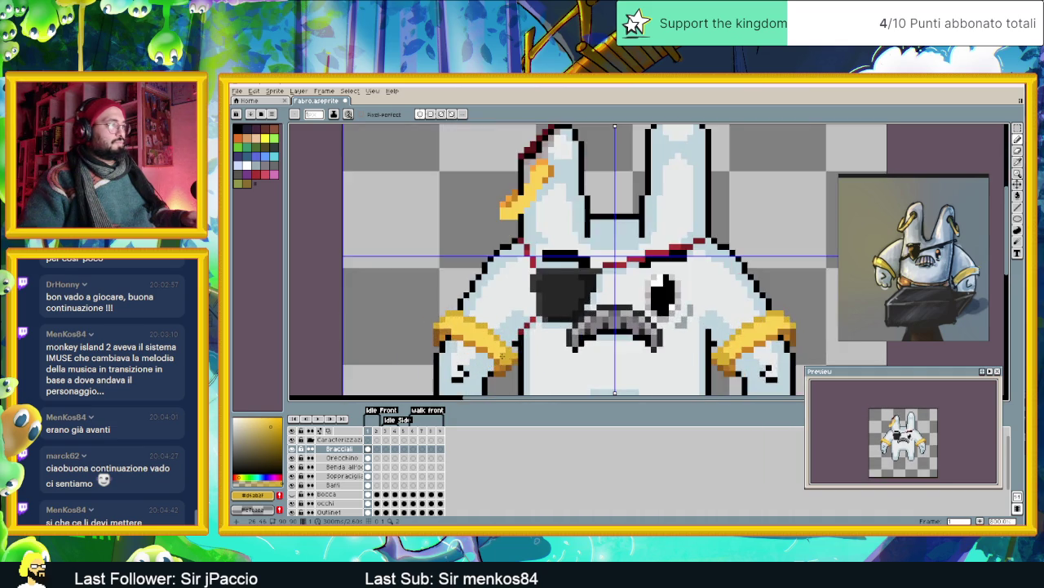
pyautogui.scroll(2, 509, 347)
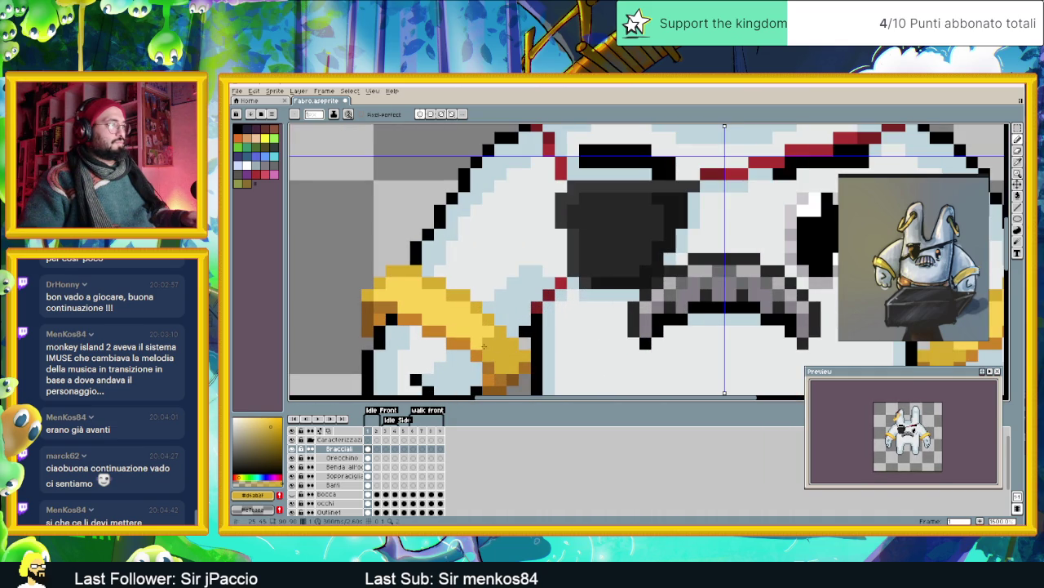
pyautogui.scroll(-3, 517, 360)
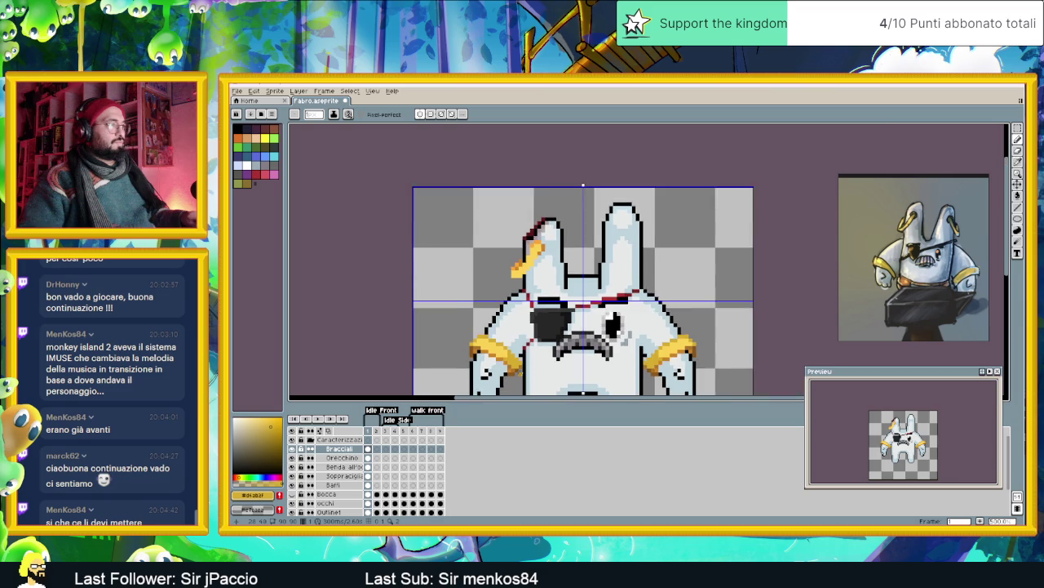
pyautogui.scroll(2, 517, 351)
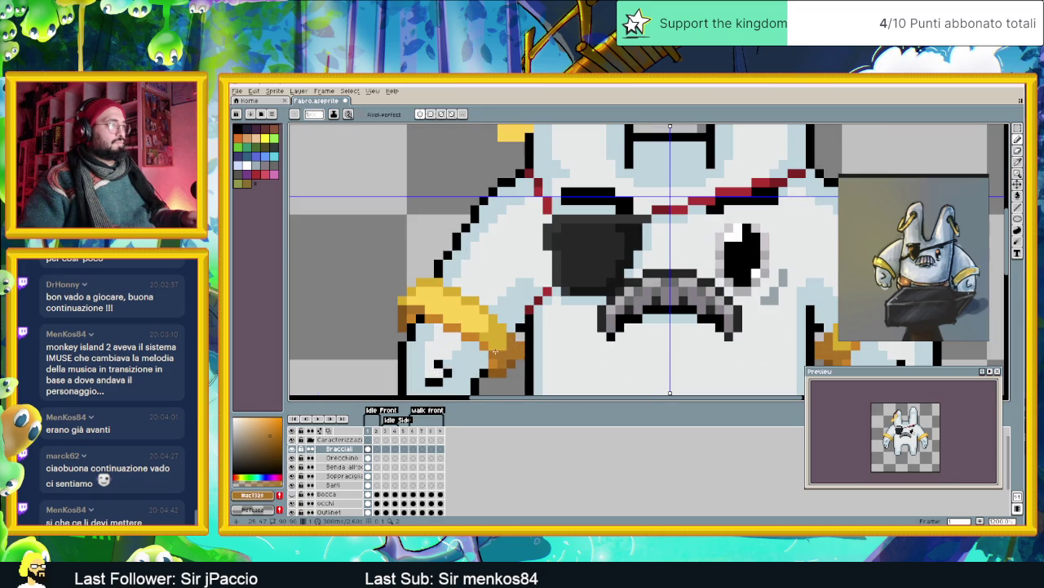
# - Turn an orange pixel at the bracelet's lower-right end dark brown
pyautogui.keyDown('alt'); pyautogui.click(510, 362); pyautogui.keyUp('alt')
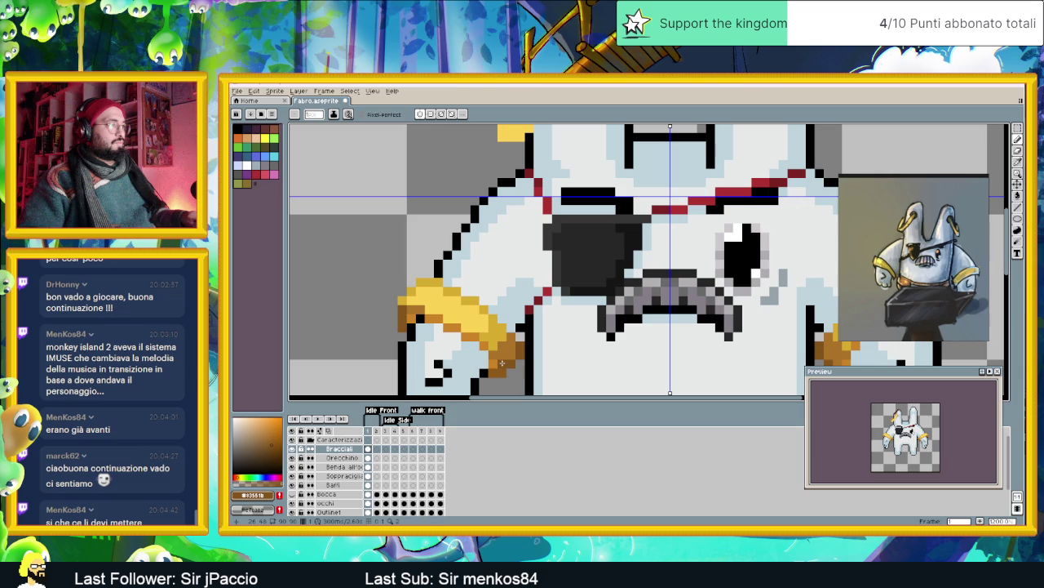
pyautogui.scroll(-2, 505, 363)
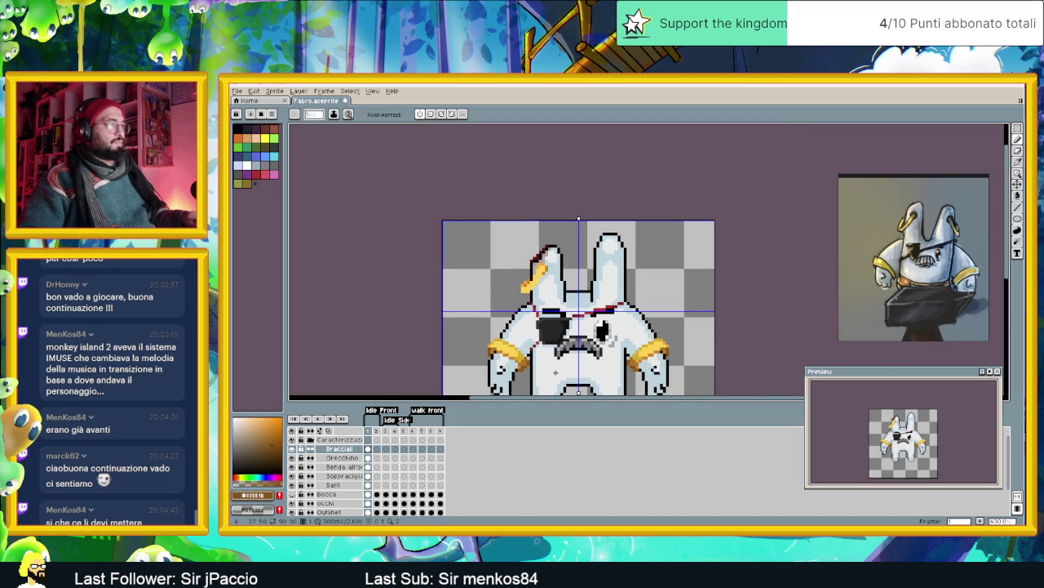
pyautogui.scroll(-1, 528, 348)
pyautogui.moveTo(528, 349); pyautogui.dragTo(523, 346)
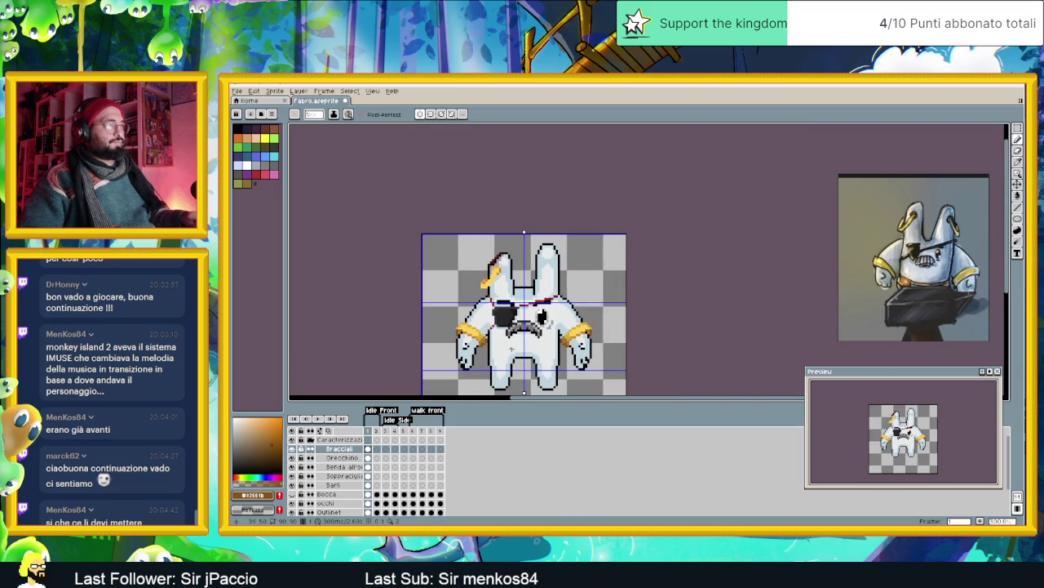
pyautogui.scroll(3, 470, 337)
pyautogui.scroll(2, 470, 336)
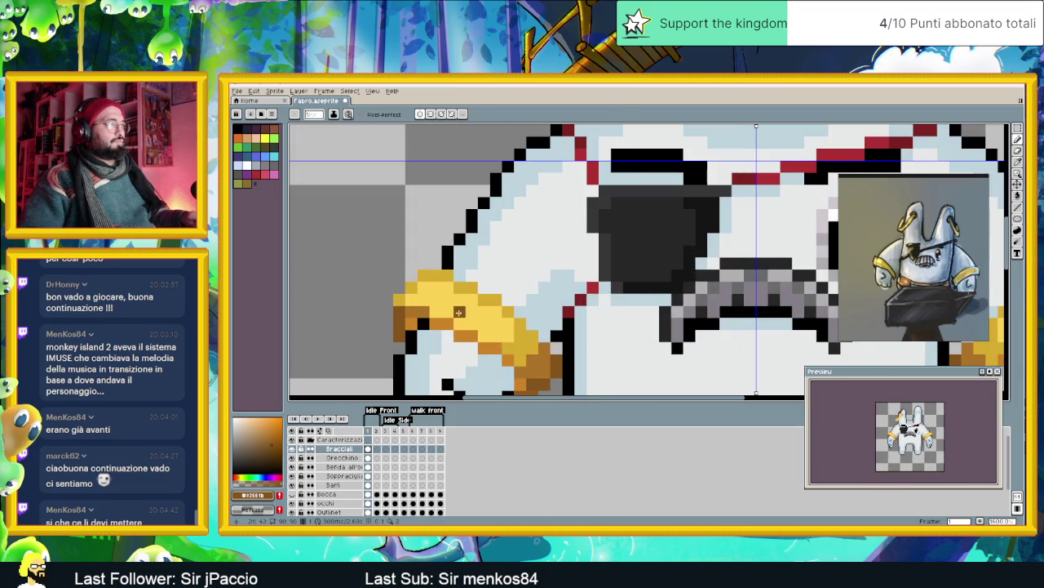
# - Add light yellow highlight pixels to the bracelet top, undoing the longer highlight stroke
pyautogui.keyDown('alt'); pyautogui.click(447, 325); pyautogui.keyUp('alt')
pyautogui.keyDown('alt'); pyautogui.click(447, 300); pyautogui.keyUp('alt')
pyautogui.click(258, 414)
pyautogui.click(449, 287)
pyautogui.moveTo(438, 290); pyautogui.dragTo(423, 298)
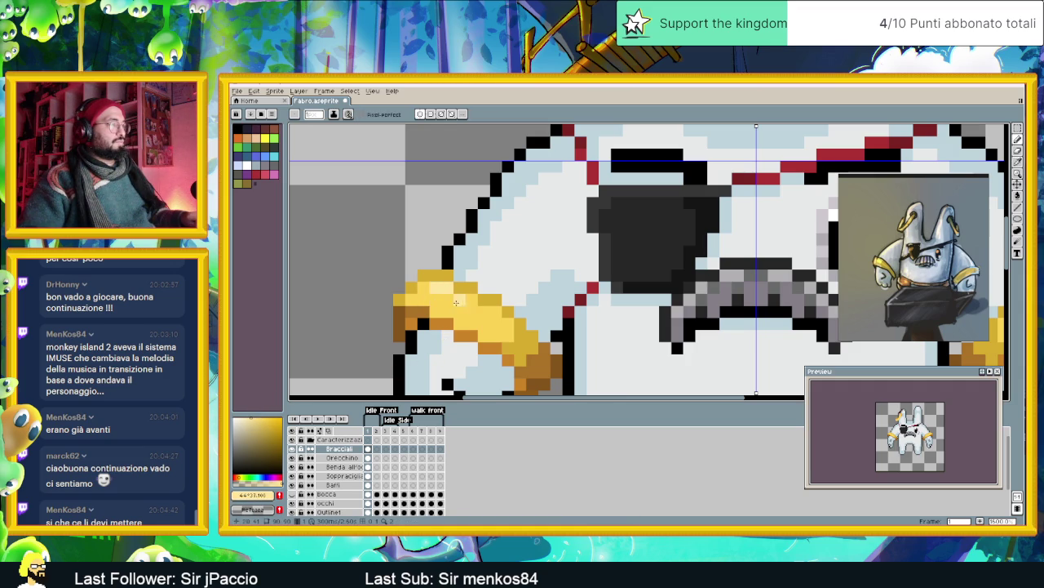
pyautogui.hotkey('ctrl', 'z')
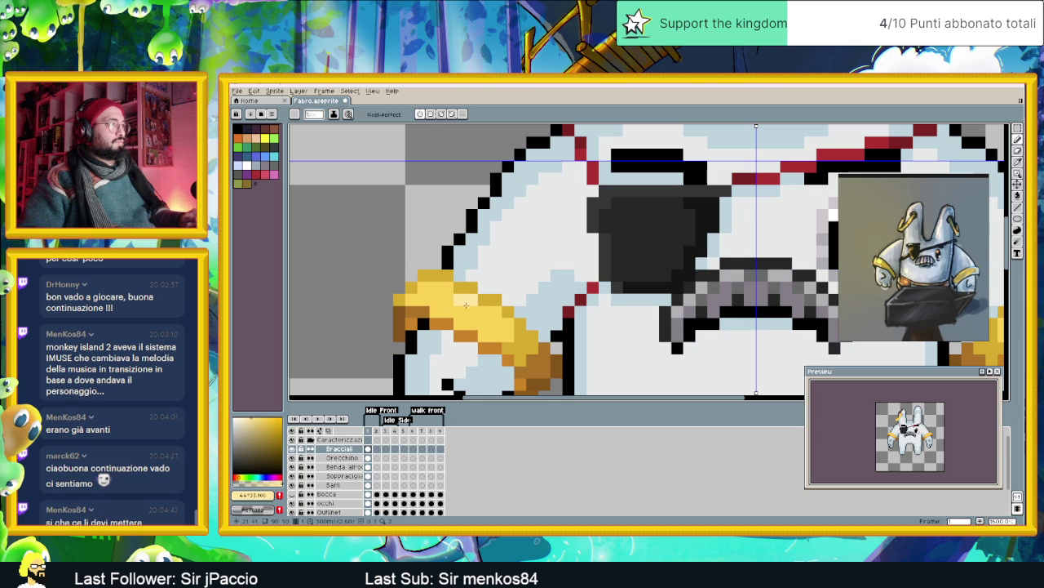
# - Zoom out and pan to bring the bunny's ears and face into view
pyautogui.scroll(-3, 497, 336)
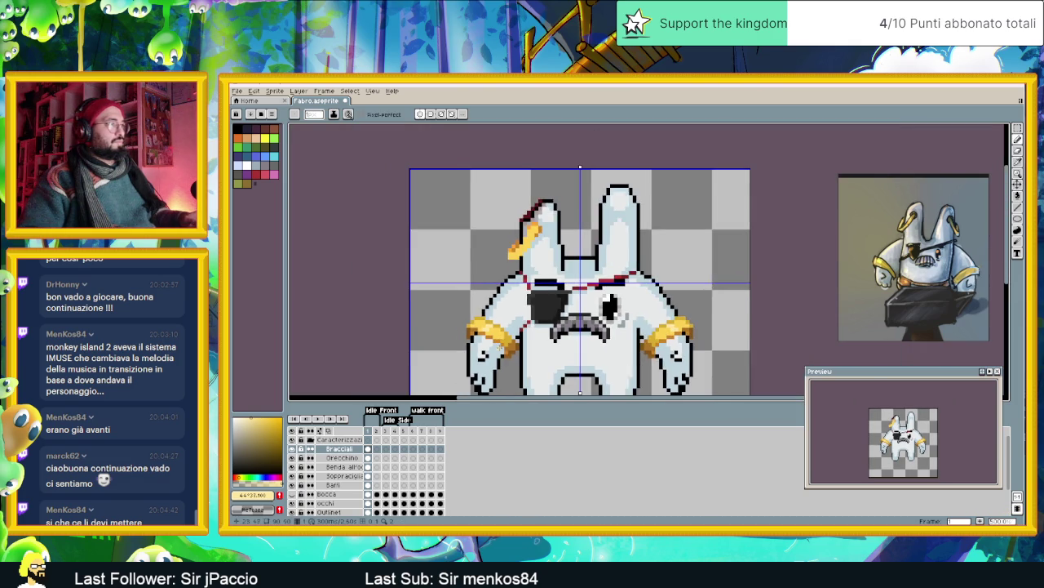
pyautogui.scroll(-1, 499, 346)
pyautogui.scroll(-1, 498, 347)
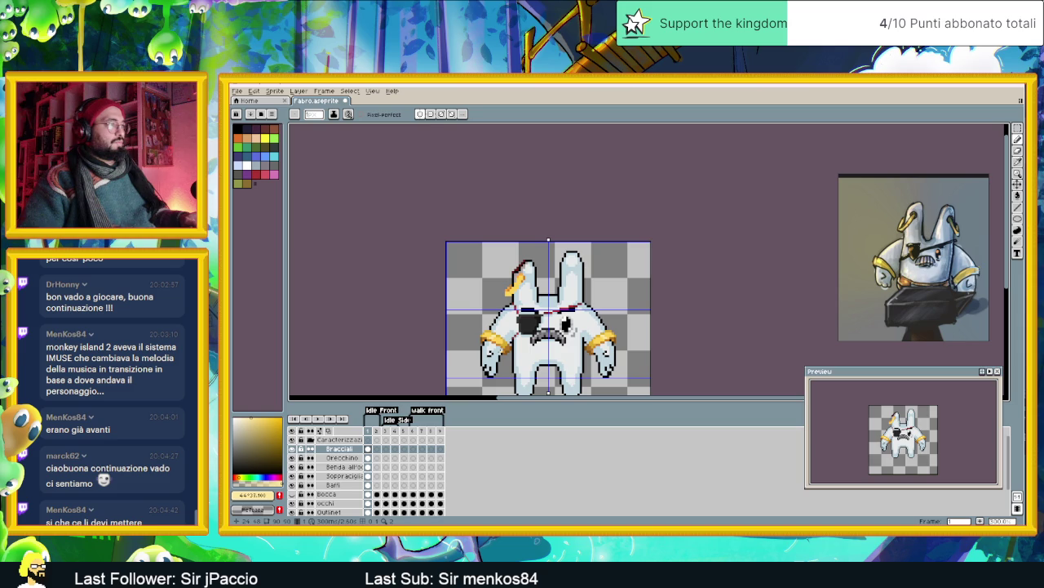
pyautogui.scroll(-1, 617, 295)
pyautogui.hscroll(1, 541, 326)
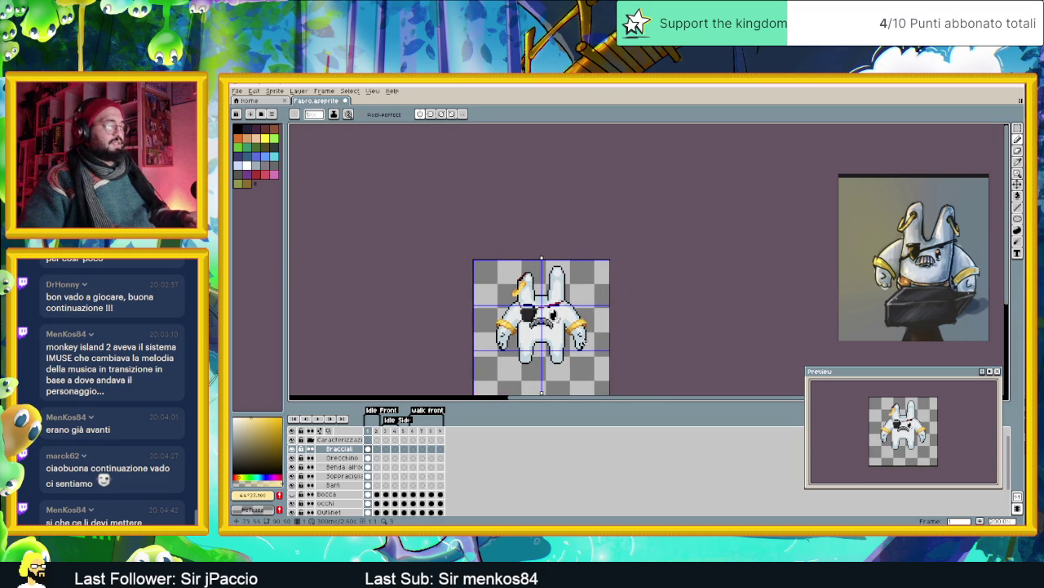
pyautogui.scroll(1, 553, 326)
pyautogui.scroll(1, 555, 329)
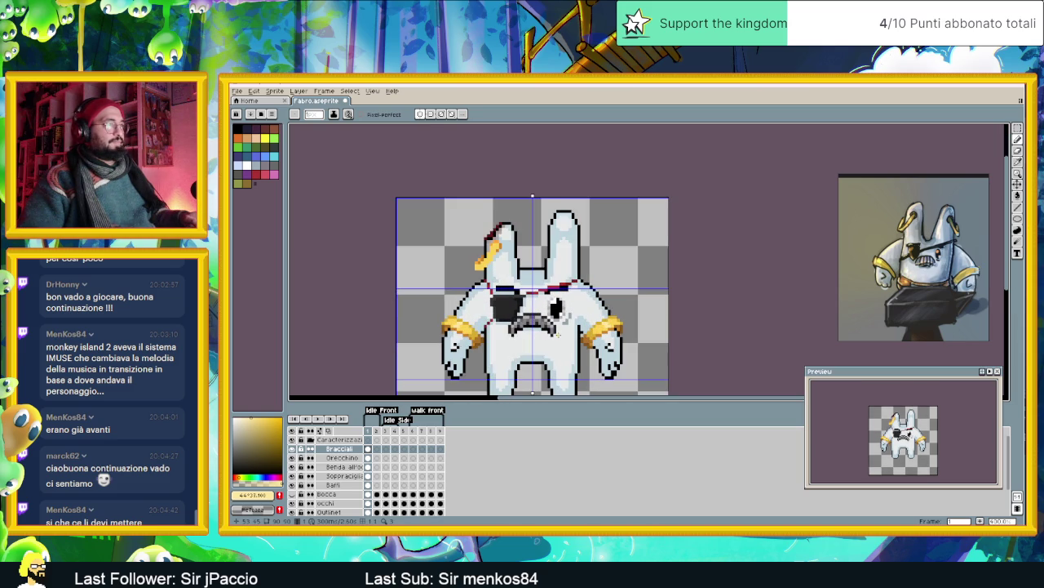
pyautogui.scroll(1, 558, 334)
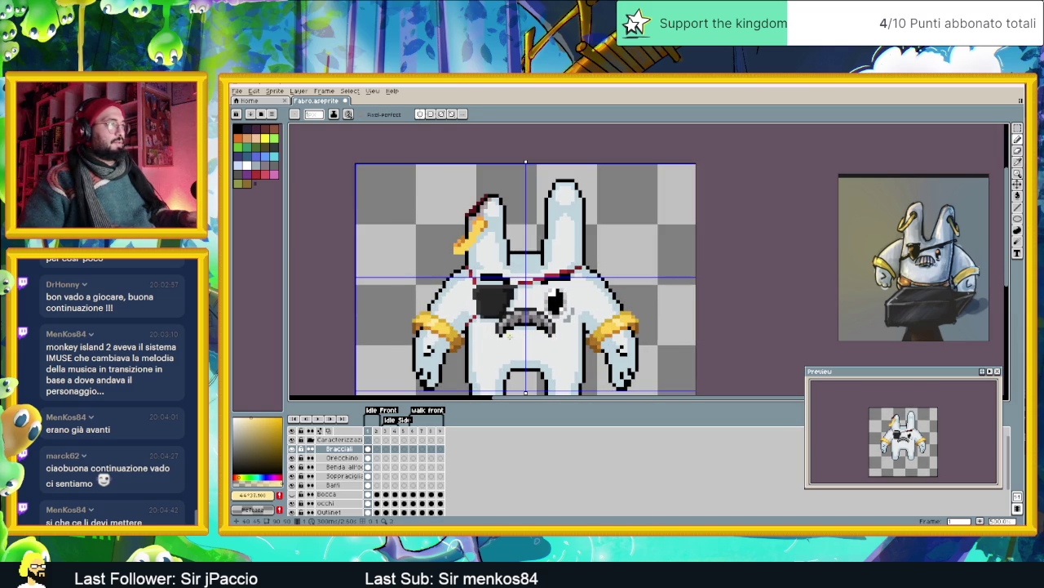
pyautogui.scroll(1, 444, 333)
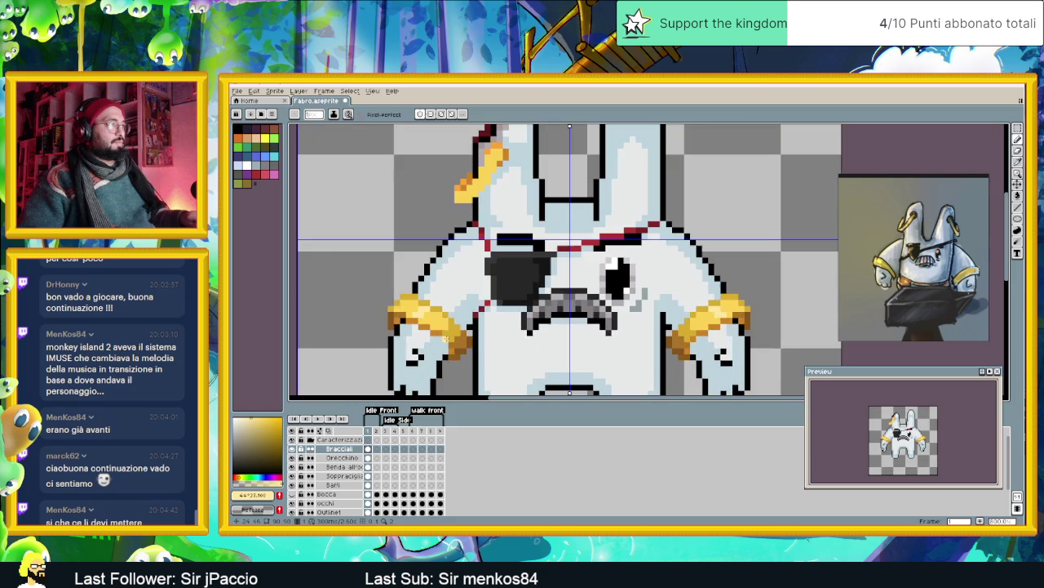
pyautogui.moveTo(507, 259)
pyautogui.mouseDown()
pyautogui.moveTo(509, 304)
pyautogui.moveTo(499, 222)
pyautogui.mouseUp()
# - Sample brown and draw a short brown stroke on the left ear
pyautogui.keyDown('alt'); pyautogui.click(475, 359); pyautogui.keyUp('alt')
pyautogui.scroll(1, 514, 224)
pyautogui.scroll(1, 514, 245)
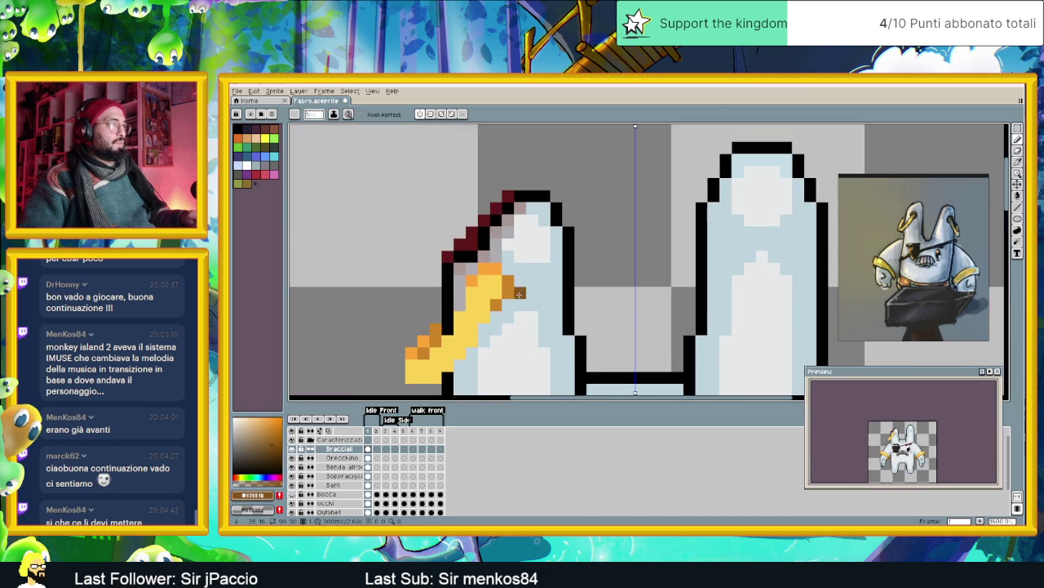
pyautogui.moveTo(508, 280); pyautogui.dragTo(507, 292)
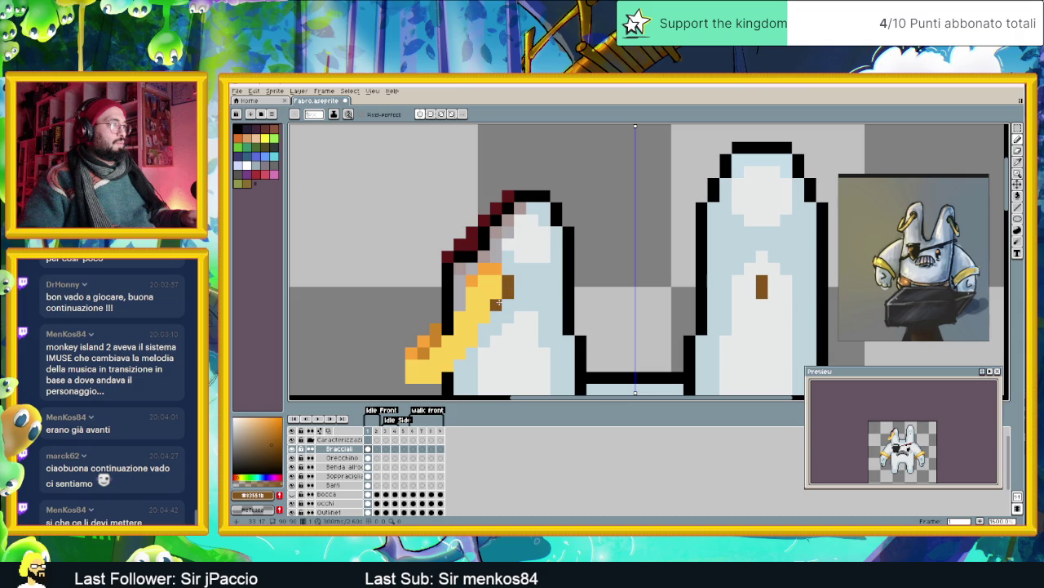
pyautogui.scroll(-1, 500, 304)
pyautogui.scroll(-1, 499, 303)
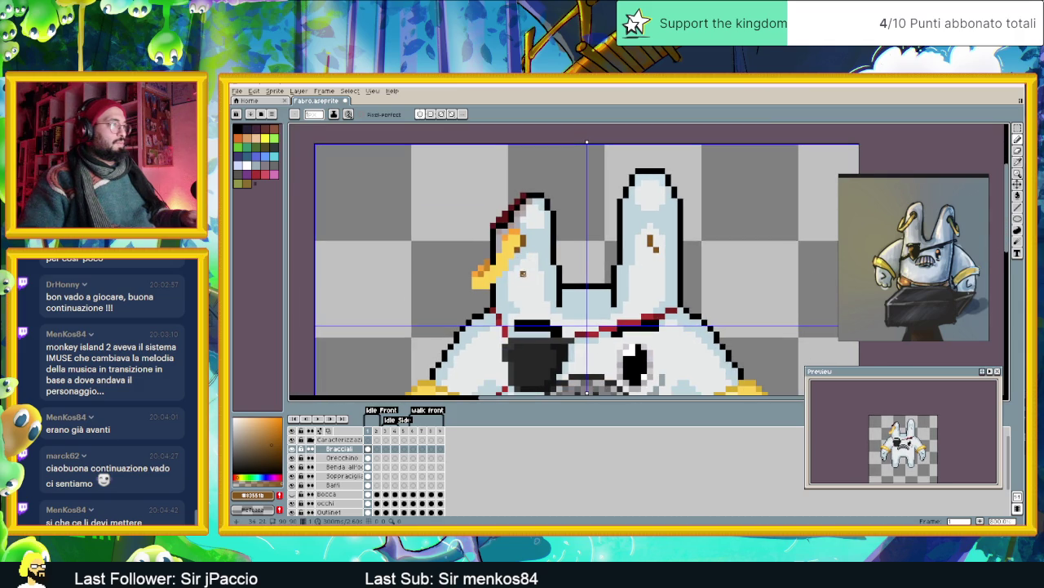
pyautogui.moveTo(514, 286); pyautogui.dragTo(519, 251)
pyautogui.moveTo(495, 319)
pyautogui.mouseDown()
pyautogui.moveTo(504, 253)
pyautogui.moveTo(537, 304)
pyautogui.mouseUp()
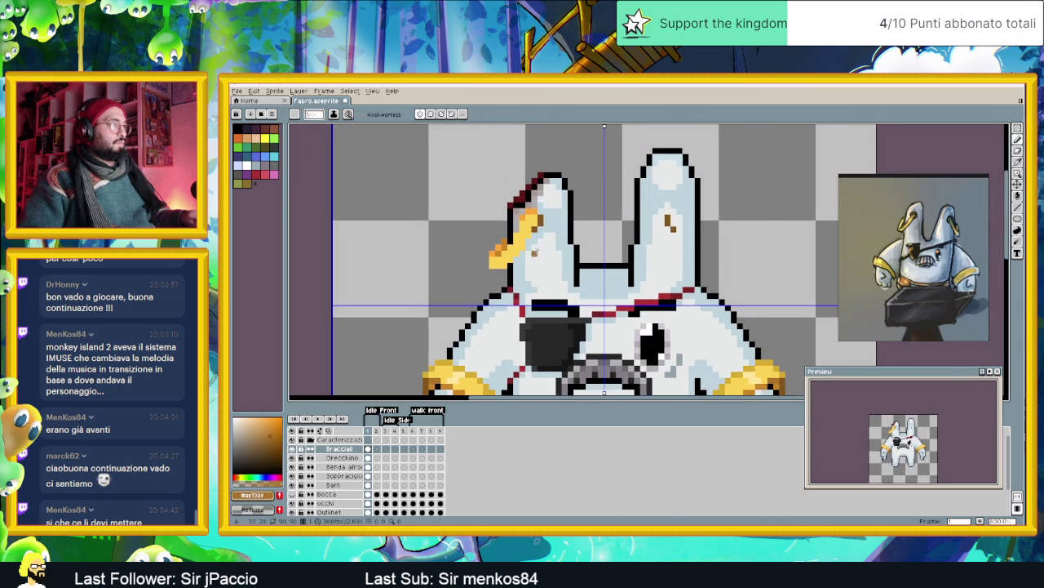
# - Draw diagonal brown earring lines on the ear, then reposition the view to check them
pyautogui.scroll(1, 535, 237)
pyautogui.moveTo(527, 243)
pyautogui.mouseDown()
pyautogui.moveTo(468, 287)
pyautogui.moveTo(467, 256)
pyautogui.mouseUp()
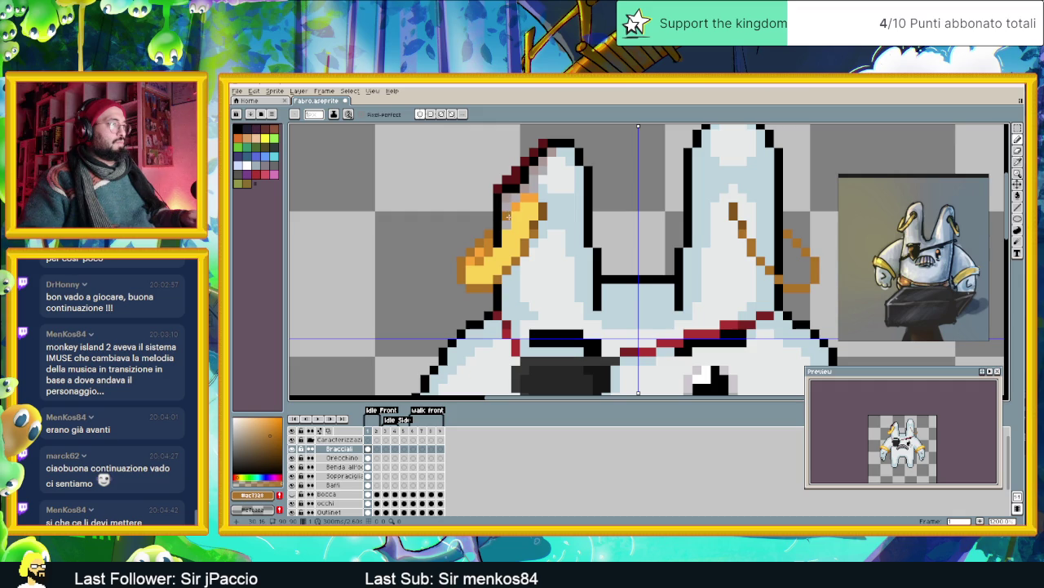
pyautogui.scroll(-1, 507, 214)
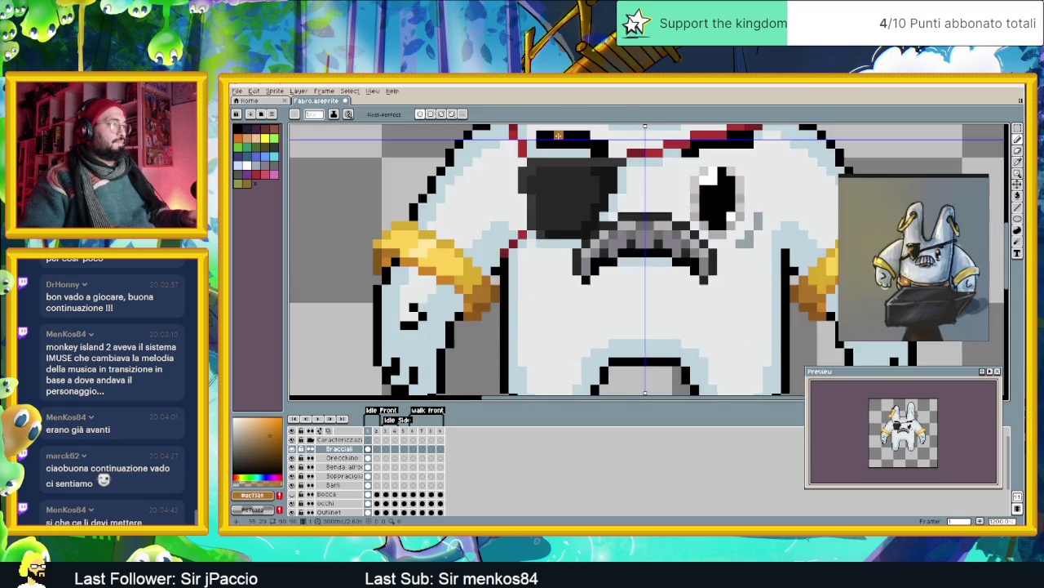
pyautogui.scroll(-1, 525, 203)
pyautogui.scroll(1, 525, 203)
pyautogui.moveTo(525, 203); pyautogui.dragTo(543, 363)
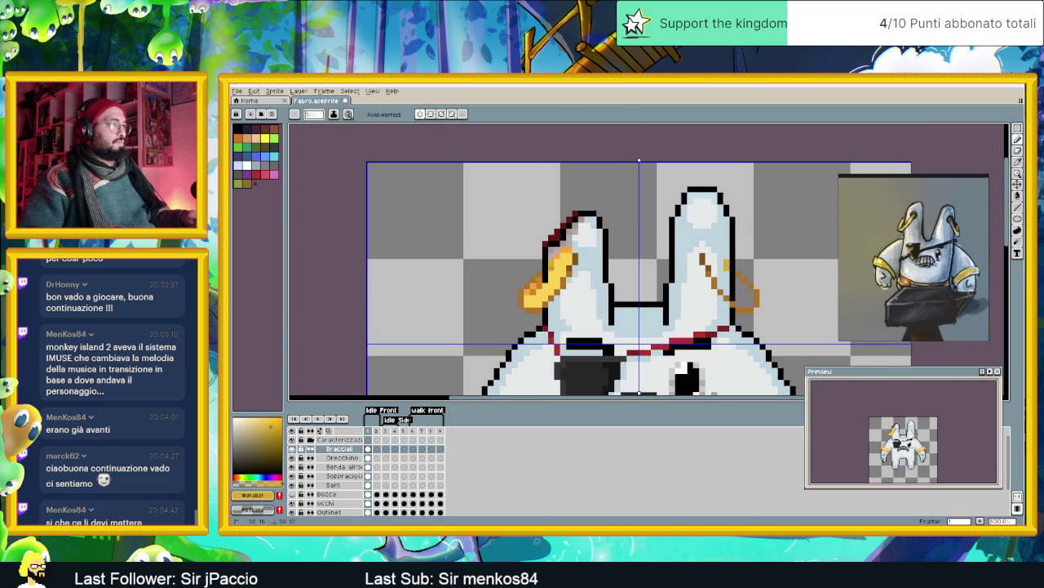
pyautogui.scroll(1, 551, 266)
pyautogui.scroll(1, 547, 269)
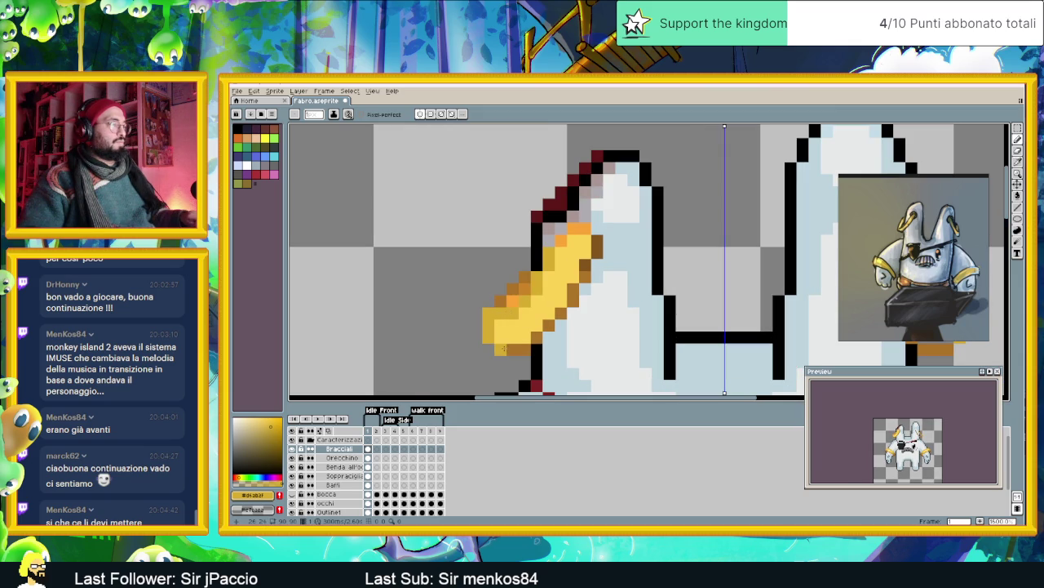
# - Pick the earring's brown shade and zoom in closely on the bunny's ears
pyautogui.keyDown('alt'); pyautogui.click(490, 351); pyautogui.keyUp('alt')
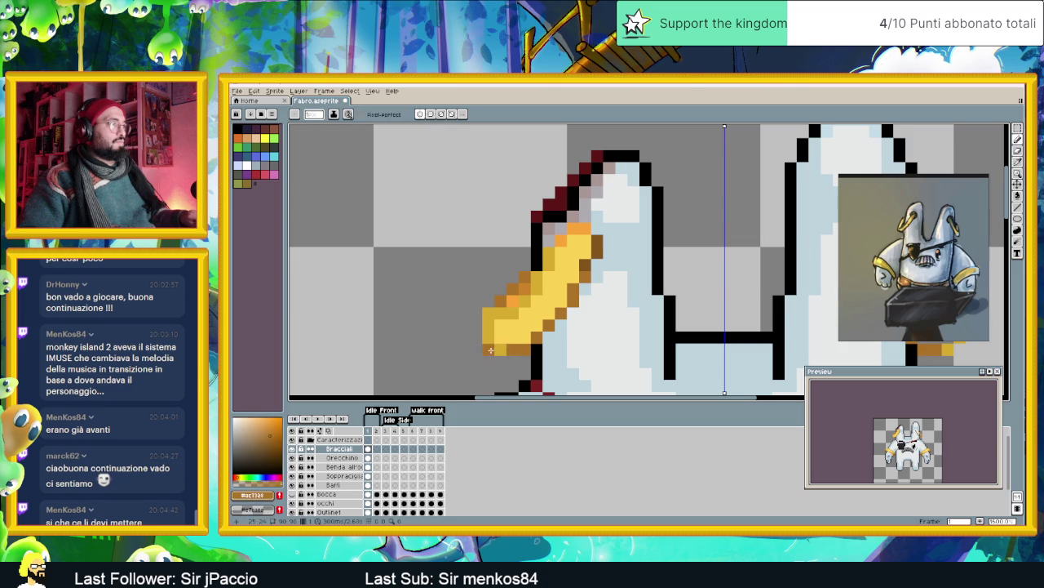
pyautogui.scroll(-3, 495, 350)
pyautogui.scroll(1, 515, 284)
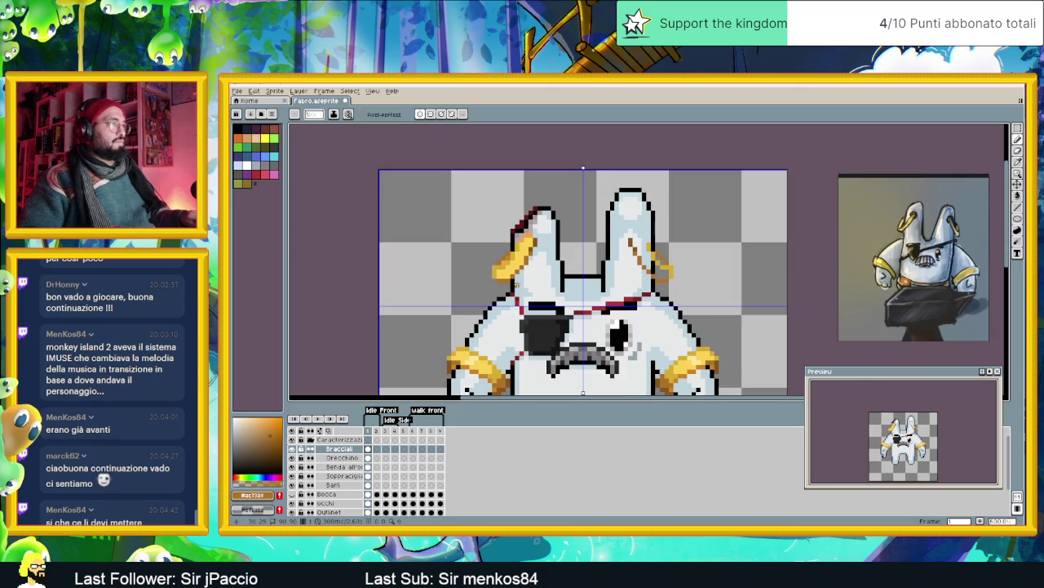
pyautogui.scroll(-1, 649, 277)
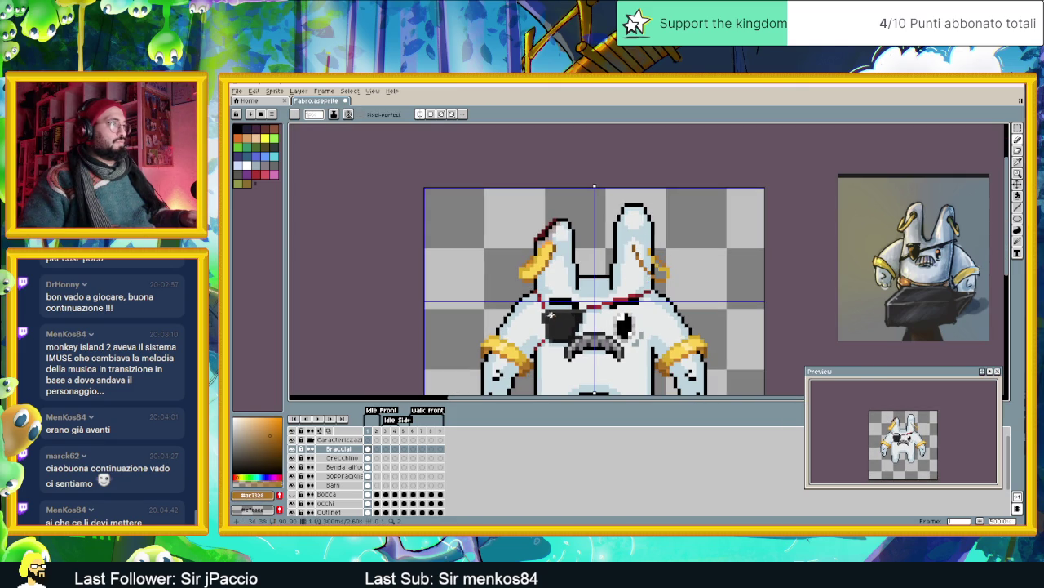
pyautogui.scroll(1, 530, 265)
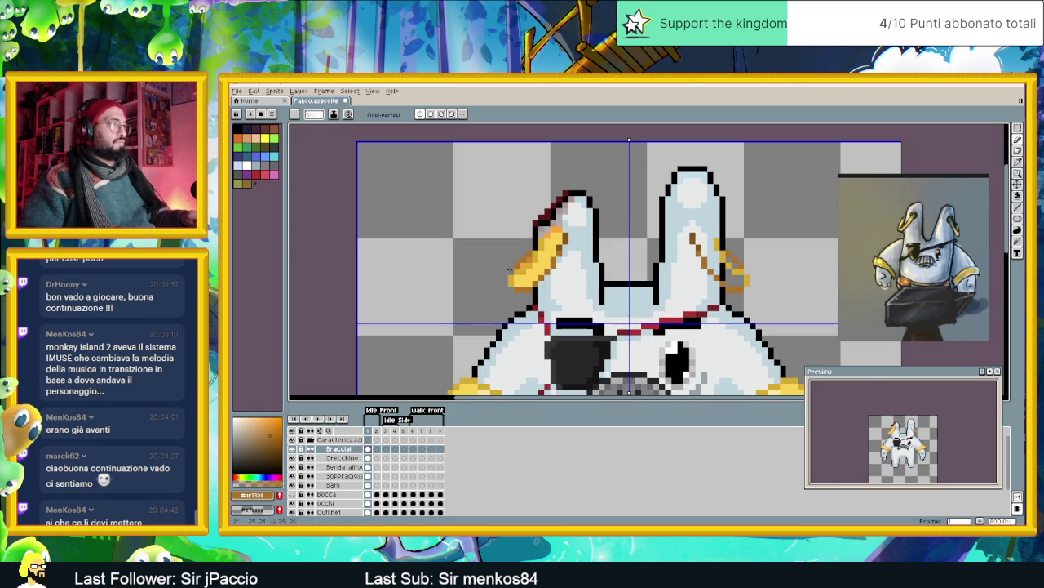
pyautogui.scroll(-1, 480, 308)
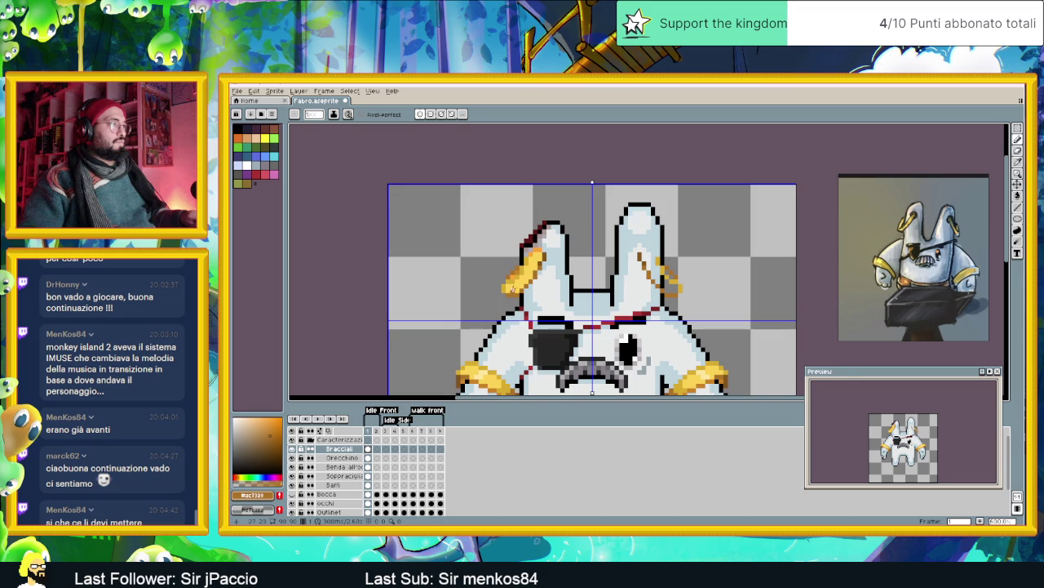
pyautogui.scroll(1, 510, 284)
pyautogui.scroll(-1, 521, 301)
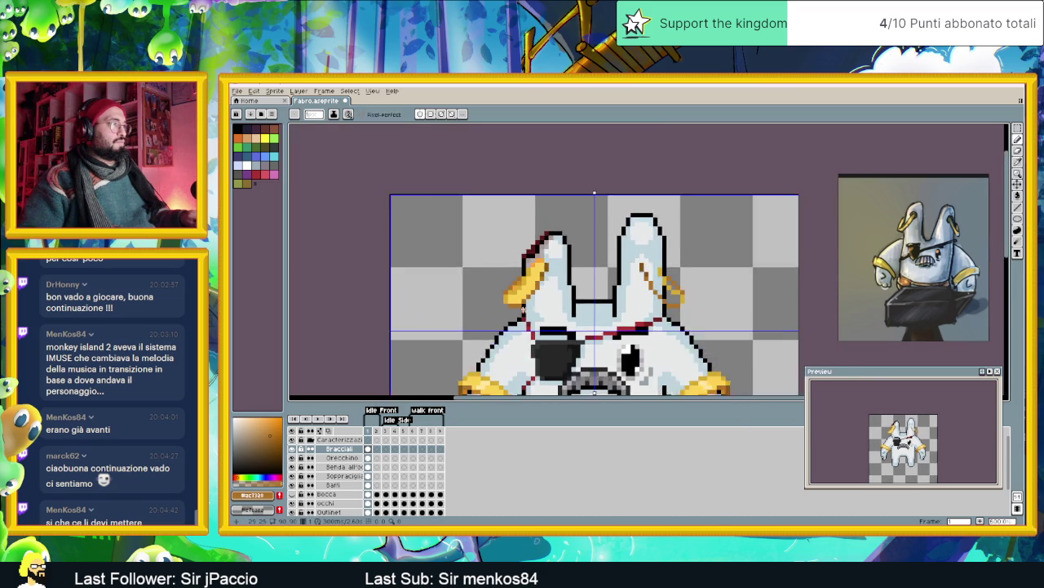
pyautogui.scroll(-1, 523, 308)
pyautogui.scroll(1, 524, 322)
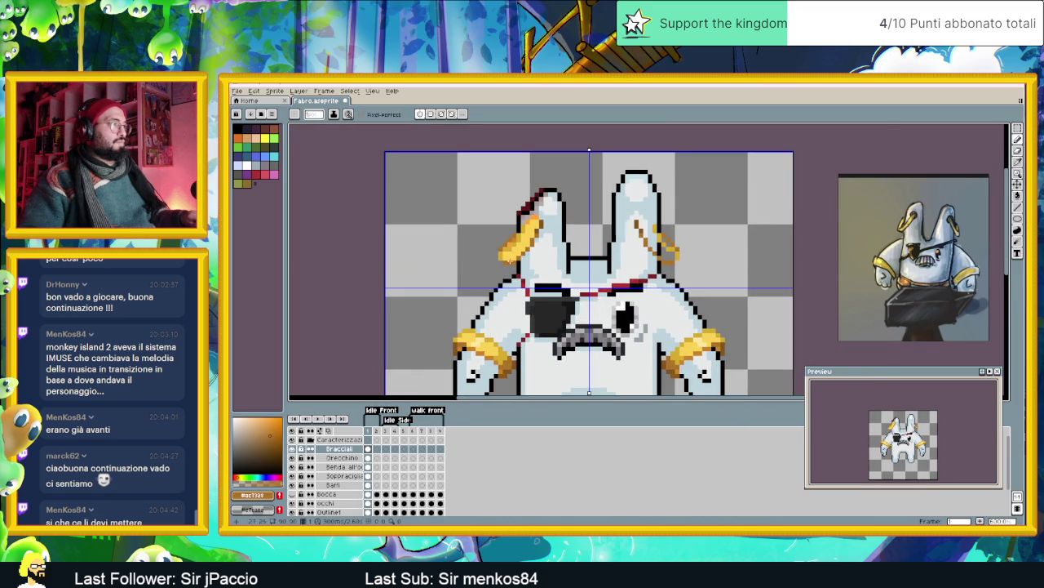
pyautogui.scroll(2, 509, 260)
pyautogui.scroll(-2, 506, 286)
pyautogui.scroll(1, 501, 267)
pyautogui.scroll(1, 499, 269)
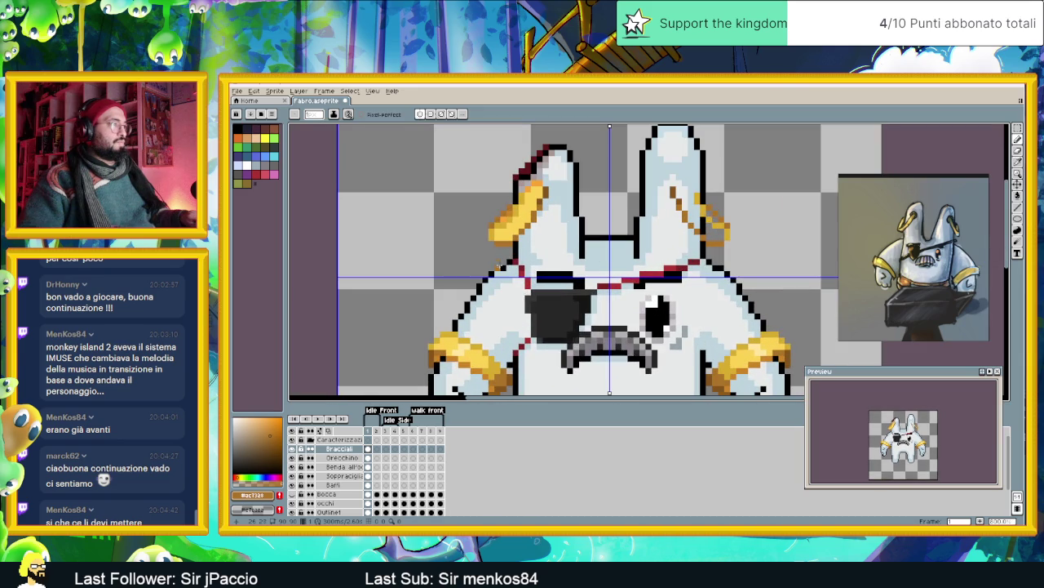
# - Sample the light yellow from the left ear's gold earring as foreground colour
pyautogui.keyDown('alt'); pyautogui.click(498, 236); pyautogui.keyUp('alt')
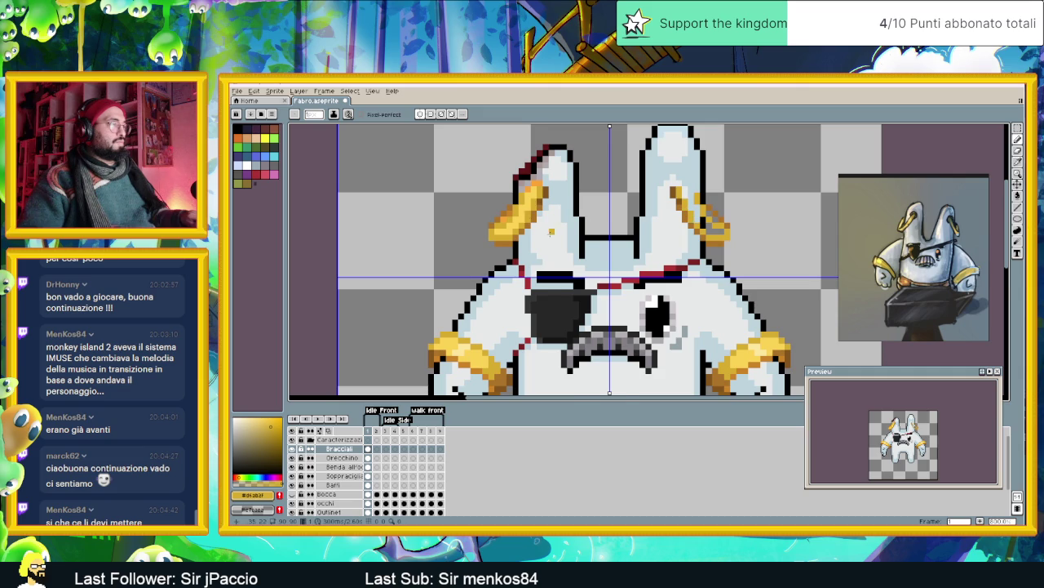
pyautogui.scroll(-1, 546, 231)
pyautogui.scroll(1, 548, 256)
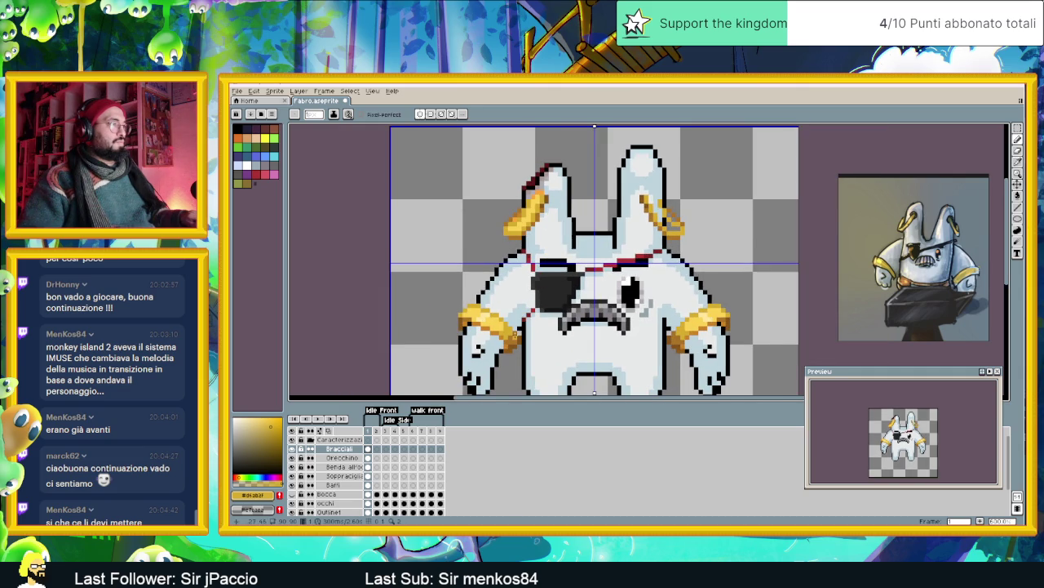
pyautogui.scroll(1, 522, 335)
pyautogui.press('alt')
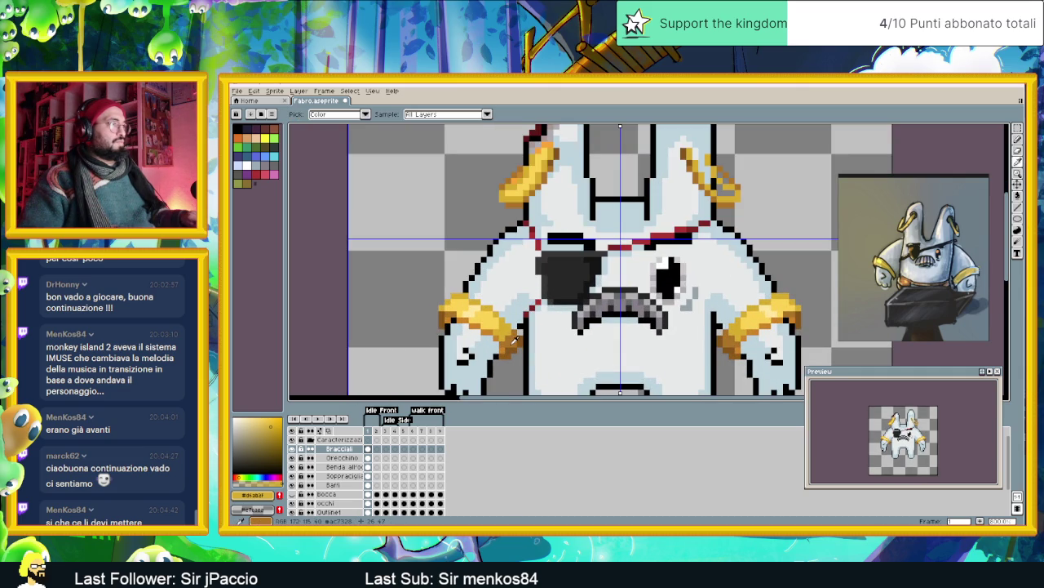
# - Sample a brown from the earring and draw mirrored shading pixels beside both ear rings
pyautogui.keyDown('alt'); pyautogui.click(515, 346); pyautogui.keyUp('alt')
pyautogui.scroll(1, 514, 204)
pyautogui.click(522, 201)
pyautogui.moveTo(515, 207); pyautogui.dragTo(507, 208)
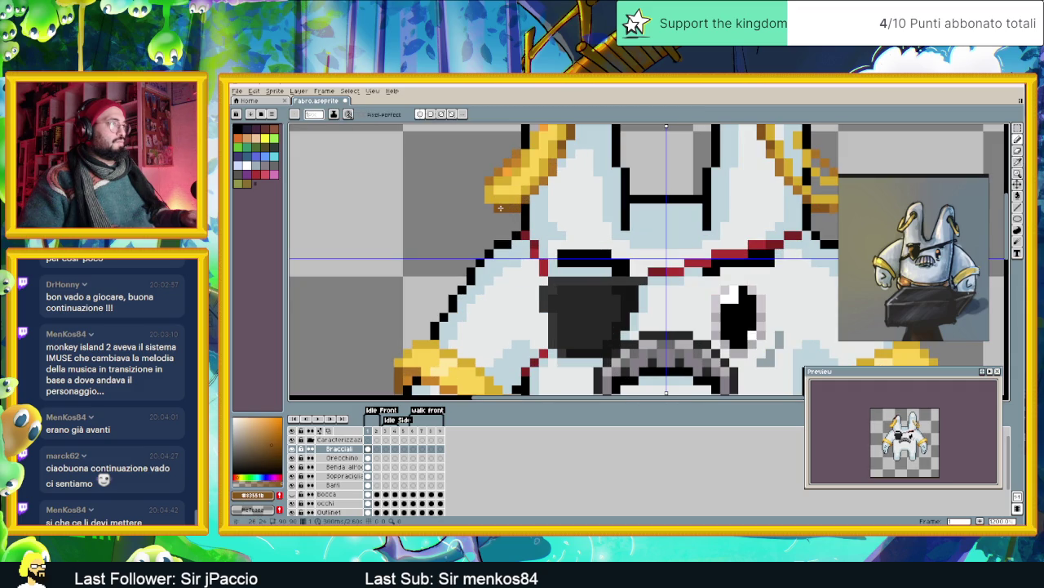
pyautogui.scroll(-2, 543, 208)
pyautogui.scroll(1, 562, 196)
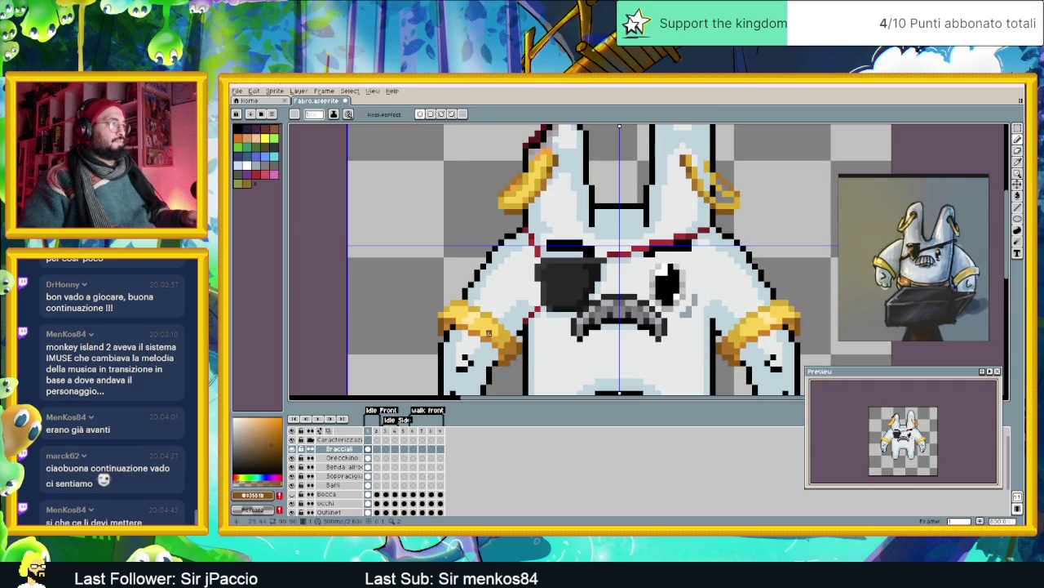
# - With both ears in view, sample the bracelet gold, then a bright yellow for highlights
pyautogui.press('alt')
pyautogui.moveTo(544, 198); pyautogui.dragTo(545, 223)
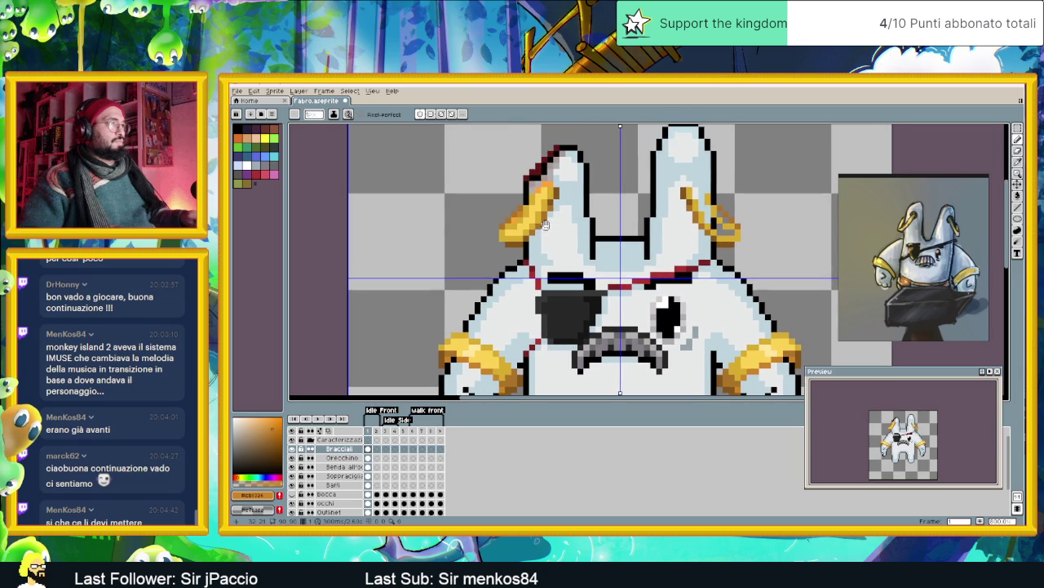
pyautogui.scroll(1, 545, 222)
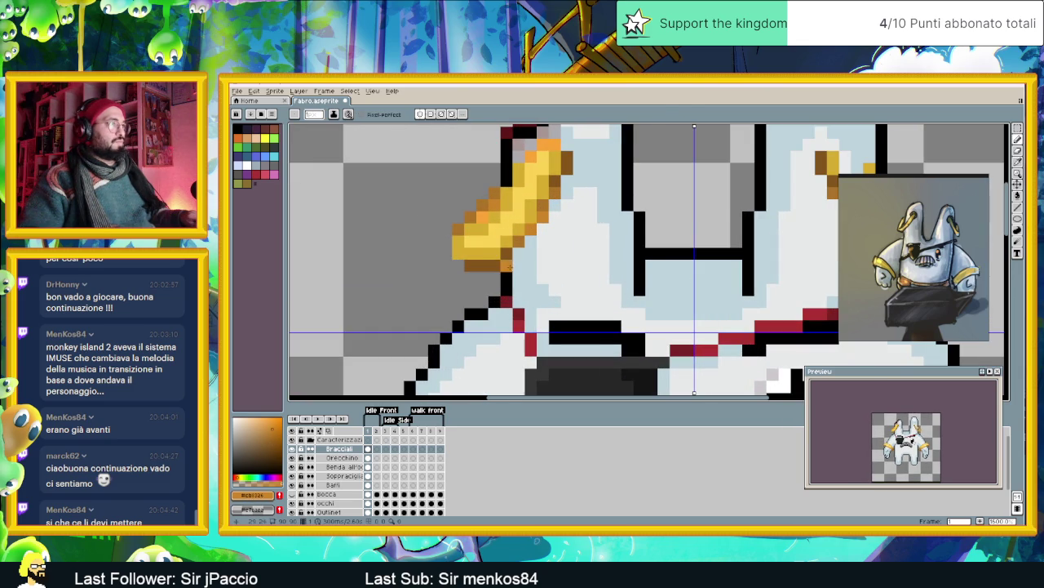
pyautogui.scroll(-2, 508, 266)
pyautogui.scroll(-2, 514, 268)
pyautogui.scroll(-1, 527, 256)
pyautogui.scroll(2, 527, 256)
pyautogui.scroll(1, 525, 253)
pyautogui.scroll(1, 524, 245)
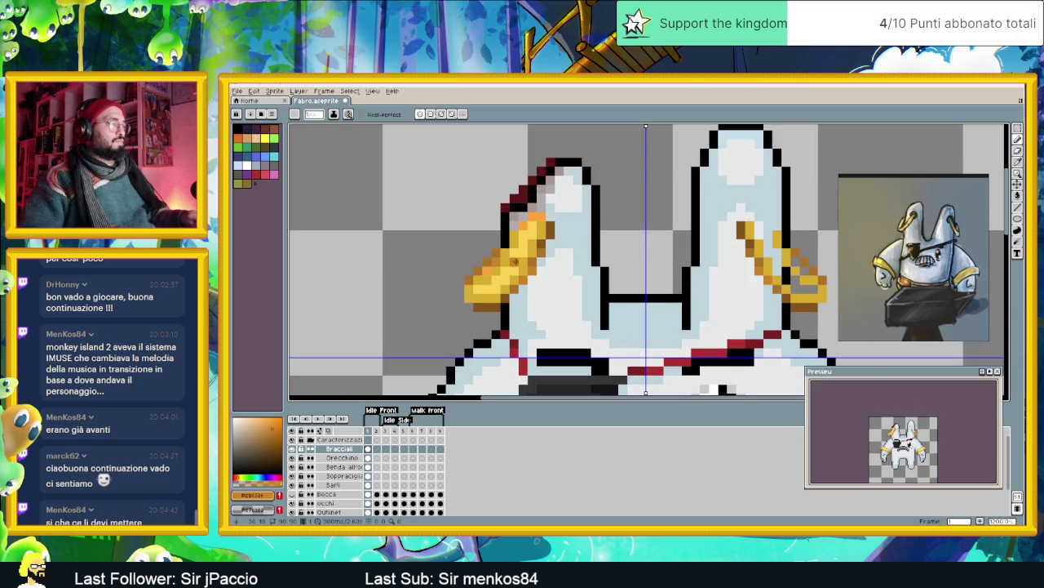
pyautogui.scroll(-3, 506, 260)
pyautogui.scroll(2, 517, 285)
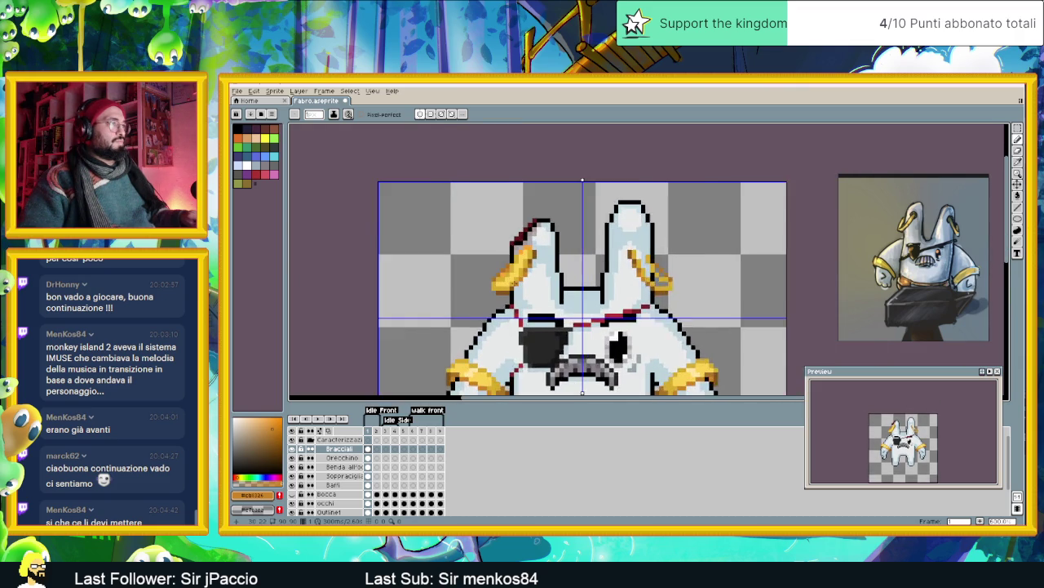
pyautogui.scroll(1, 505, 278)
pyautogui.scroll(1, 497, 259)
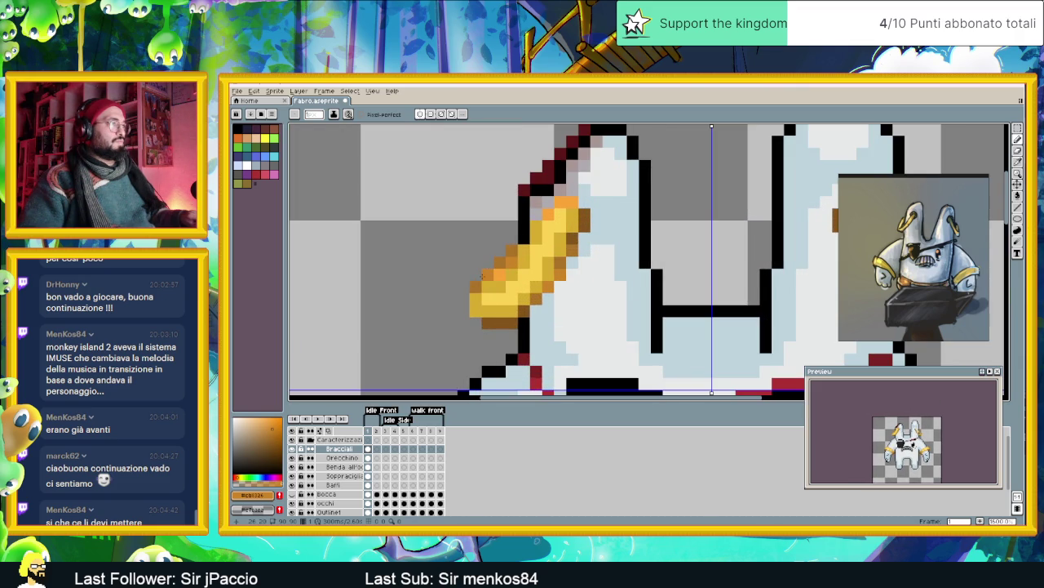
pyautogui.scroll(-2, 490, 271)
pyautogui.scroll(-1, 490, 273)
pyautogui.scroll(1, 490, 277)
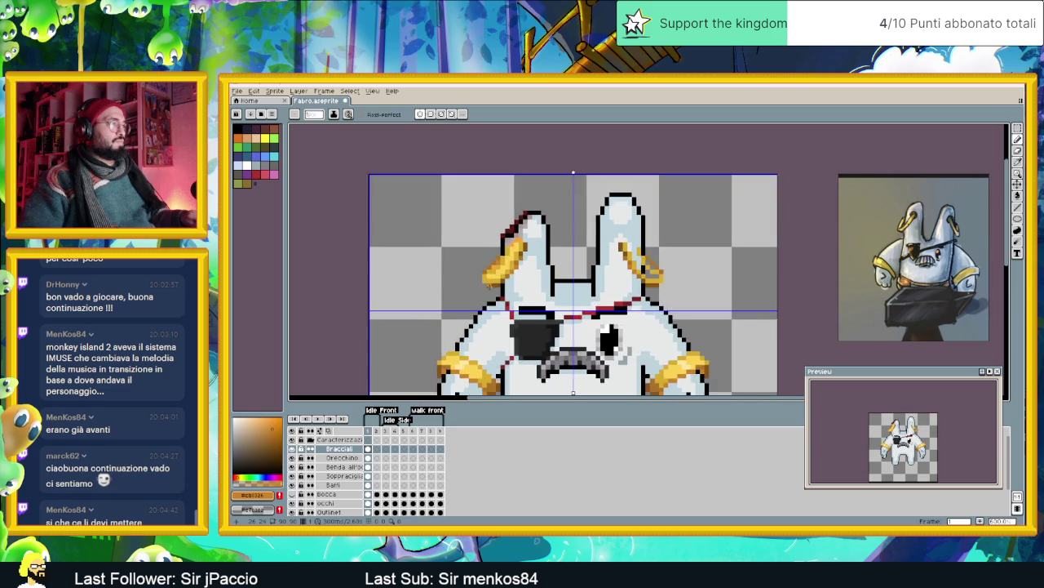
pyautogui.scroll(1, 487, 286)
pyautogui.scroll(-1, 486, 286)
pyautogui.scroll(-1, 486, 286)
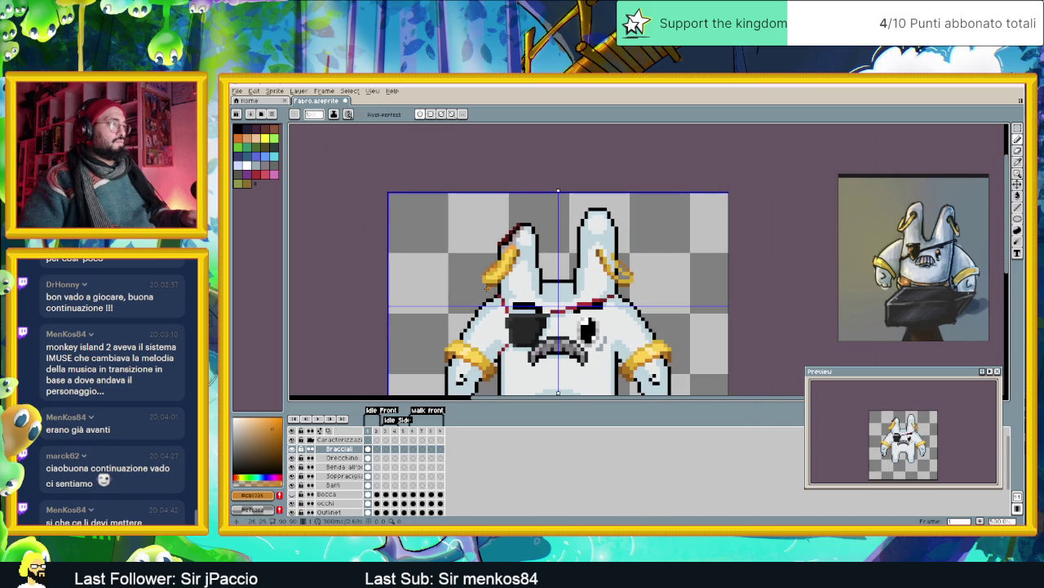
pyautogui.scroll(1, 480, 296)
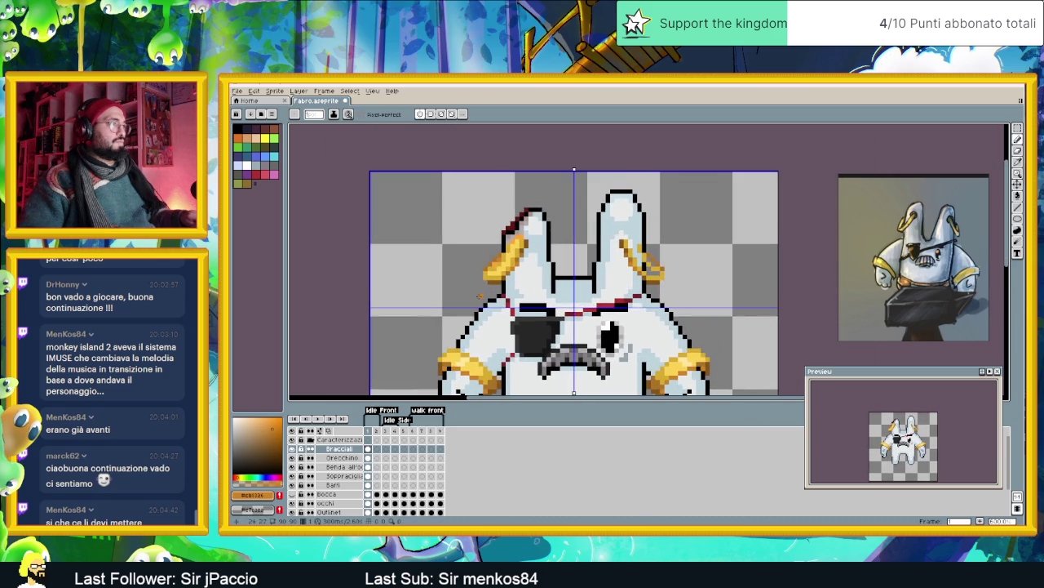
pyautogui.scroll(1, 480, 295)
pyautogui.scroll(-2, 480, 296)
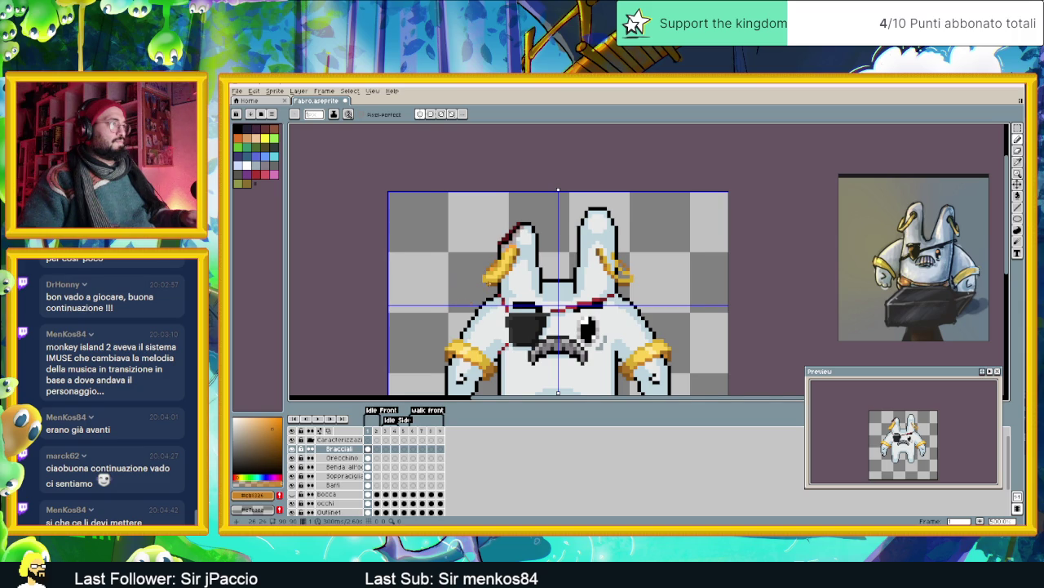
pyautogui.scroll(1, 488, 284)
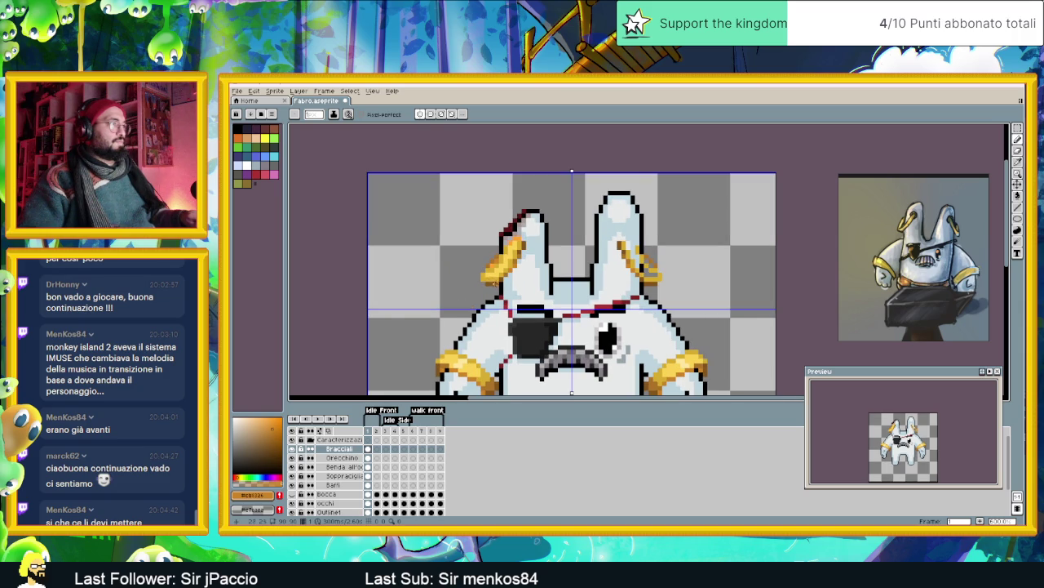
pyautogui.scroll(-1, 497, 293)
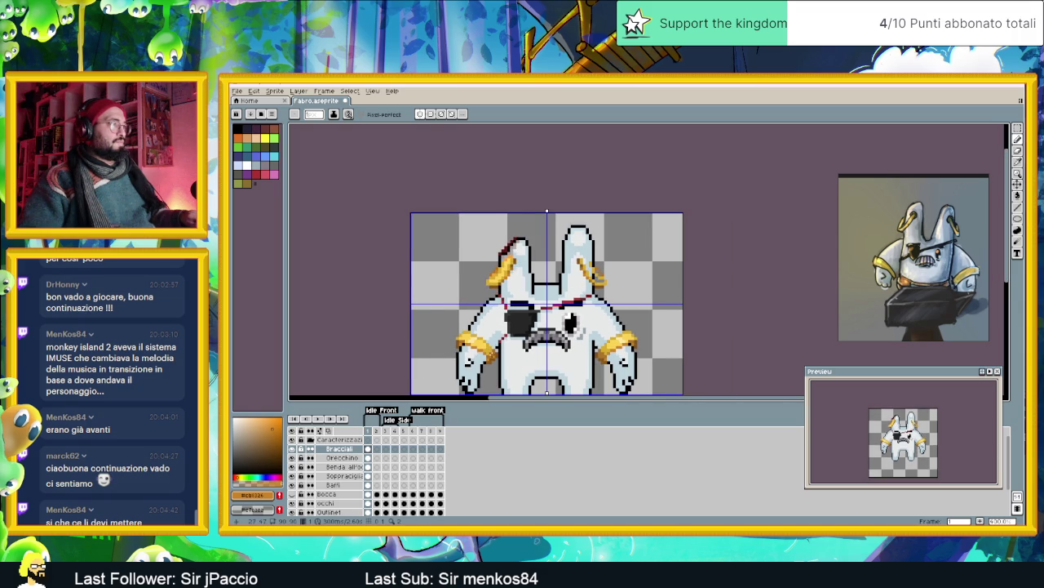
pyautogui.scroll(1, 495, 351)
pyautogui.keyDown('alt'); pyautogui.click(497, 348); pyautogui.keyUp('alt')
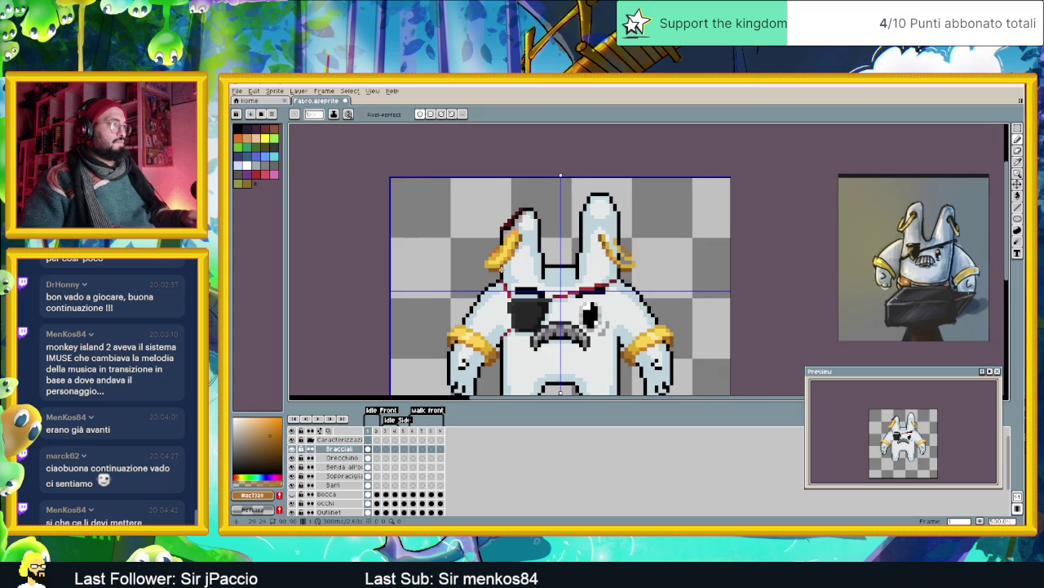
pyautogui.scroll(1, 488, 266)
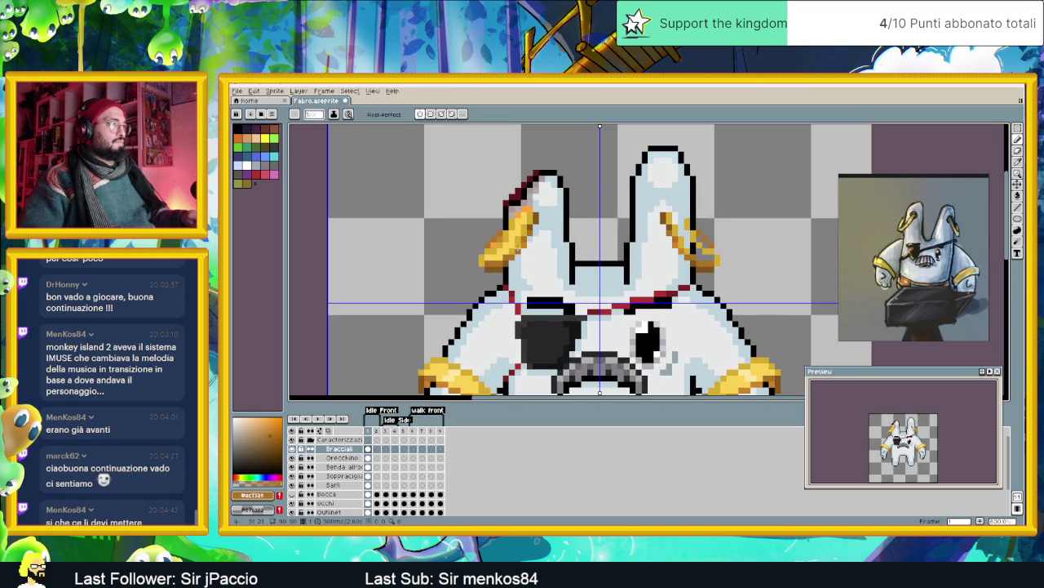
pyautogui.scroll(-2, 526, 270)
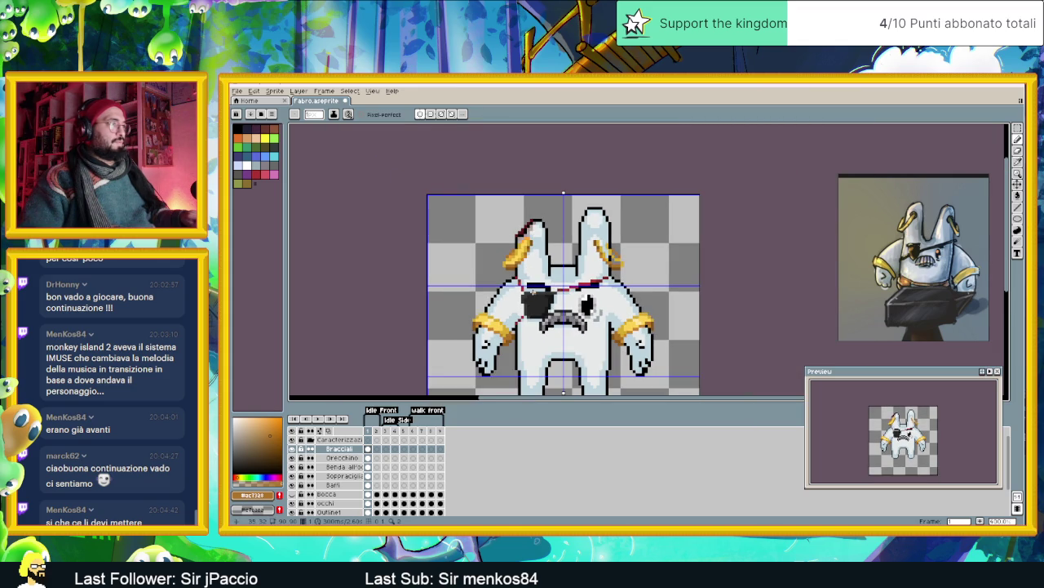
pyautogui.scroll(-1, 532, 290)
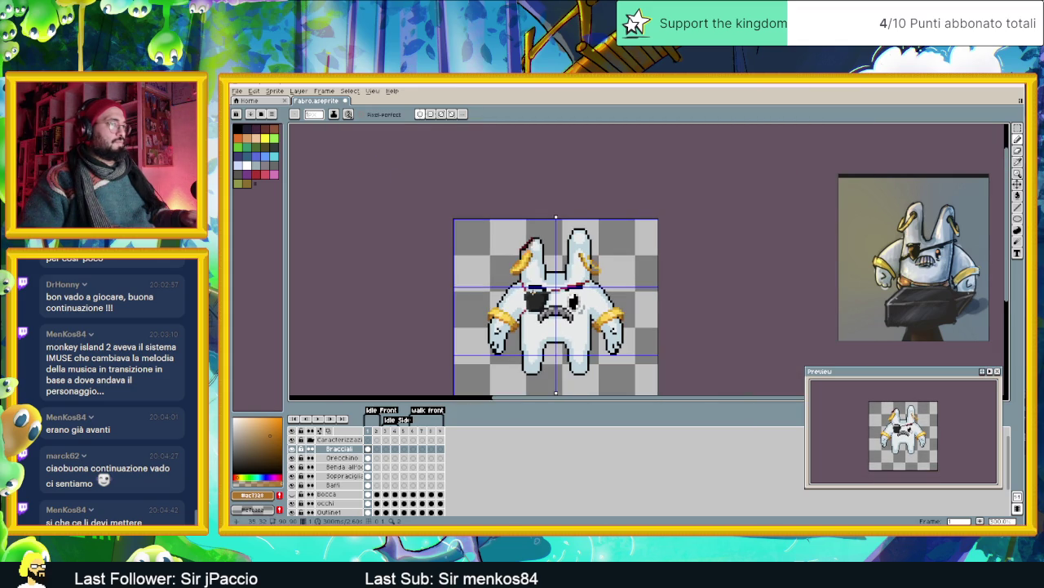
pyautogui.scroll(-1, 532, 290)
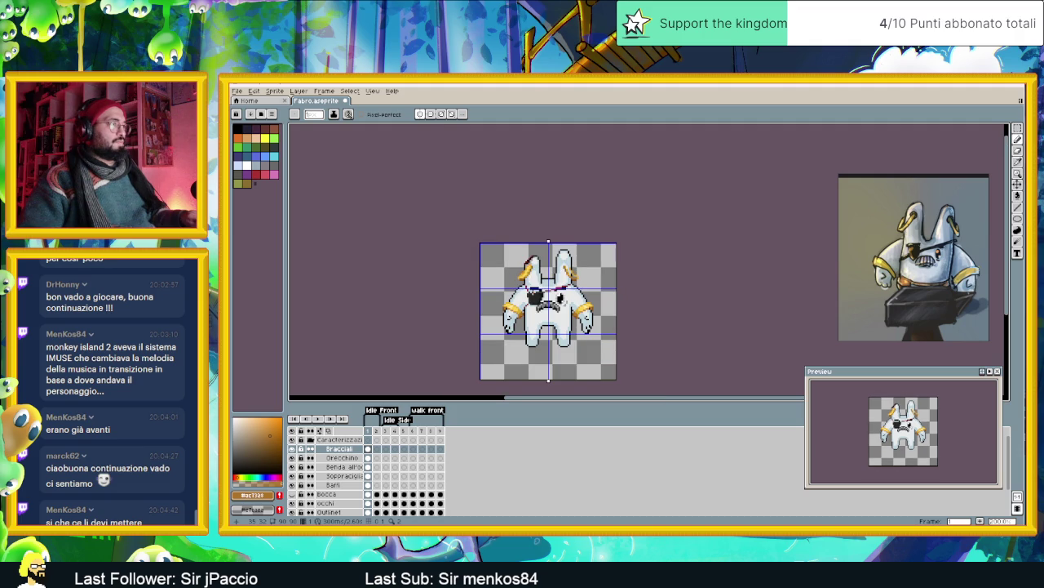
pyautogui.scroll(1, 506, 278)
pyautogui.scroll(1, 506, 277)
pyautogui.keyDown('alt'); pyautogui.click(494, 363); pyautogui.keyUp('alt')
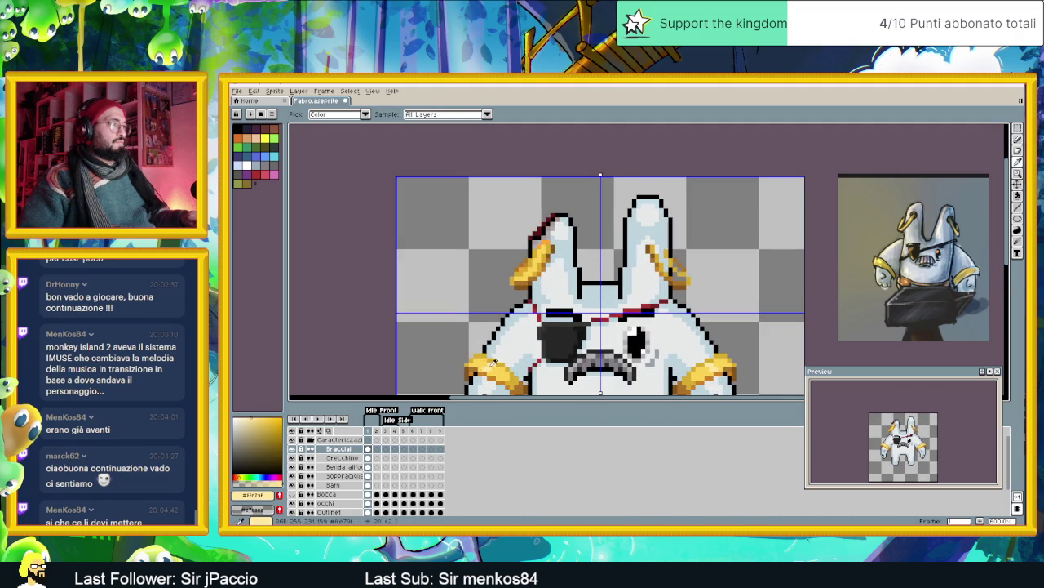
pyautogui.scroll(1, 532, 268)
pyautogui.scroll(1, 532, 268)
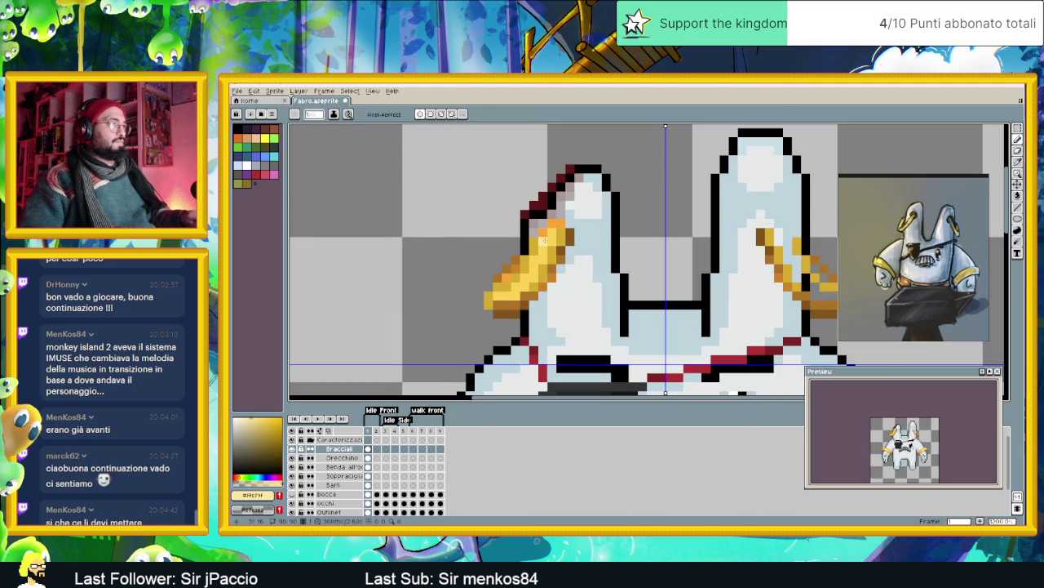
pyautogui.click(543, 240)
pyautogui.scroll(-2, 512, 286)
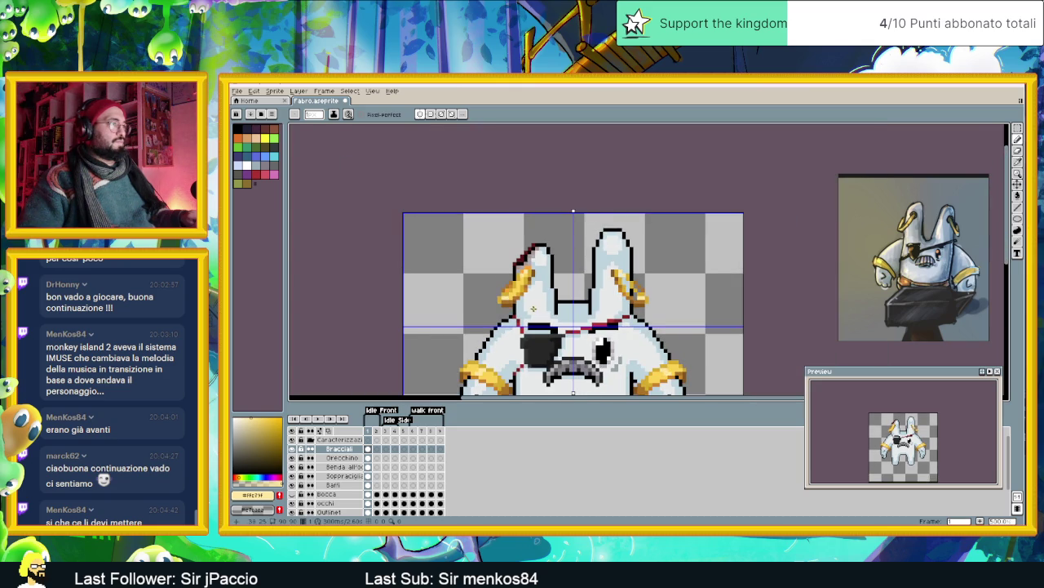
pyautogui.scroll(-2, 530, 309)
pyautogui.scroll(3, 531, 300)
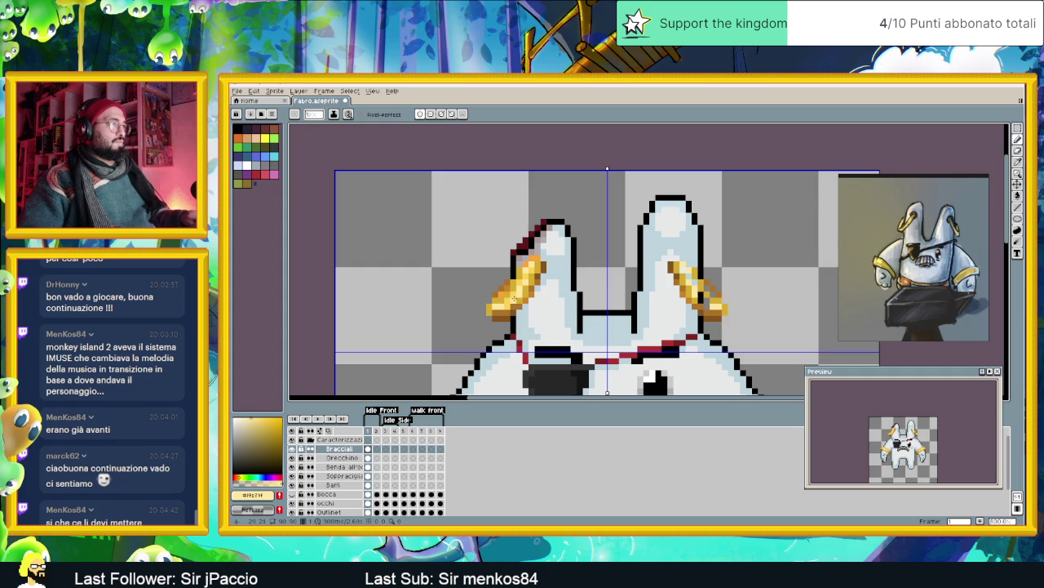
pyautogui.scroll(-3, 517, 289)
pyautogui.scroll(1, 524, 311)
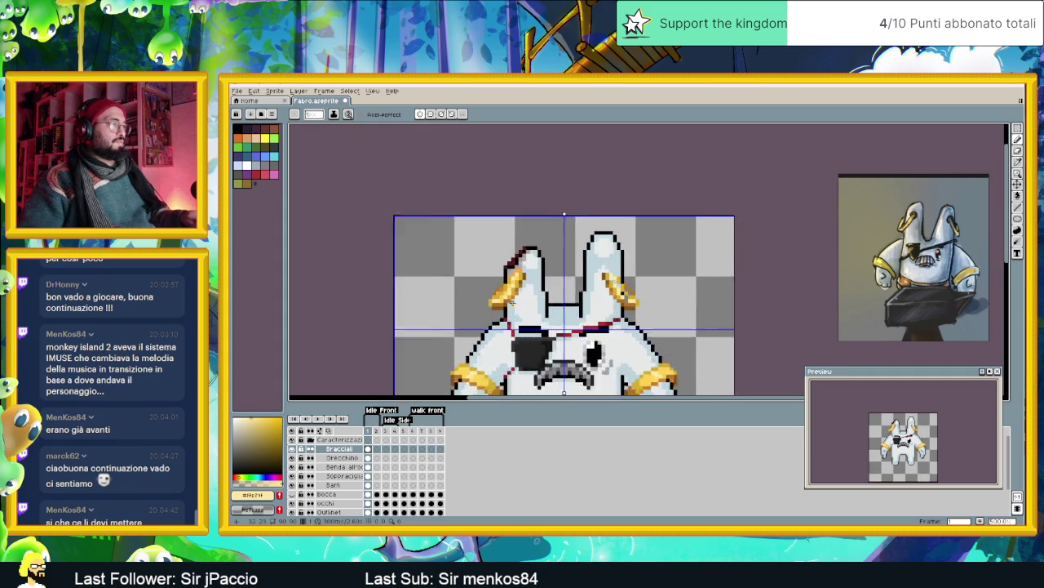
pyautogui.scroll(2, 514, 294)
pyautogui.scroll(2, 502, 277)
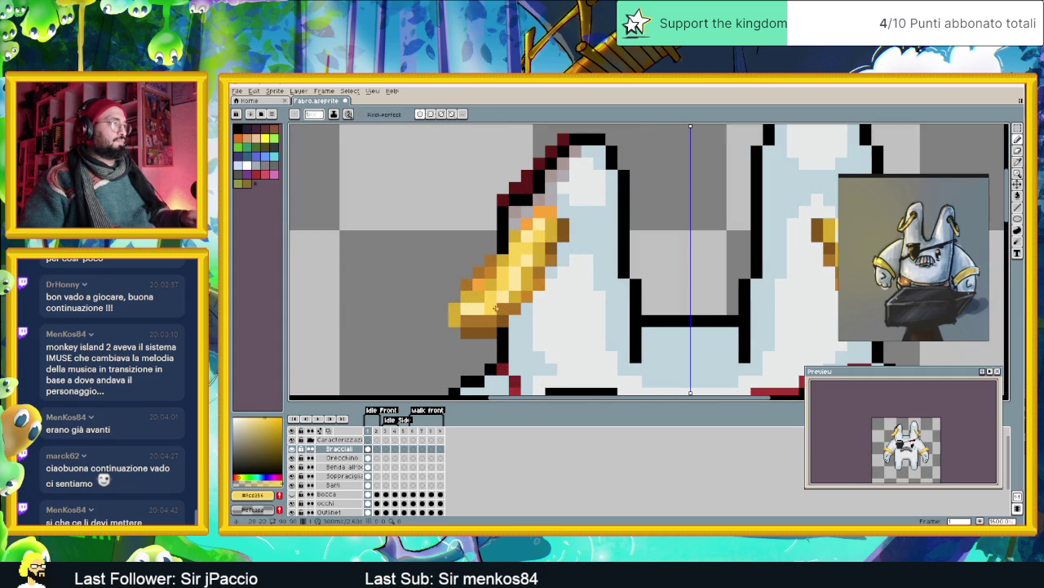
pyautogui.scroll(-3, 495, 306)
pyautogui.scroll(-1, 506, 310)
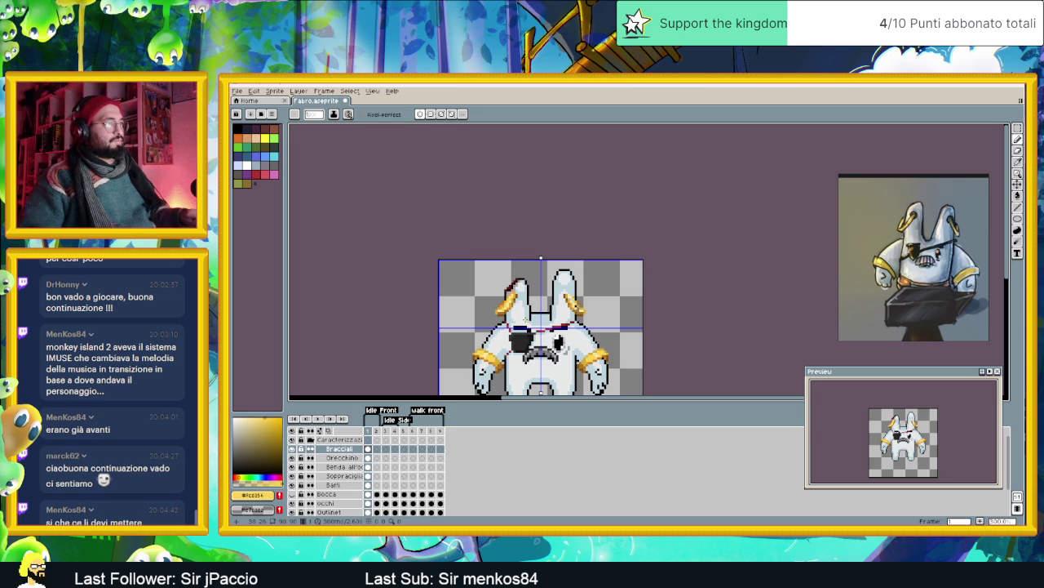
pyautogui.scroll(2, 522, 312)
# - Undo the last pencil strokes on the left ear's gold band and return to the Pencil
pyautogui.scroll(1, 527, 302)
pyautogui.scroll(2, 555, 307)
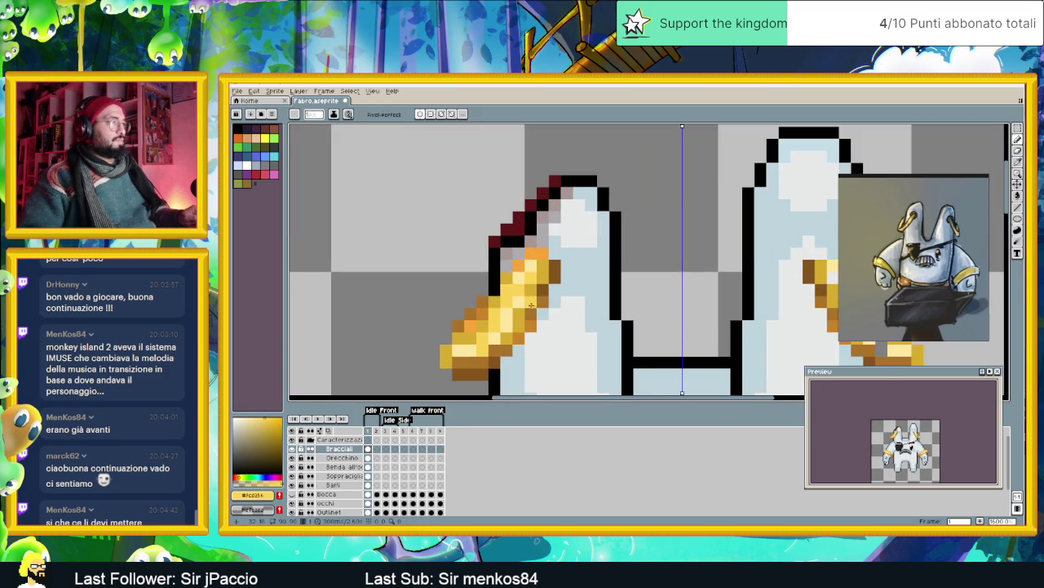
pyautogui.hotkey('ctrl', 'z')
pyautogui.hotkey('ctrl', 'z')
pyautogui.hotkey('ctrl', 'z')
pyautogui.hotkey('ctrl', 'z')
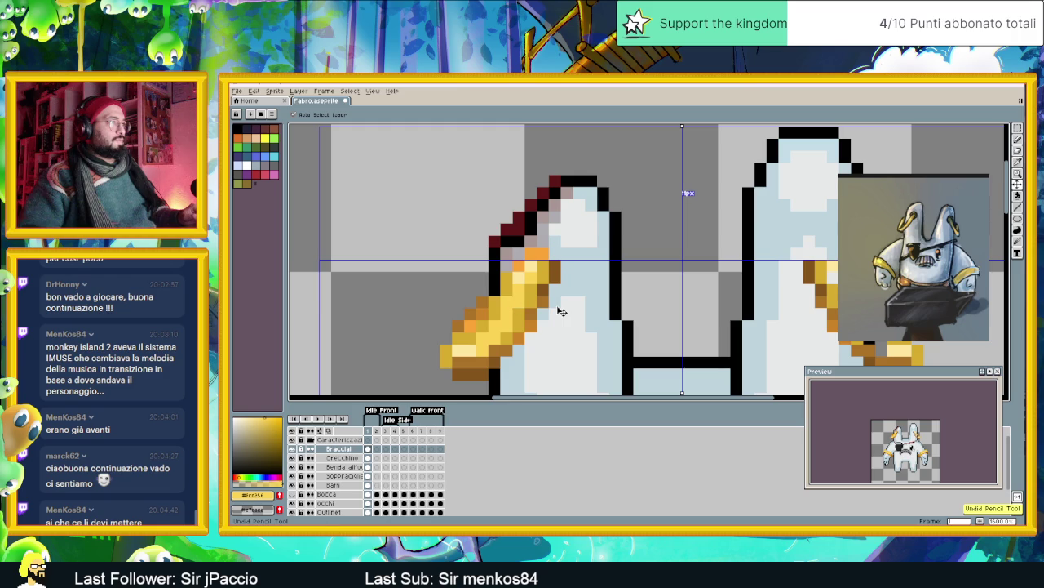
pyautogui.press('b')
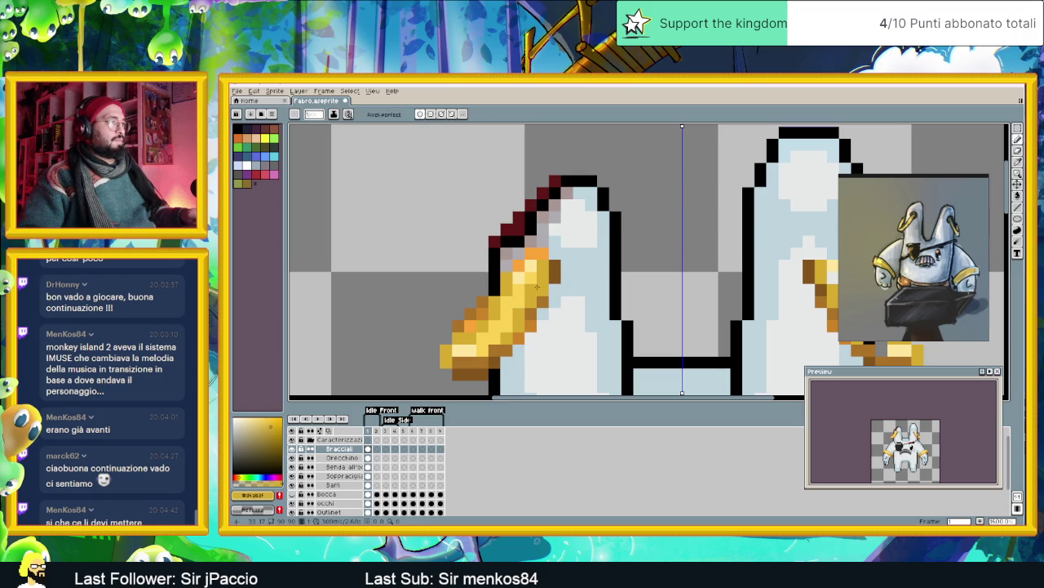
pyautogui.keyDown('alt'); pyautogui.click(538, 288); pyautogui.keyUp('alt')
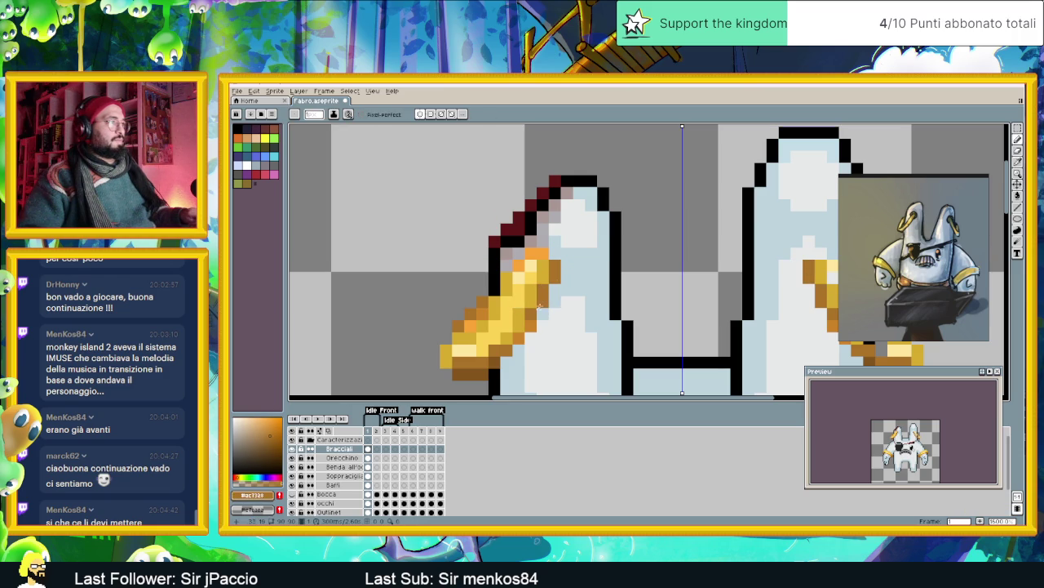
# - Sample the bright yellow and repaint four gold-band pixels lighter, mirrored on both ears
pyautogui.press('alt')
pyautogui.keyDown('alt'); pyautogui.click(534, 293); pyautogui.keyUp('alt')
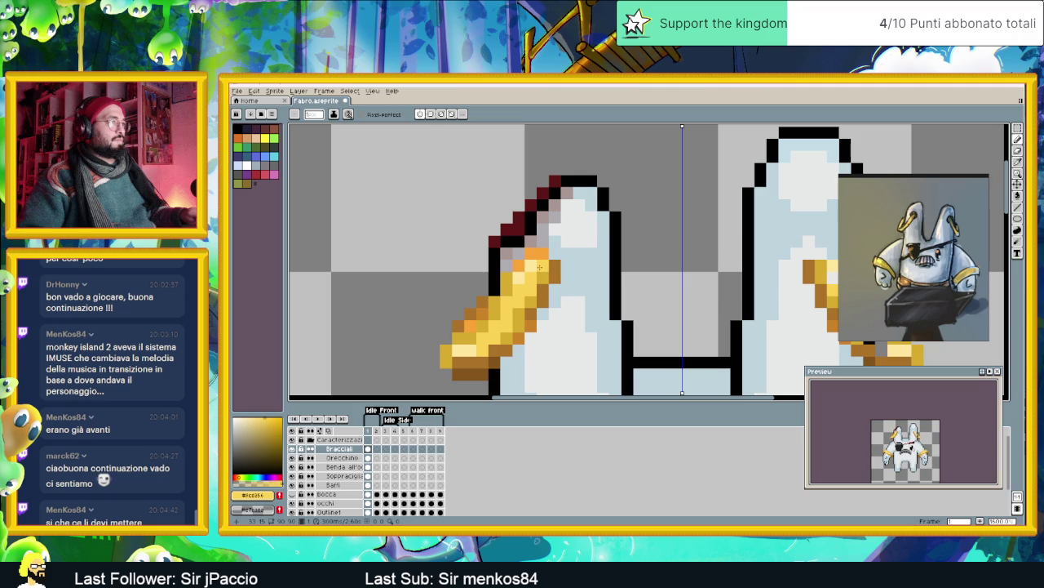
pyautogui.click(543, 278)
pyautogui.click(518, 314)
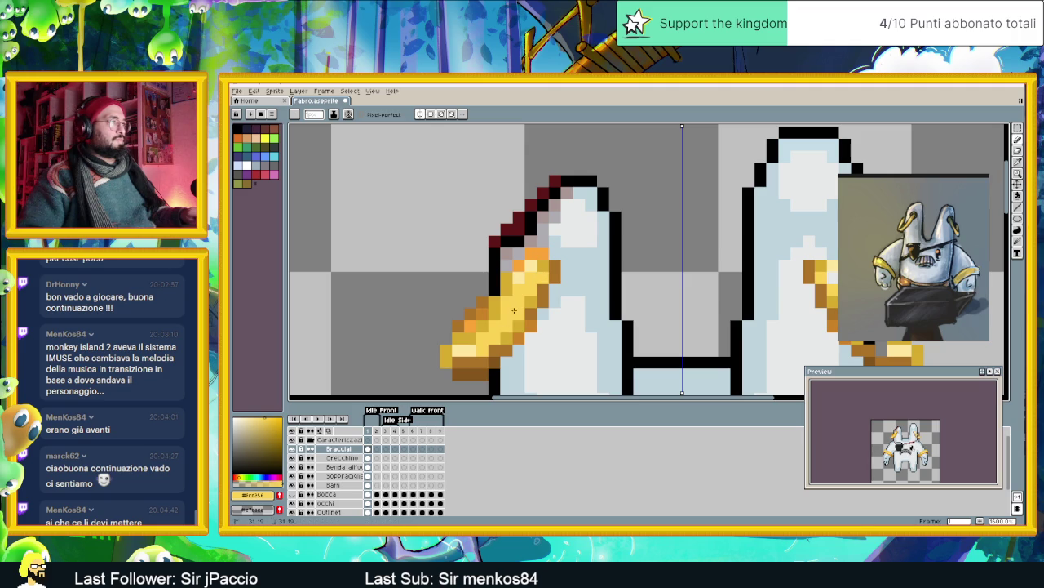
pyautogui.click(494, 324)
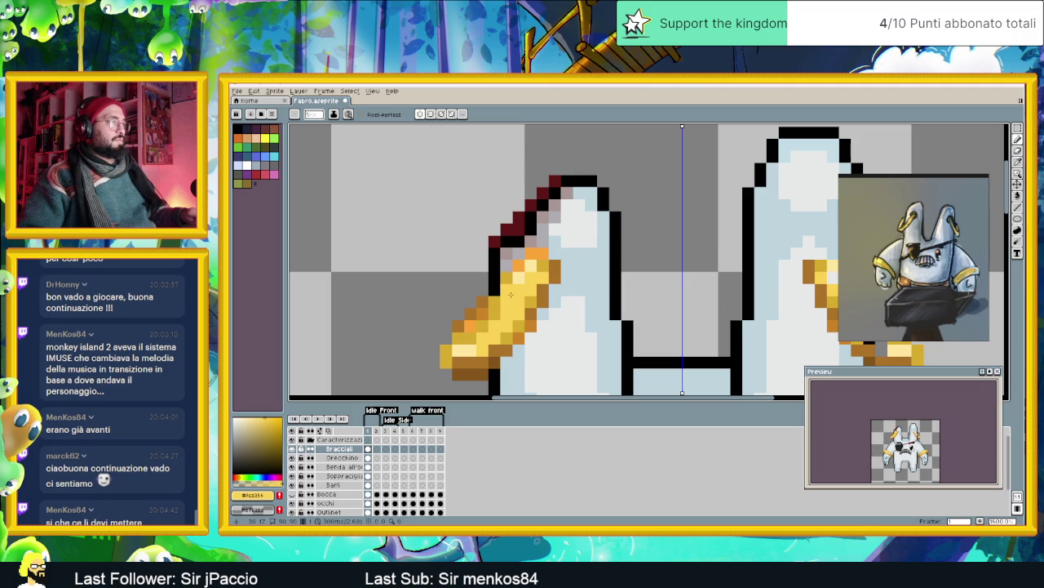
pyautogui.click(498, 315)
pyautogui.scroll(-3, 482, 345)
# - Zoom in and out to inspect the gold pieces on both ears
pyautogui.scroll(2, 489, 335)
pyautogui.scroll(1, 489, 333)
pyautogui.scroll(-2, 490, 333)
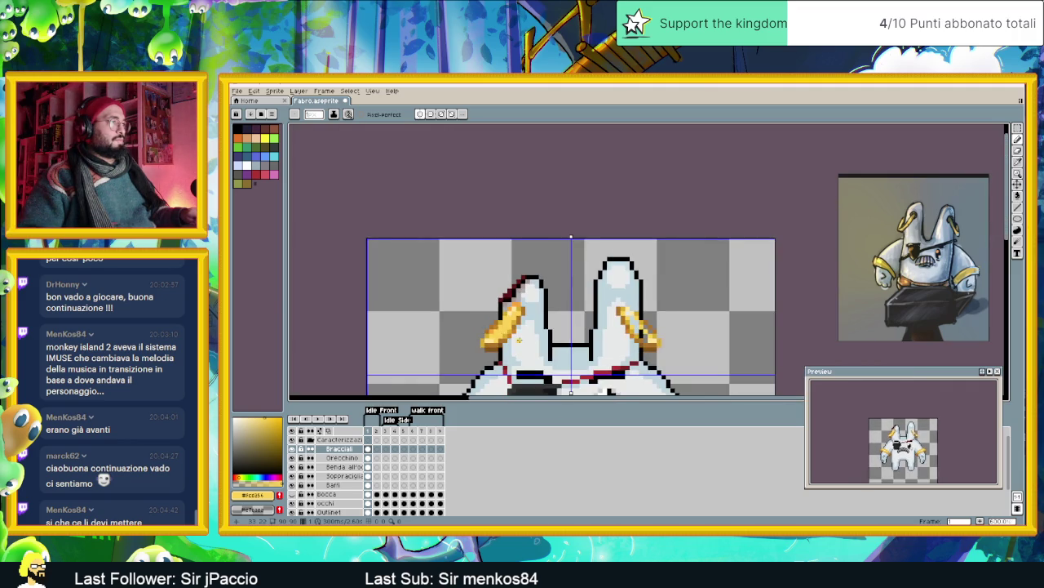
pyautogui.scroll(-1, 520, 340)
pyautogui.scroll(-1, 519, 339)
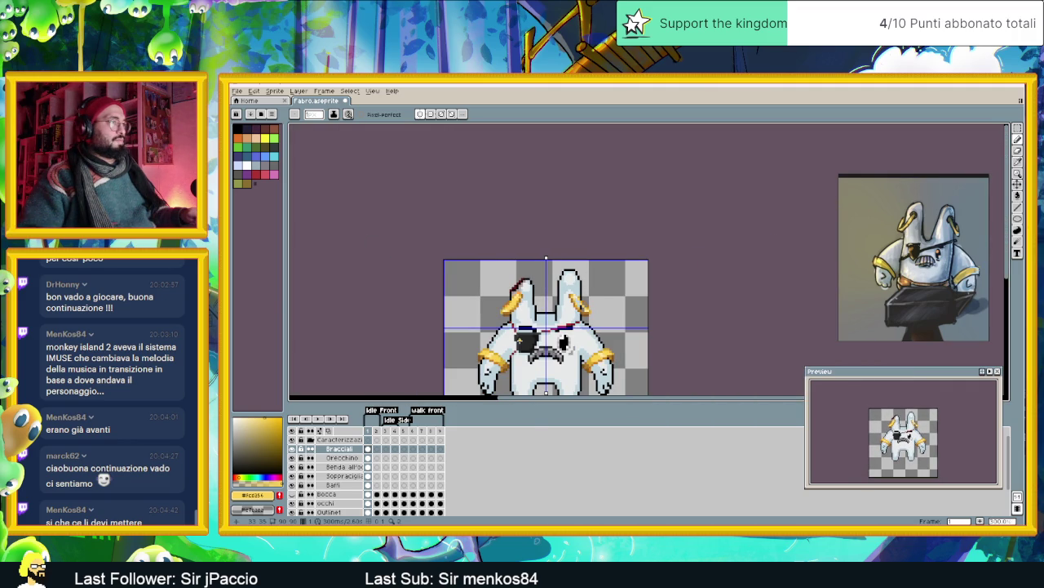
pyautogui.scroll(1, 515, 310)
pyautogui.scroll(1, 517, 302)
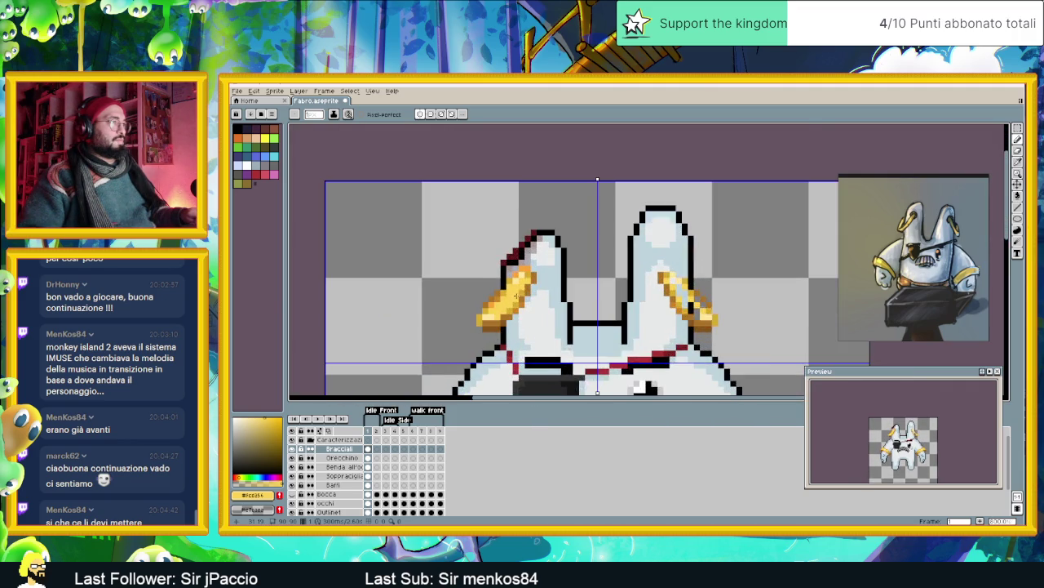
pyautogui.scroll(1, 519, 295)
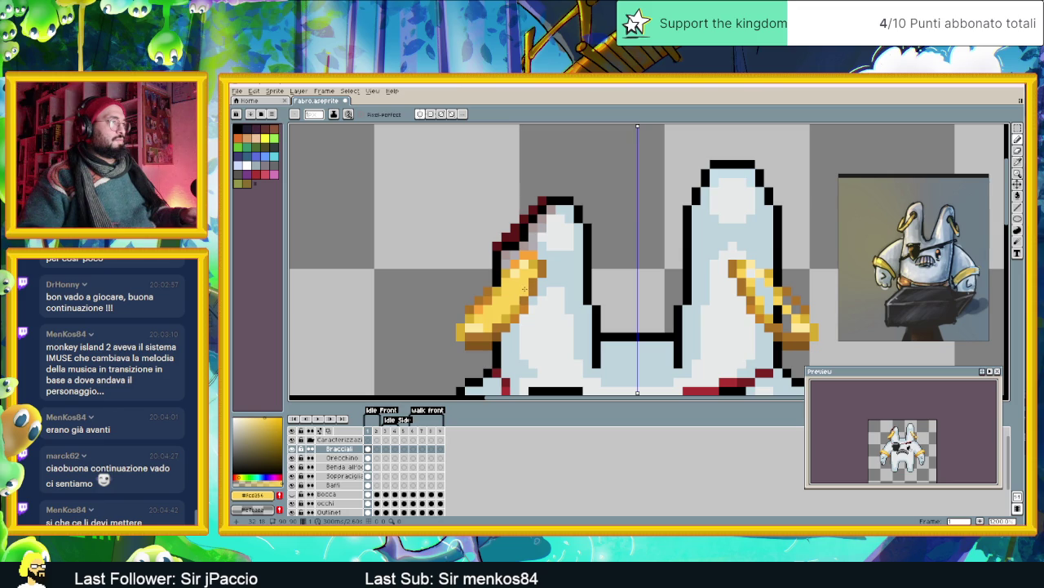
pyautogui.scroll(-2, 496, 313)
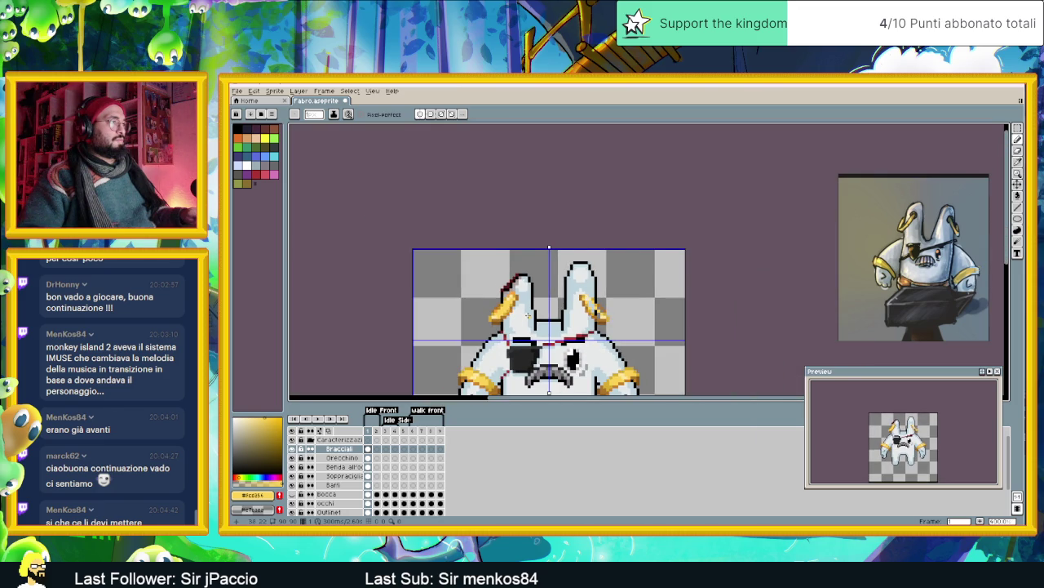
pyautogui.scroll(1, 522, 312)
pyautogui.scroll(2, 498, 306)
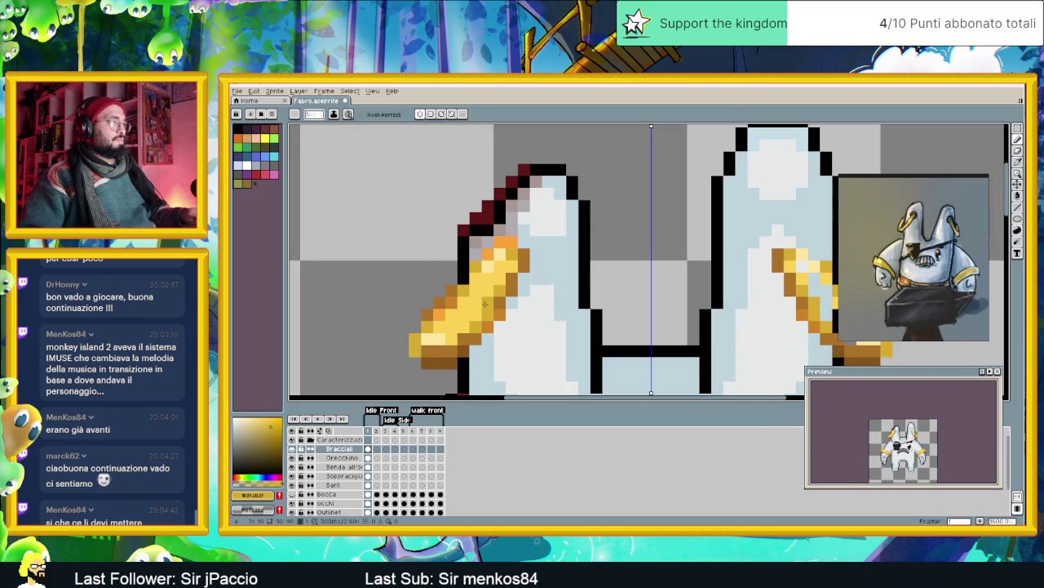
pyautogui.scroll(-2, 484, 304)
pyautogui.scroll(-1, 515, 325)
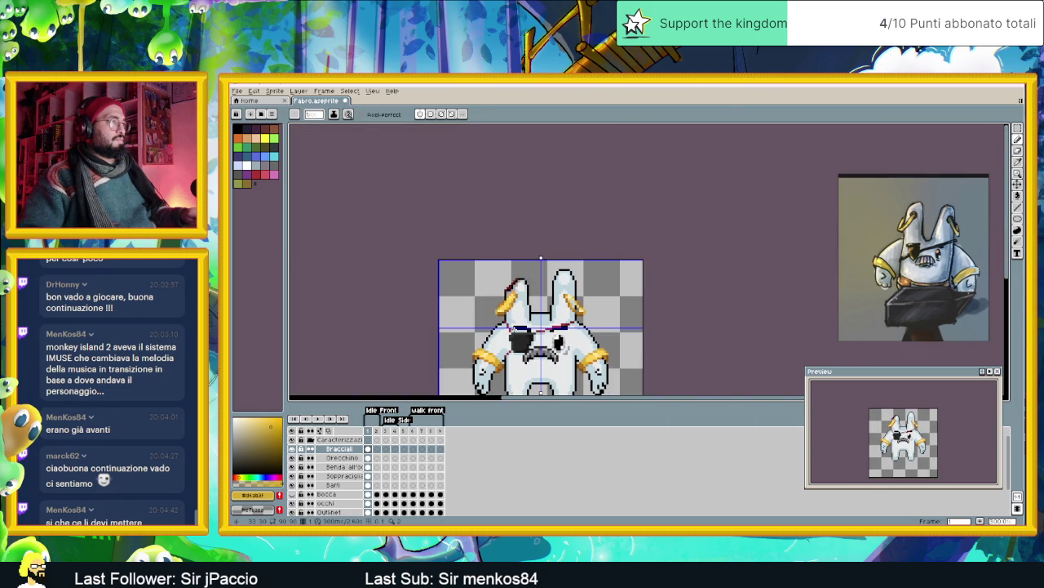
pyautogui.scroll(-1, 531, 326)
pyautogui.scroll(3, 527, 311)
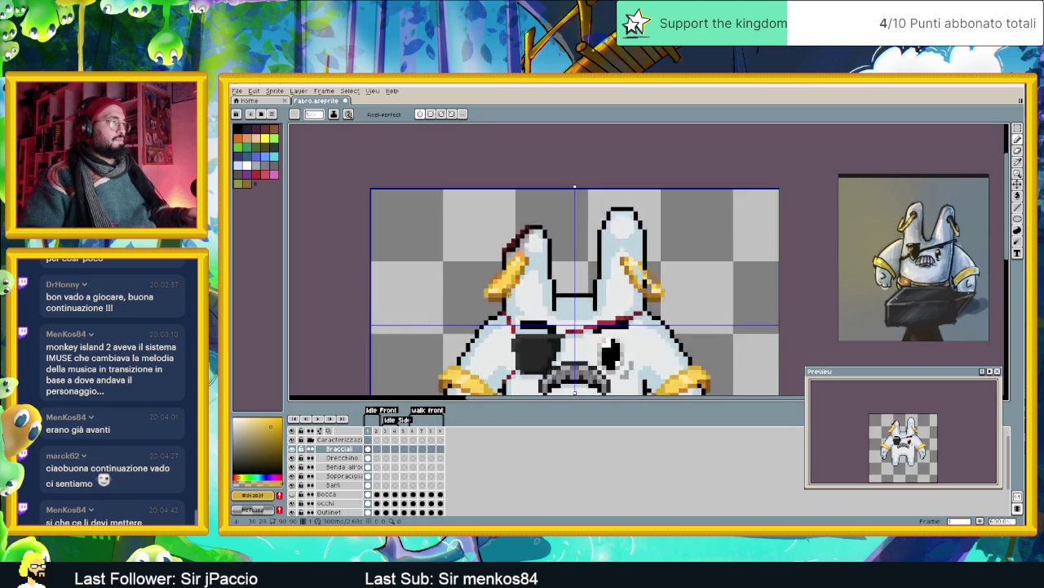
pyautogui.scroll(2, 510, 286)
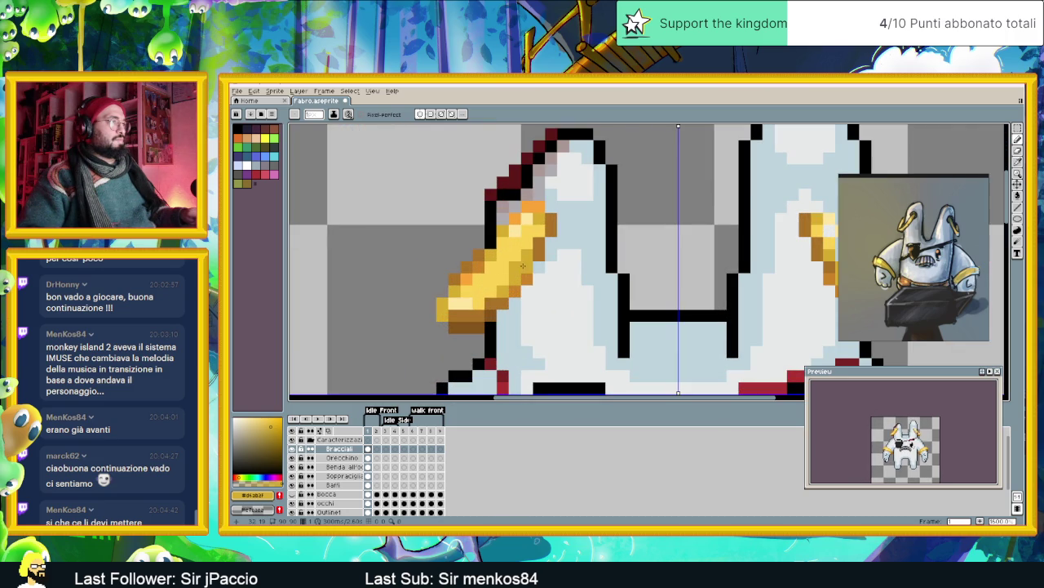
# - Sample the bright yellow from the gold band and review the earrings on both ears
pyautogui.keyDown('alt'); pyautogui.click(516, 252); pyautogui.keyUp('alt')
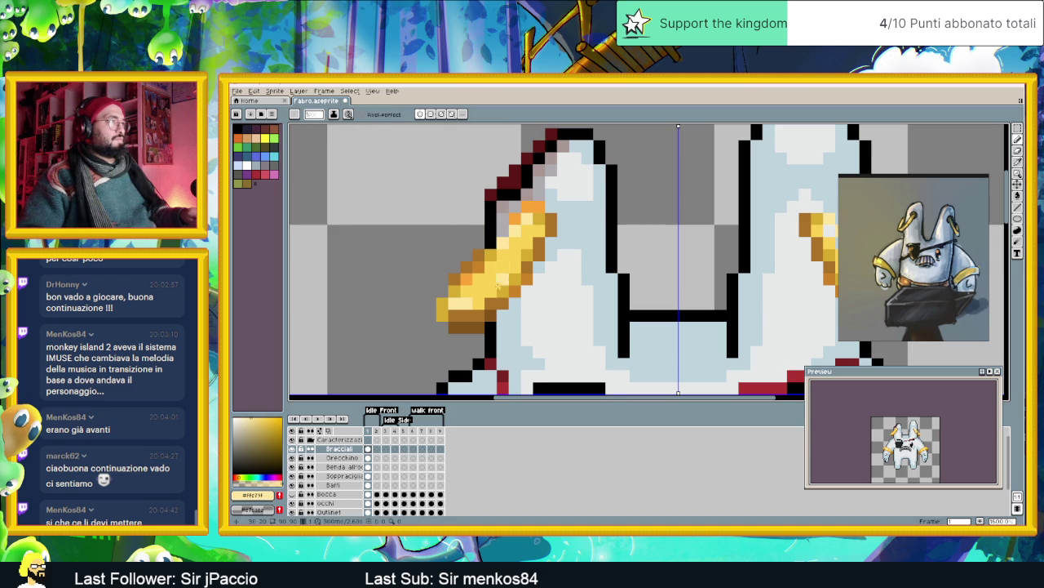
pyautogui.scroll(-2, 500, 280)
pyautogui.scroll(1, 499, 280)
pyautogui.scroll(1, 498, 280)
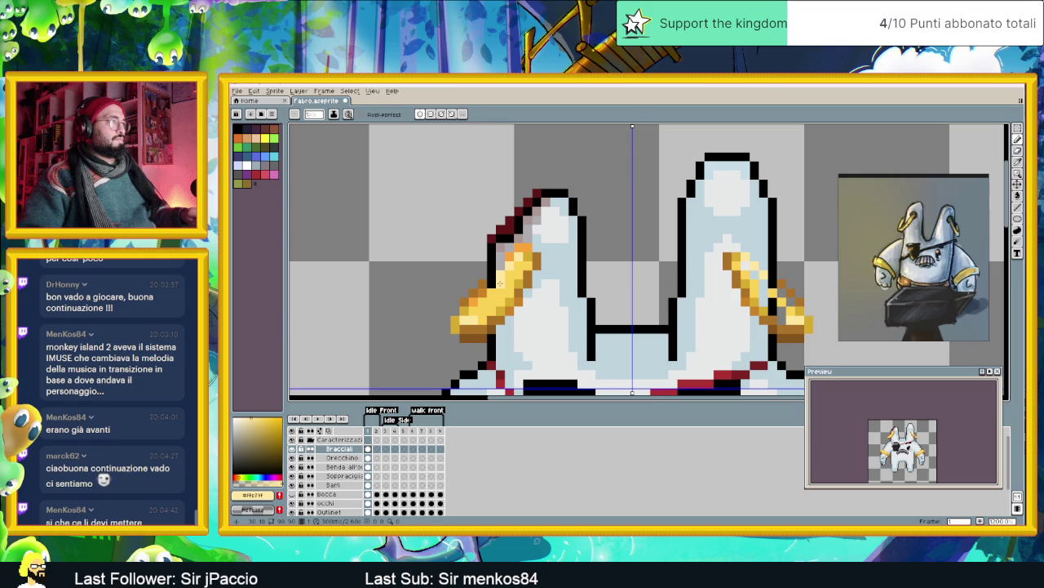
pyautogui.scroll(-8, 494, 283)
pyautogui.scroll(1, 502, 282)
pyautogui.scroll(1, 507, 281)
pyautogui.scroll(2, 508, 283)
pyautogui.scroll(1, 511, 288)
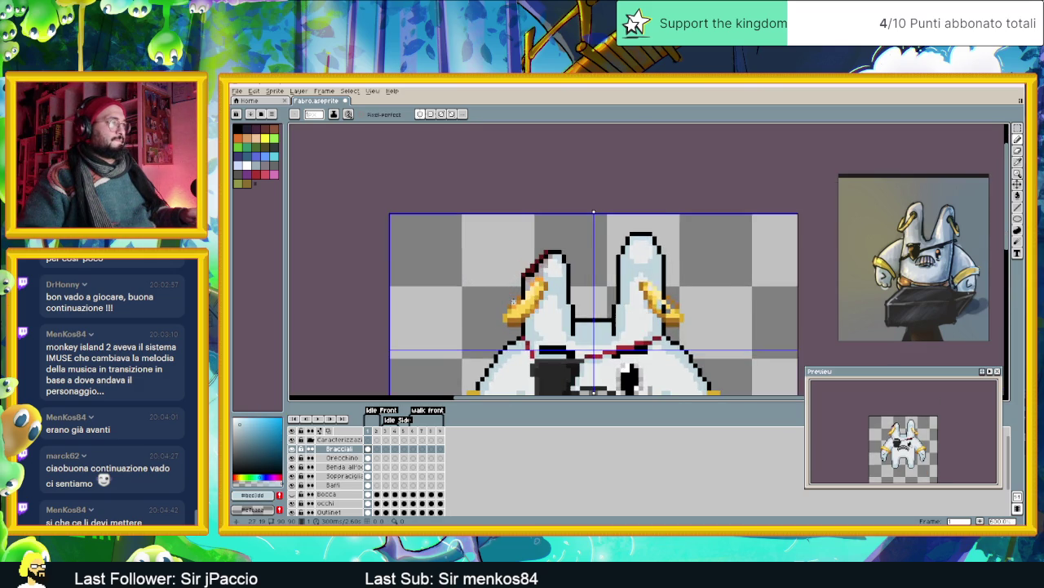
pyautogui.scroll(1, 514, 293)
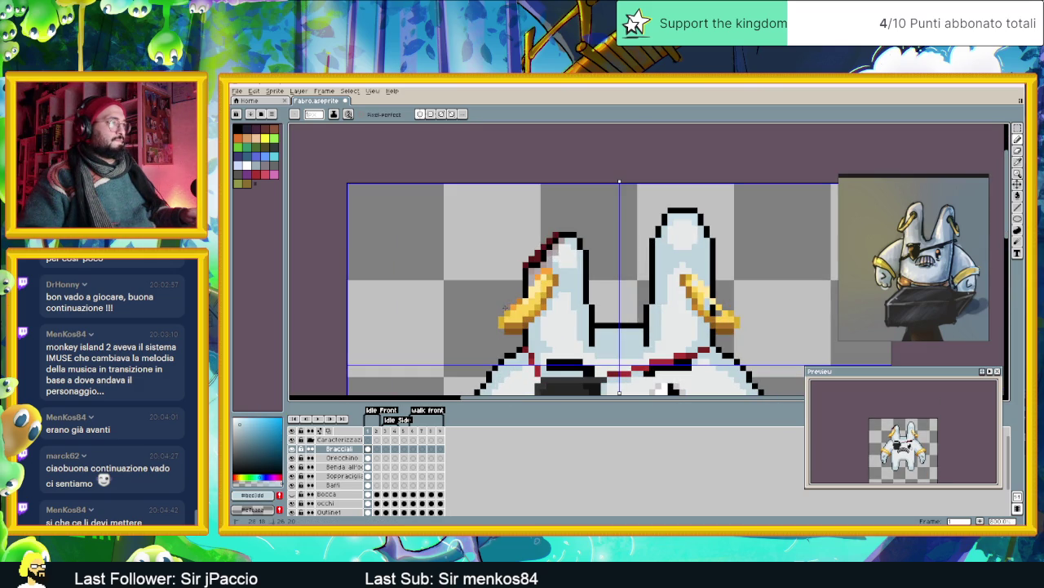
pyautogui.scroll(-1, 507, 302)
pyautogui.scroll(-1, 522, 307)
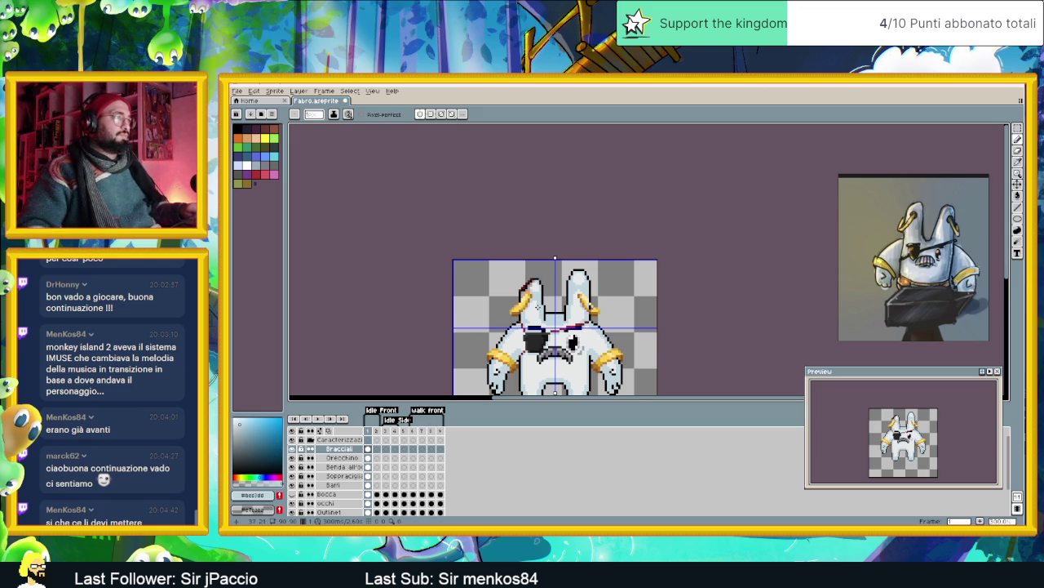
pyautogui.scroll(-2, 537, 307)
pyautogui.scroll(2, 538, 312)
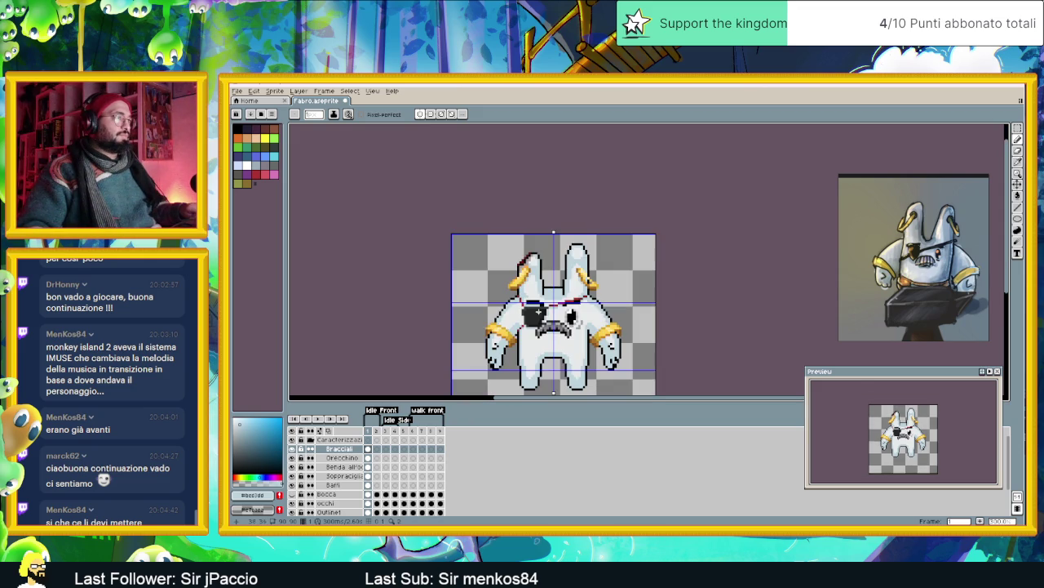
pyautogui.scroll(1, 512, 286)
pyautogui.scroll(1, 505, 289)
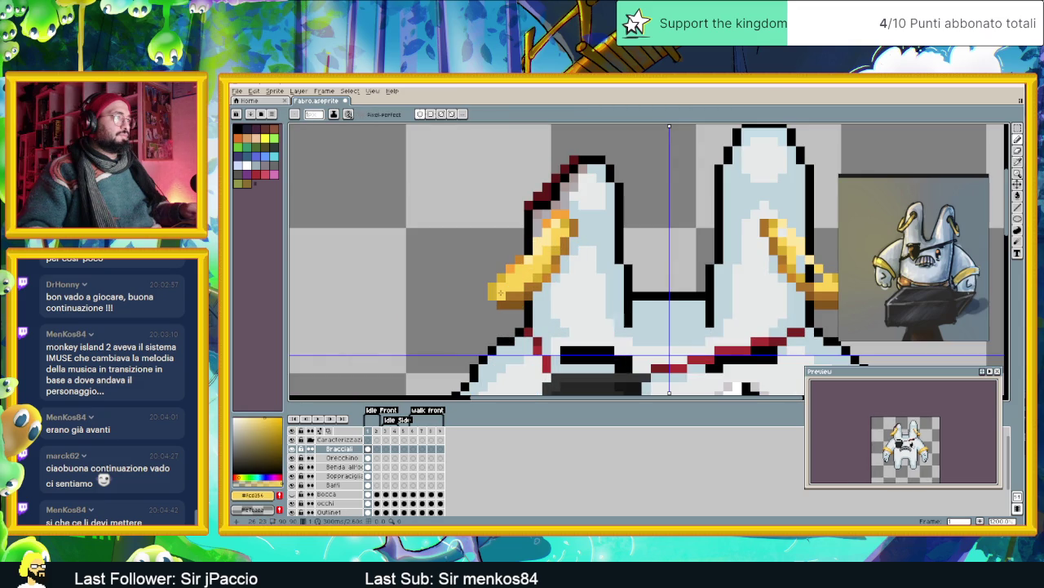
pyautogui.scroll(-2, 507, 292)
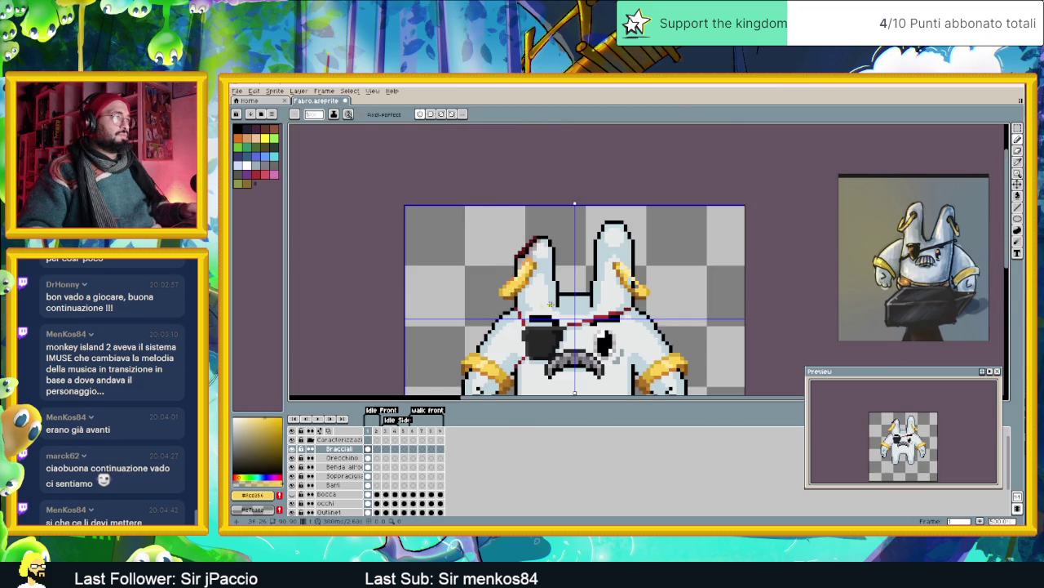
pyautogui.scroll(-1, 539, 303)
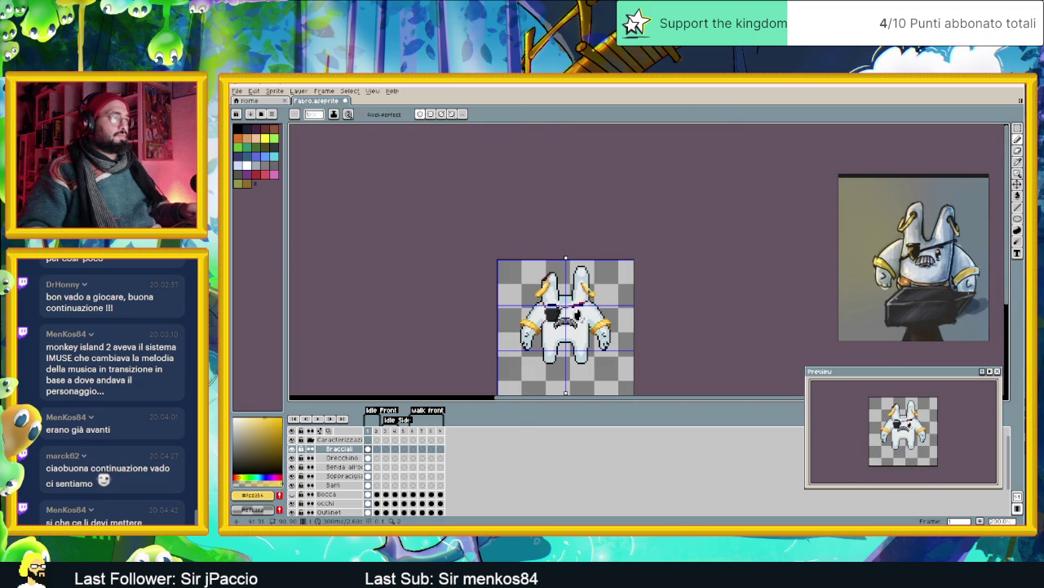
pyautogui.scroll(2, 559, 304)
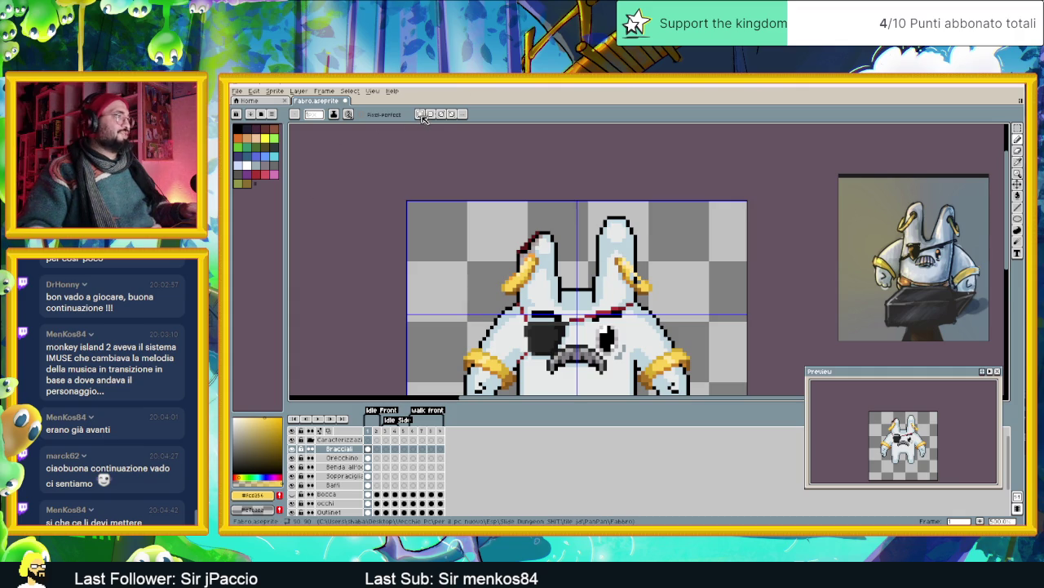
pyautogui.scroll(-1, 550, 217)
pyautogui.scroll(-2, 551, 216)
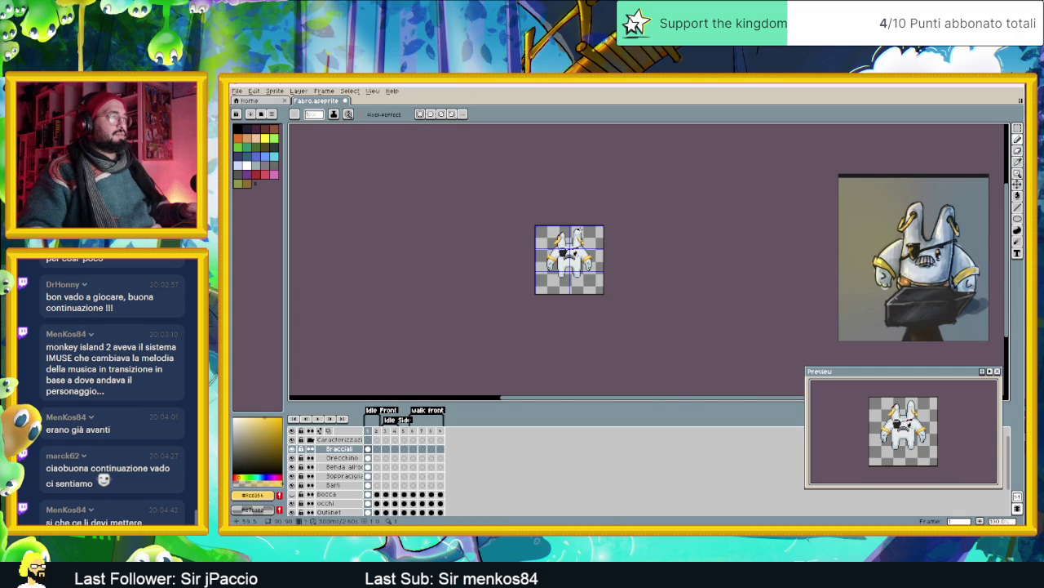
pyautogui.scroll(1, 581, 231)
pyautogui.scroll(1, 574, 230)
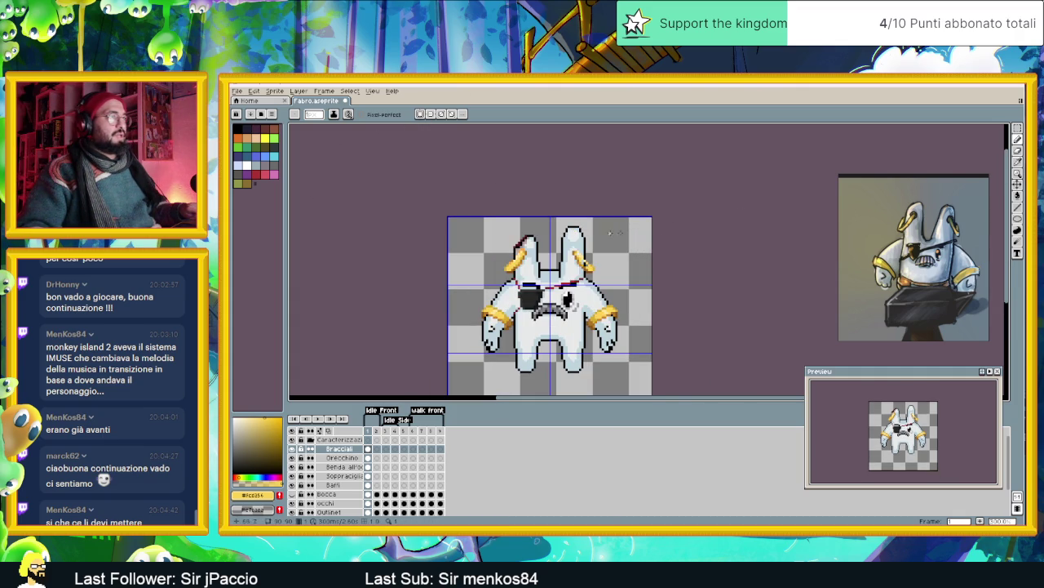
pyautogui.hotkey('shift', 'q')
# - Select the gold pixels on the bunny's right ear with a four-point polygonal lasso
pyautogui.click(610, 233)
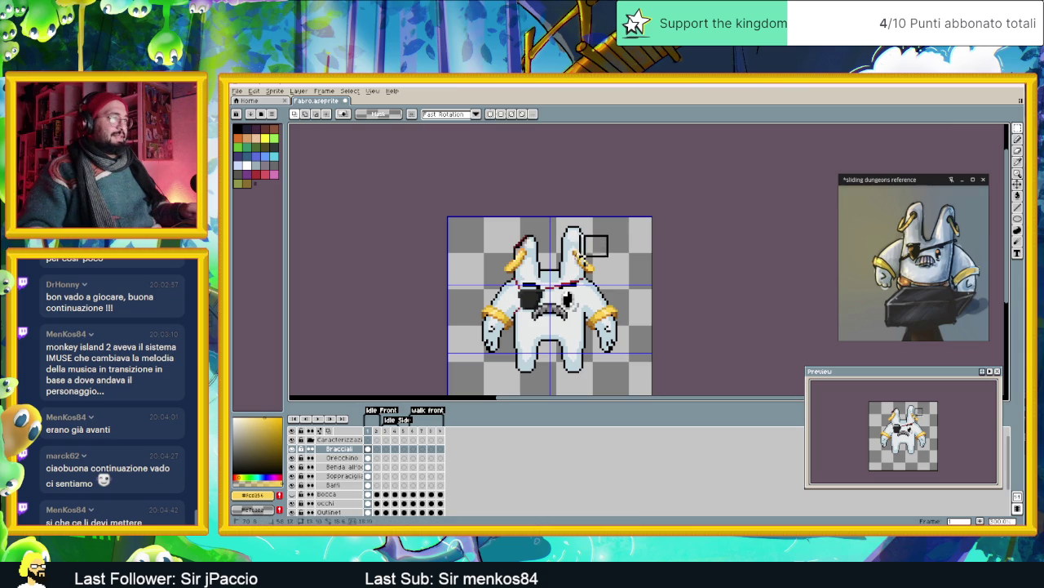
pyautogui.click(560, 234)
pyautogui.click(610, 281)
pyautogui.click(566, 282)
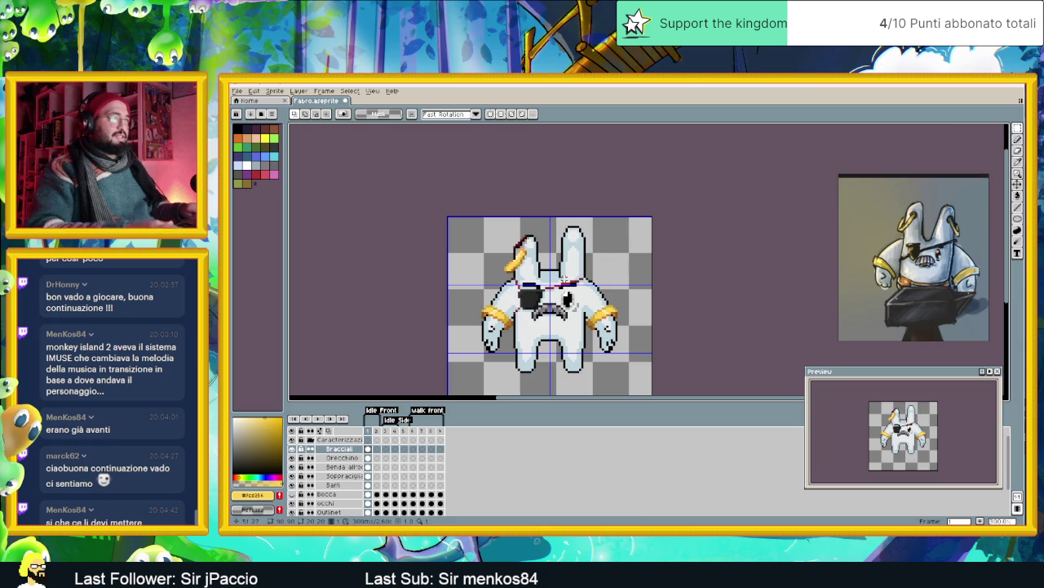
pyautogui.scroll(1, 515, 263)
pyautogui.scroll(1, 515, 262)
pyautogui.scroll(1, 515, 263)
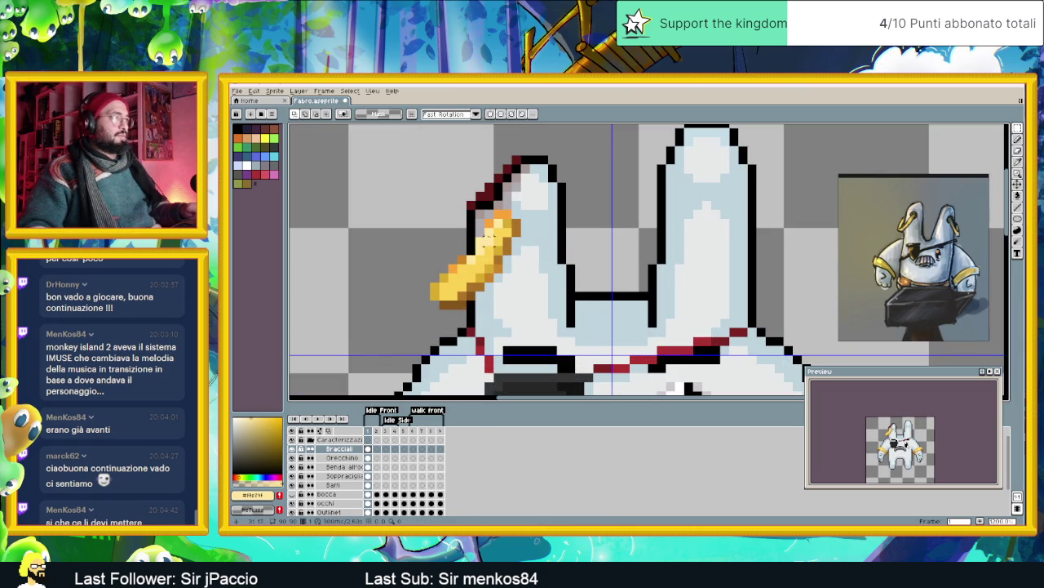
# - Switch back to the Pencil and check the cleared right ear up close
pyautogui.click(1017, 140)
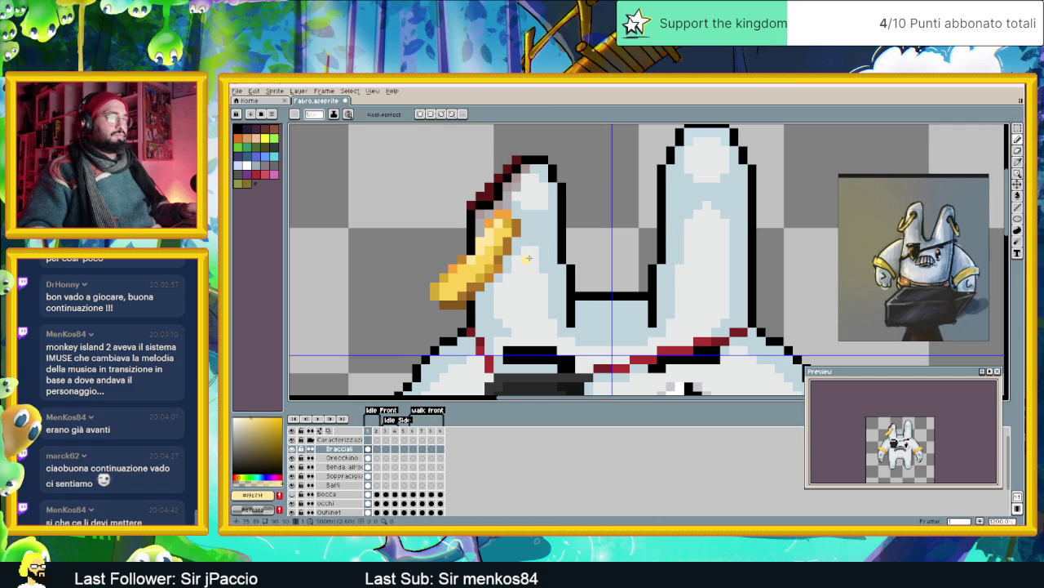
pyautogui.scroll(1, 533, 257)
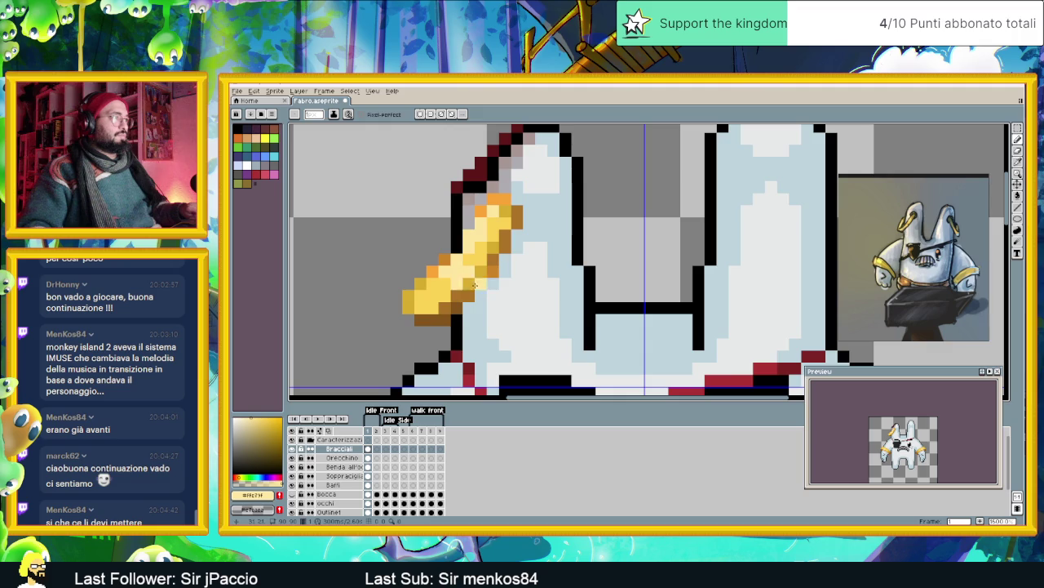
pyautogui.scroll(-2, 476, 283)
pyautogui.scroll(-2, 475, 283)
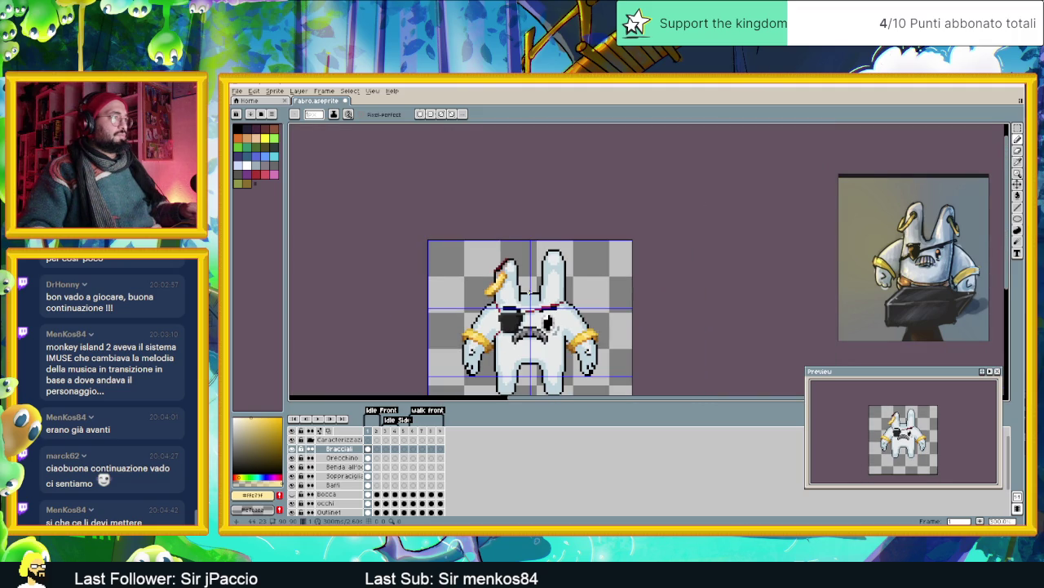
pyautogui.scroll(-1, 530, 292)
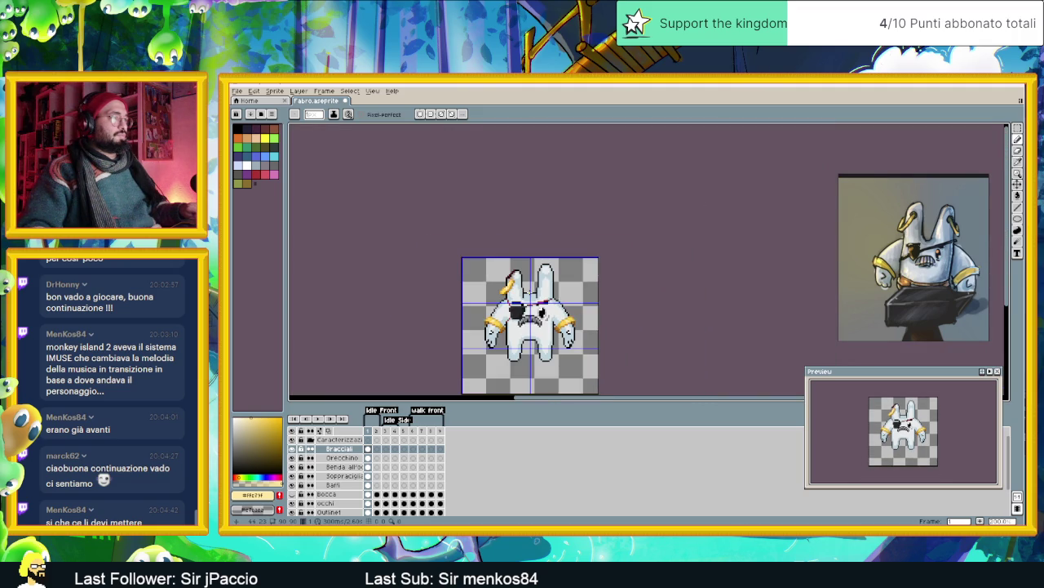
pyautogui.scroll(-1, 529, 292)
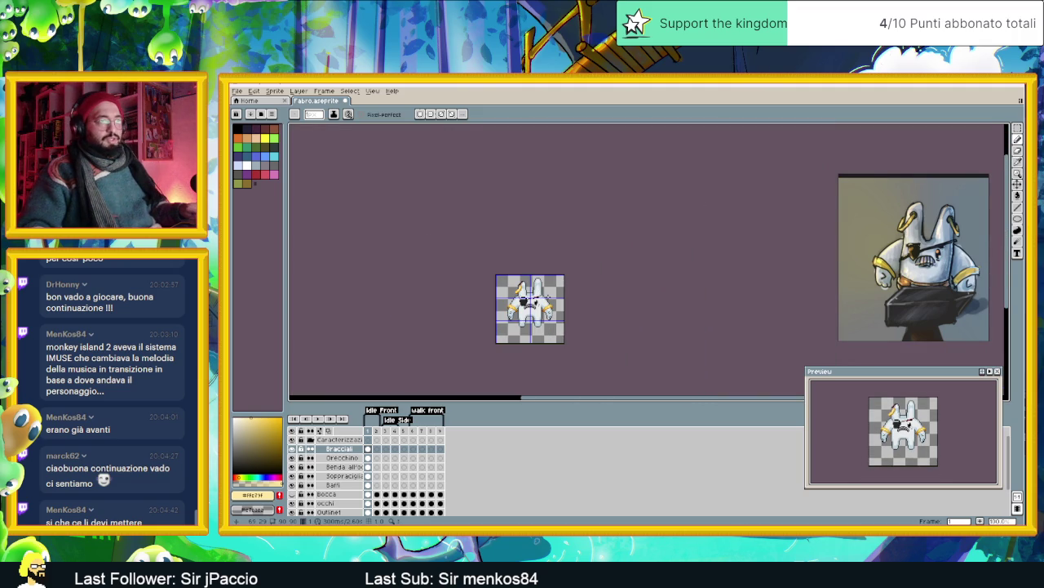
pyautogui.moveTo(546, 292); pyautogui.dragTo(546, 287)
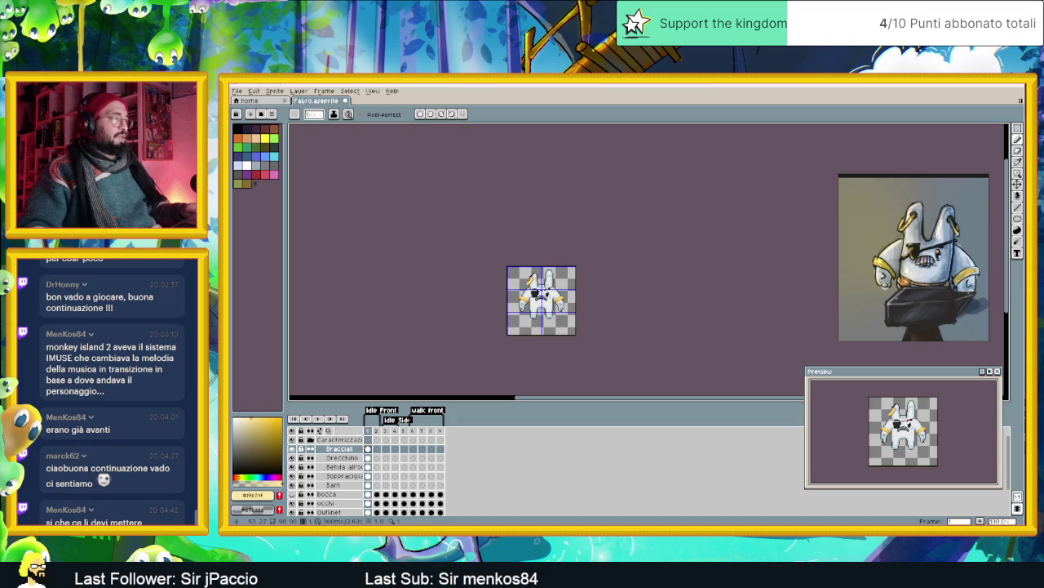
pyautogui.scroll(1, 546, 288)
pyautogui.scroll(1, 534, 298)
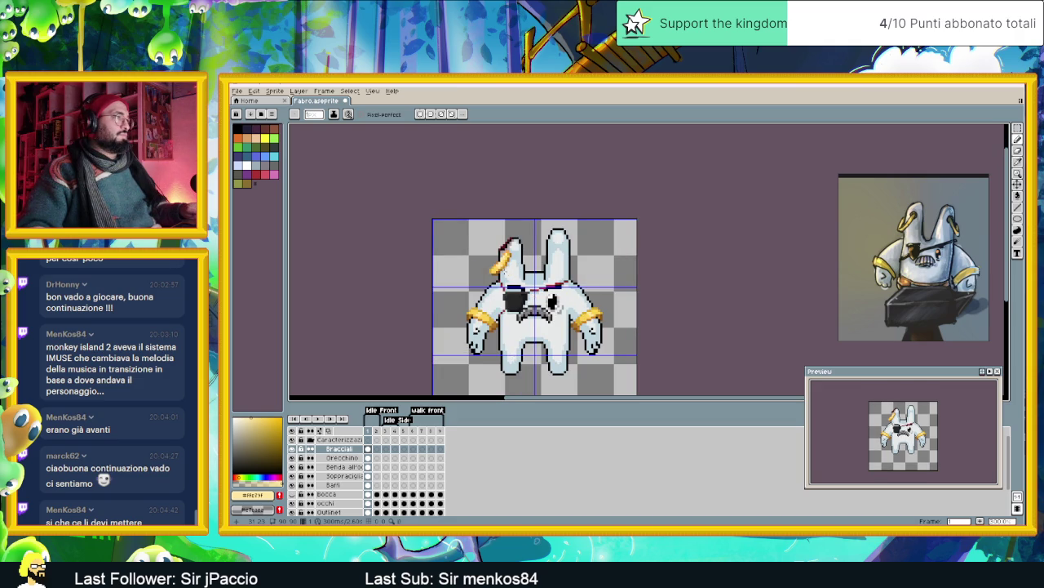
pyautogui.scroll(1, 505, 271)
pyautogui.scroll(2, 503, 272)
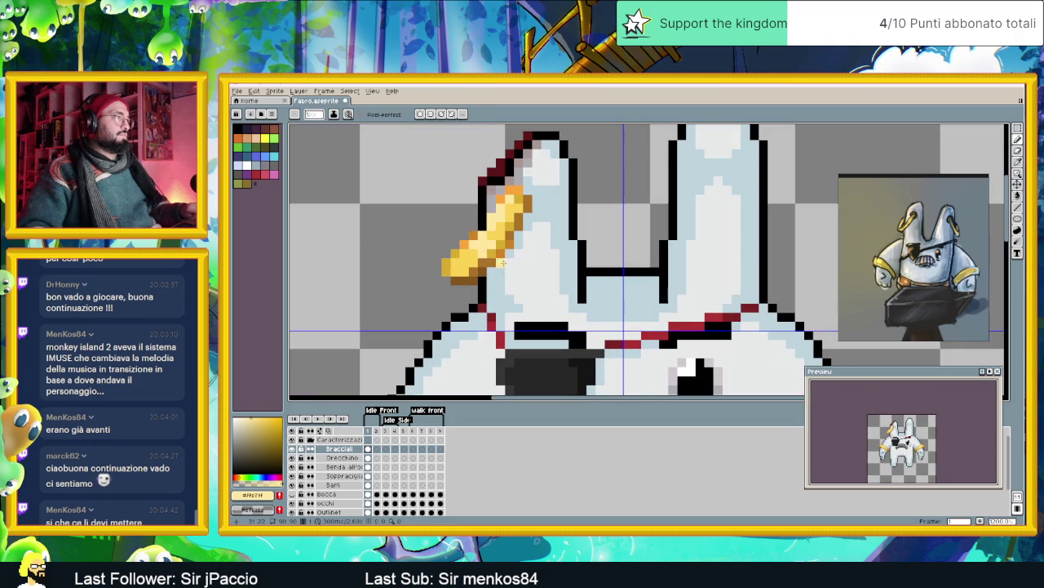
# - Eyedrop the left earring's orange shade, then its light yellow, as the drawing colour
pyautogui.keyDown('alt'); pyautogui.click(454, 289); pyautogui.keyUp('alt')
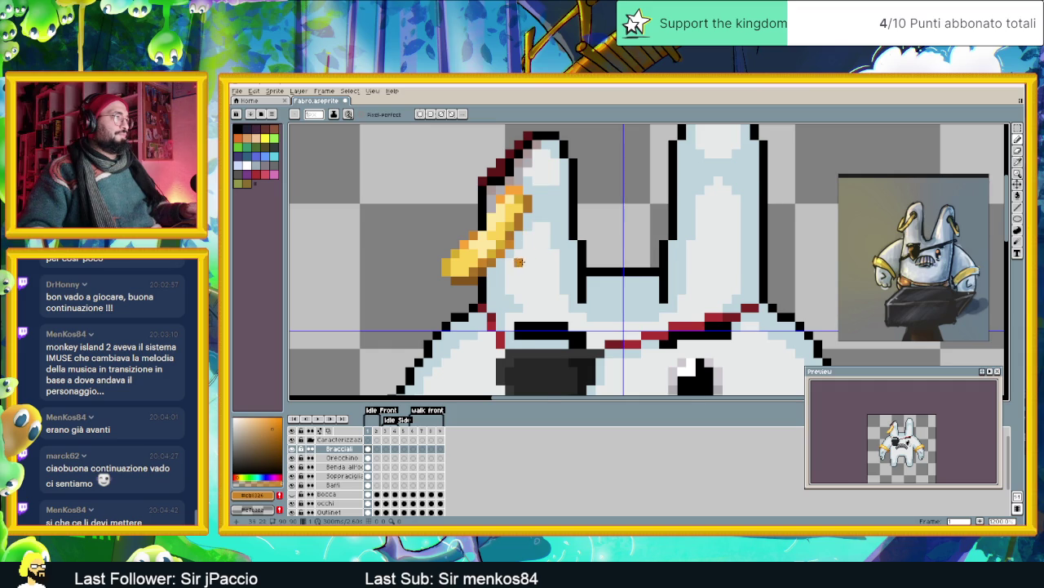
pyautogui.scroll(-1, 522, 265)
pyautogui.scroll(1, 516, 268)
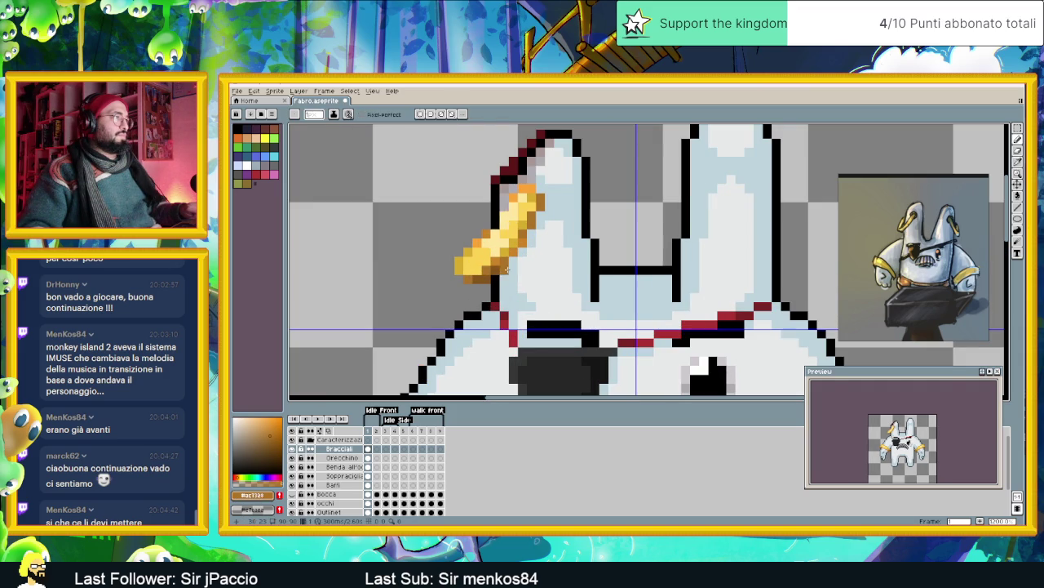
pyautogui.keyDown('alt'); pyautogui.click(494, 259); pyautogui.keyUp('alt')
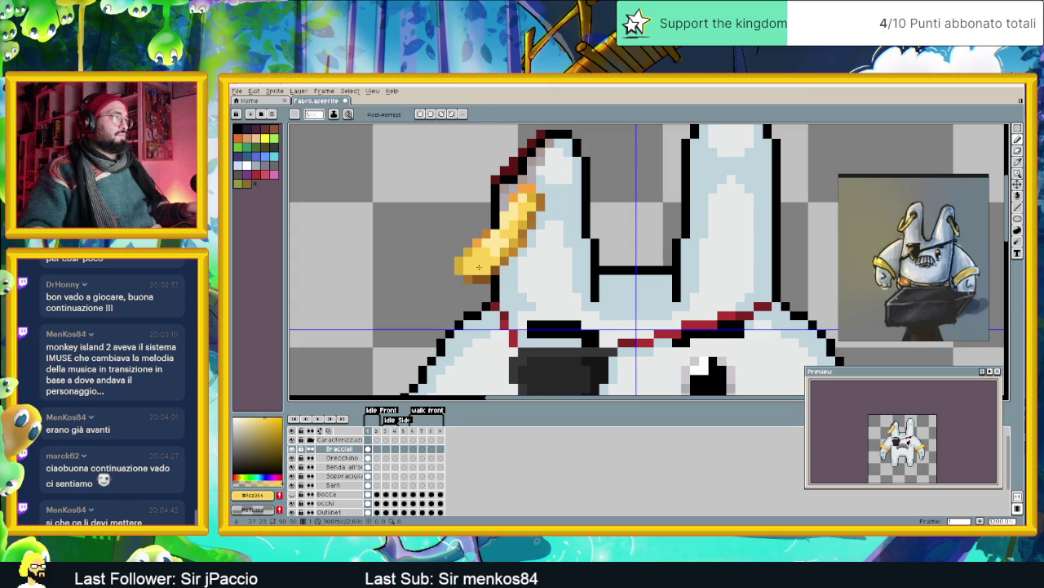
pyautogui.scroll(-2, 480, 267)
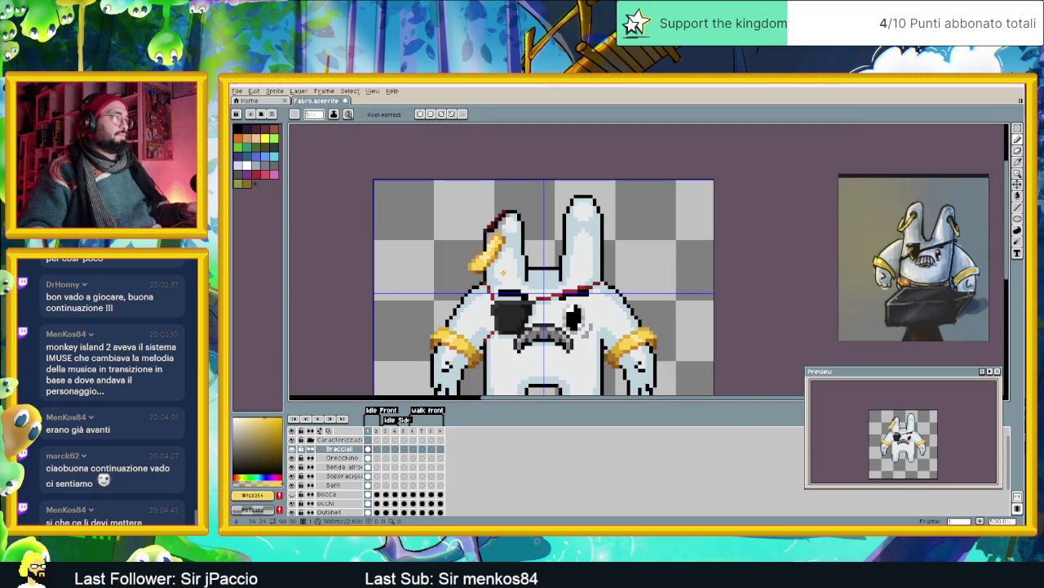
pyautogui.scroll(2, 477, 273)
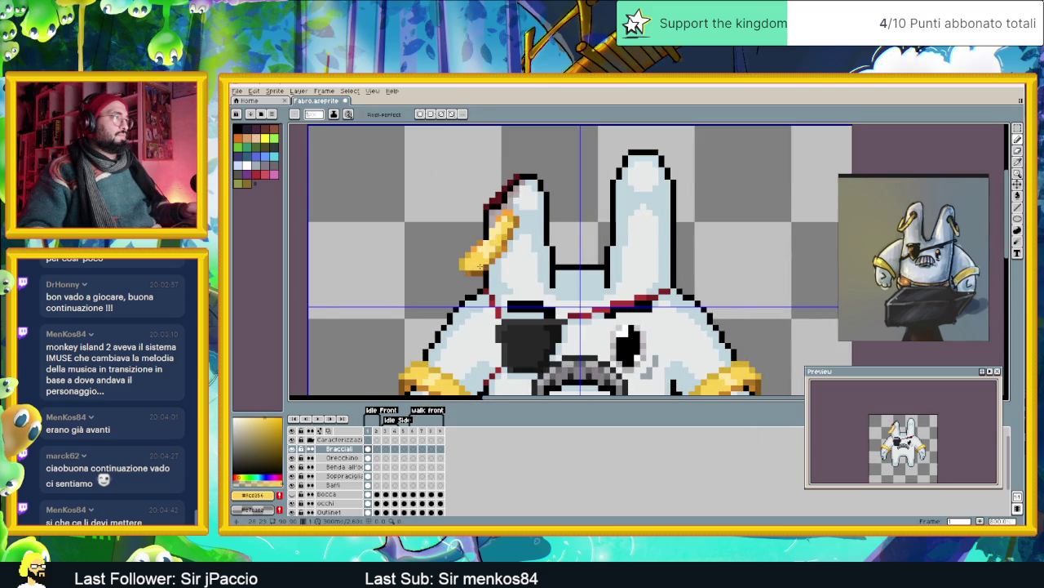
pyautogui.scroll(1, 479, 267)
pyautogui.keyDown('alt'); pyautogui.click(479, 268); pyautogui.keyUp('alt')
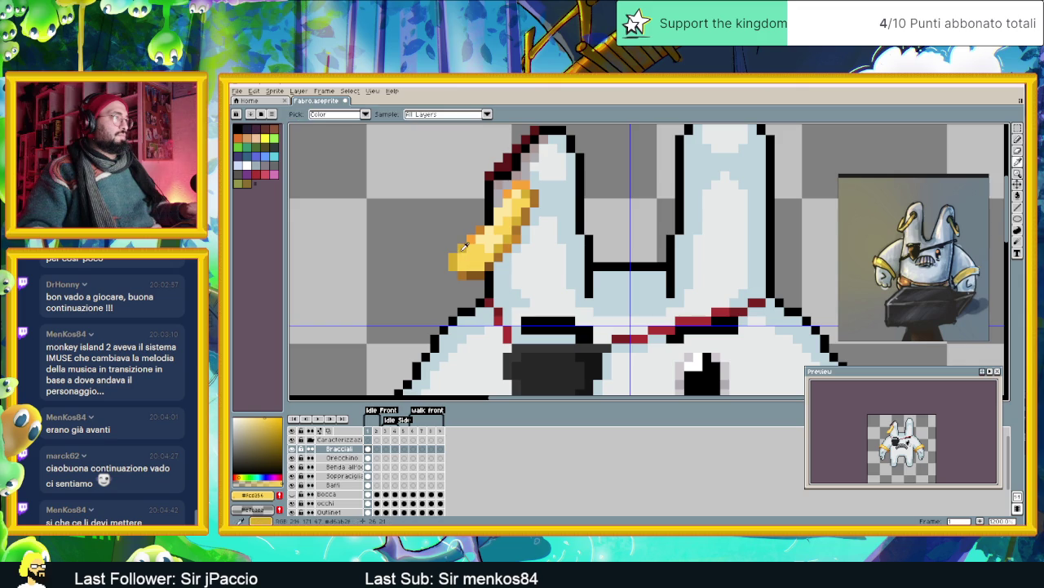
# - Save Fabro.aseprite, then turn off the Bracciali layer's visibility so the bracelets disappear
pyautogui.scroll(-2, 489, 266)
pyautogui.scroll(-3, 523, 271)
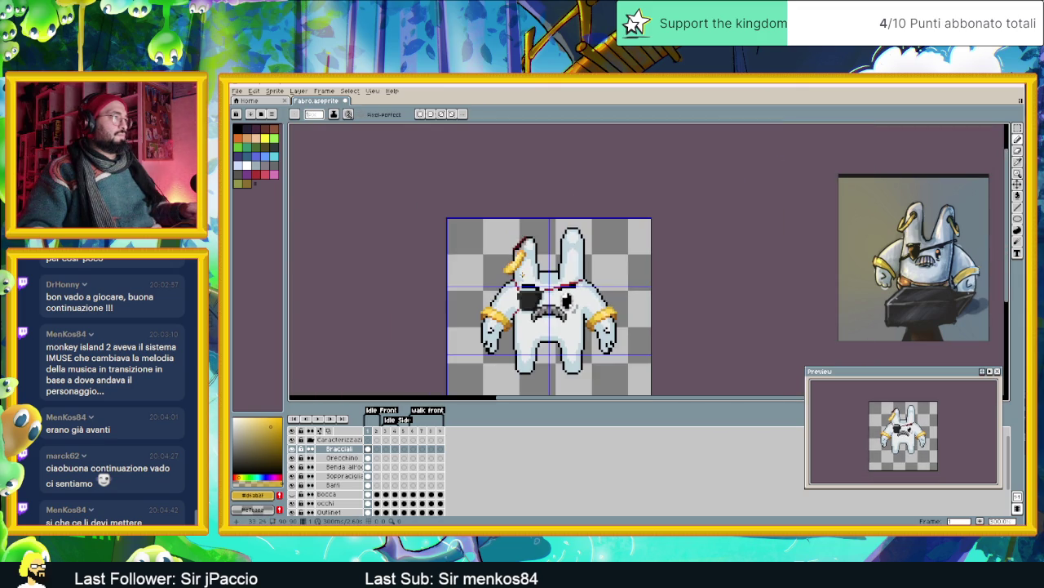
pyautogui.scroll(-1, 521, 275)
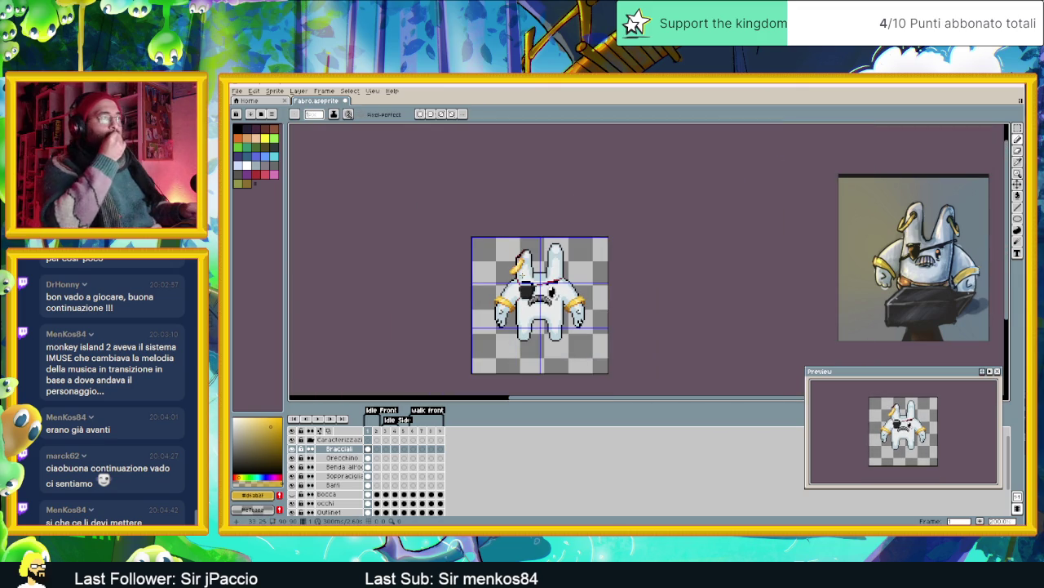
pyautogui.scroll(-2, 582, 326)
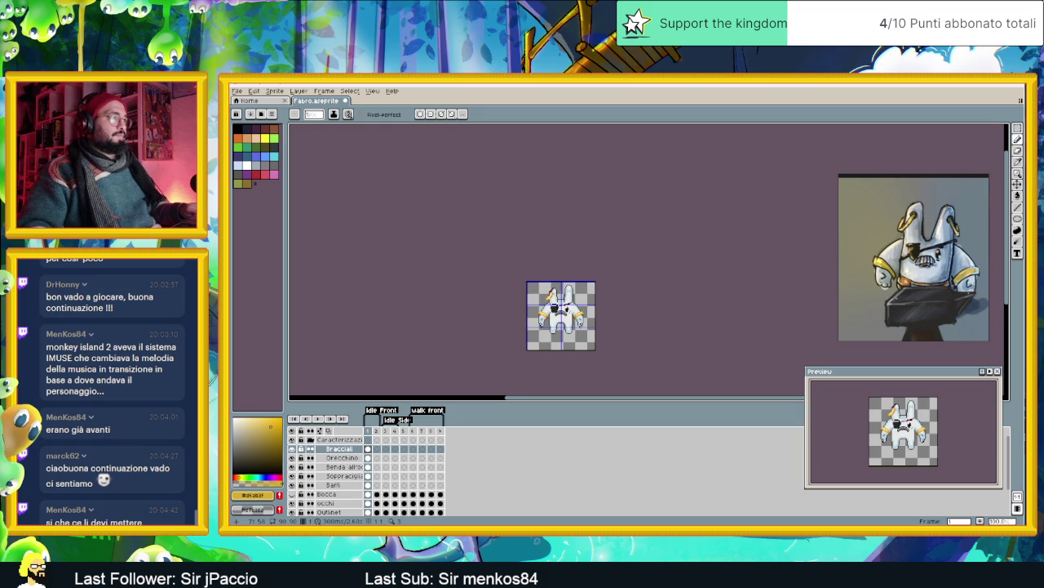
pyautogui.scroll(1, 579, 326)
pyautogui.scroll(1, 556, 321)
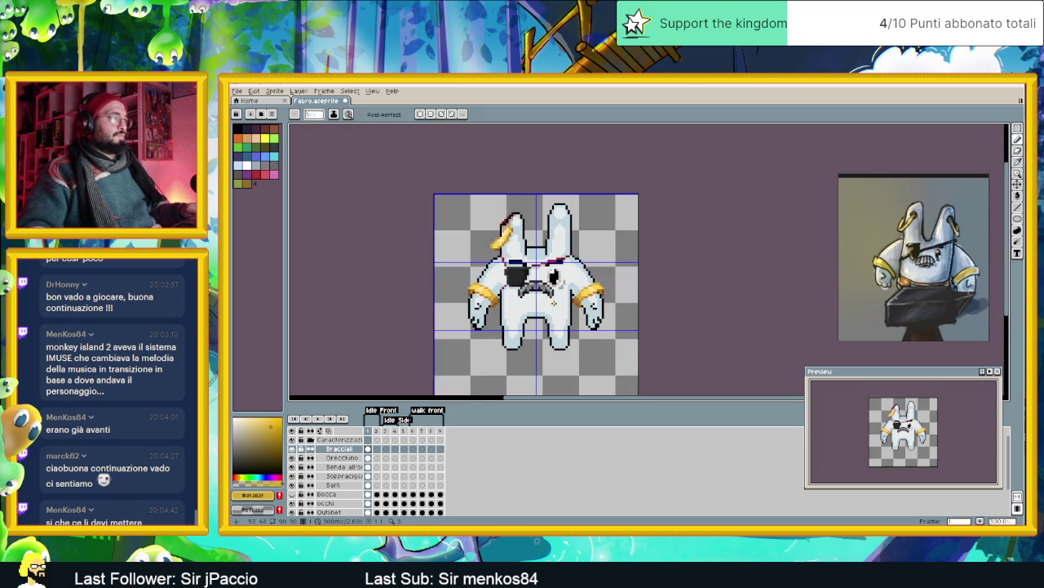
pyautogui.hotkey('ctrl', 's')
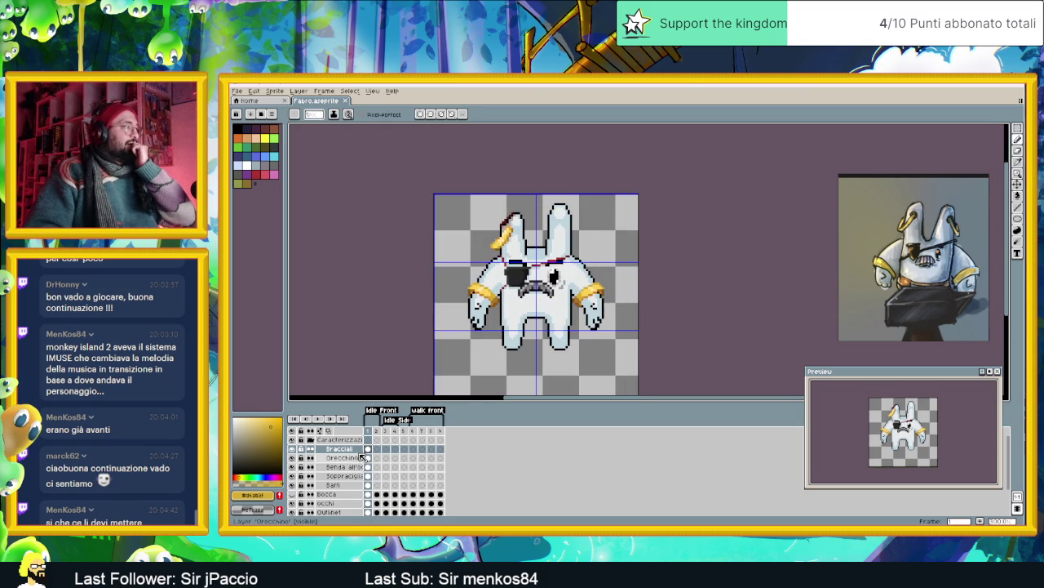
pyautogui.click(292, 448)
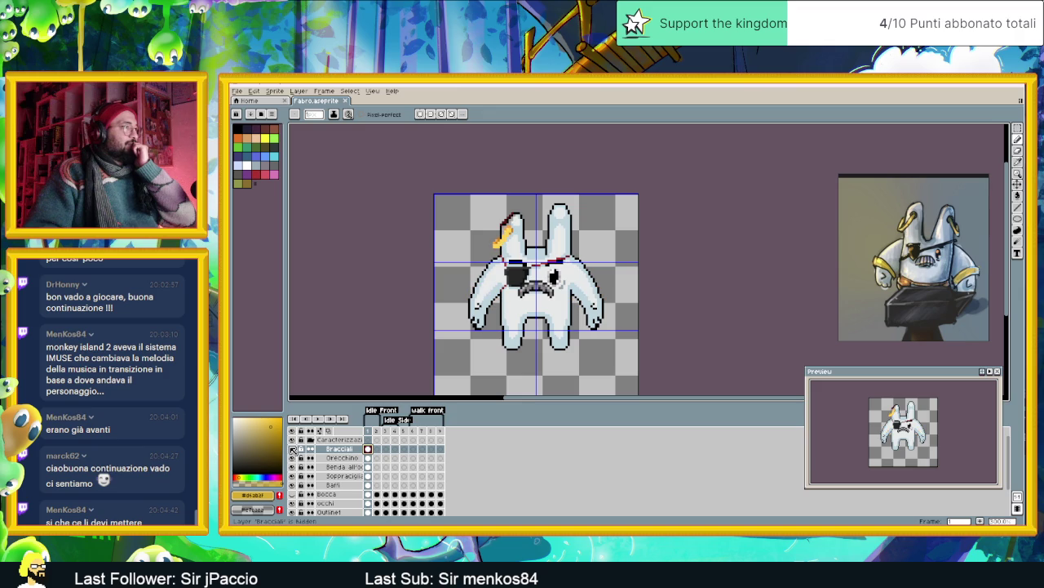
# - Make the Bracciali bracelets visible again and compare the Orecchino earring cels on frames 6 and 1
pyautogui.click(292, 448)
pyautogui.click(293, 449)
pyautogui.click(292, 449)
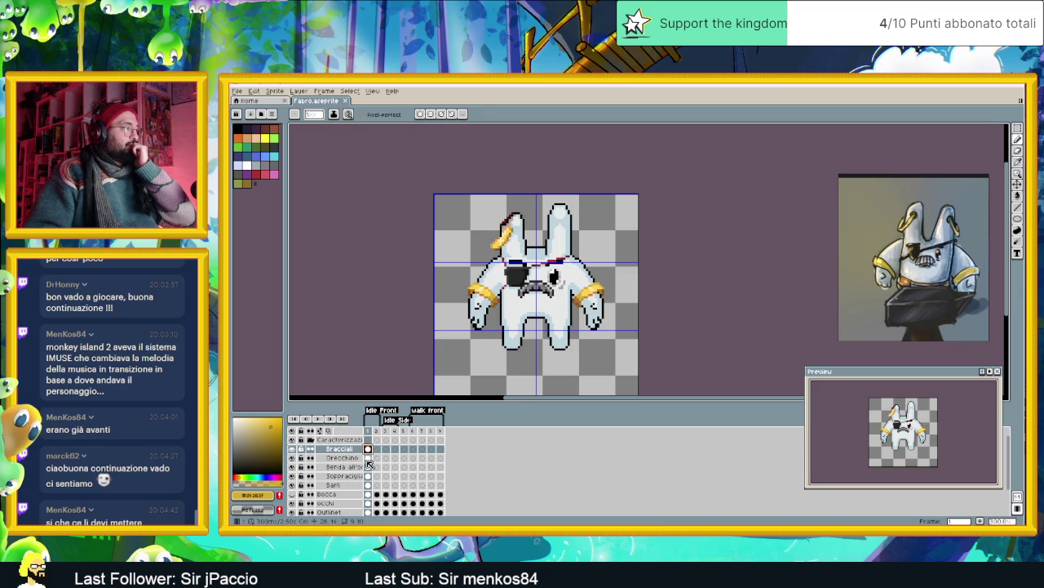
pyautogui.click(367, 459)
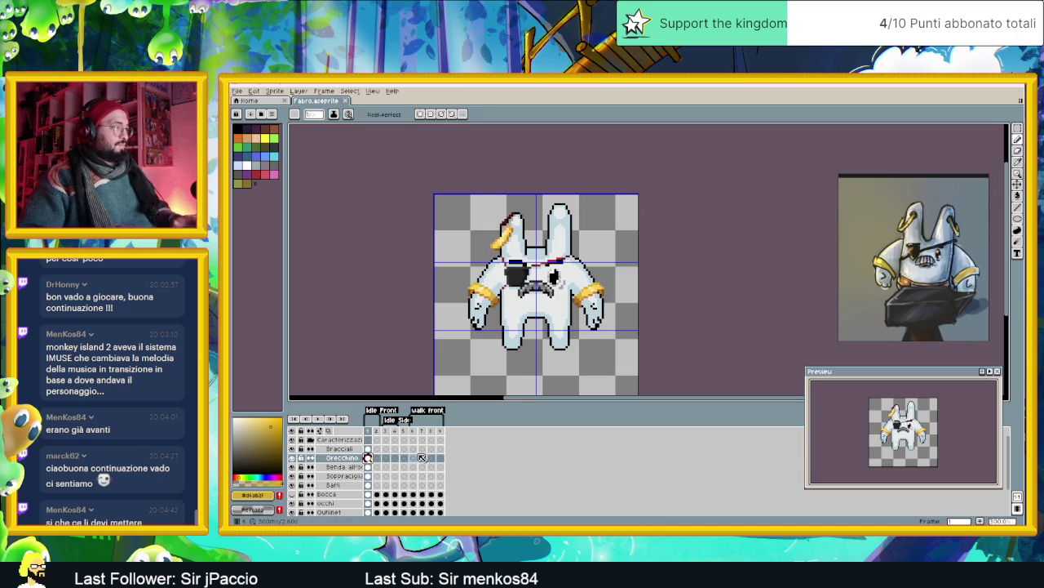
pyautogui.click(417, 459)
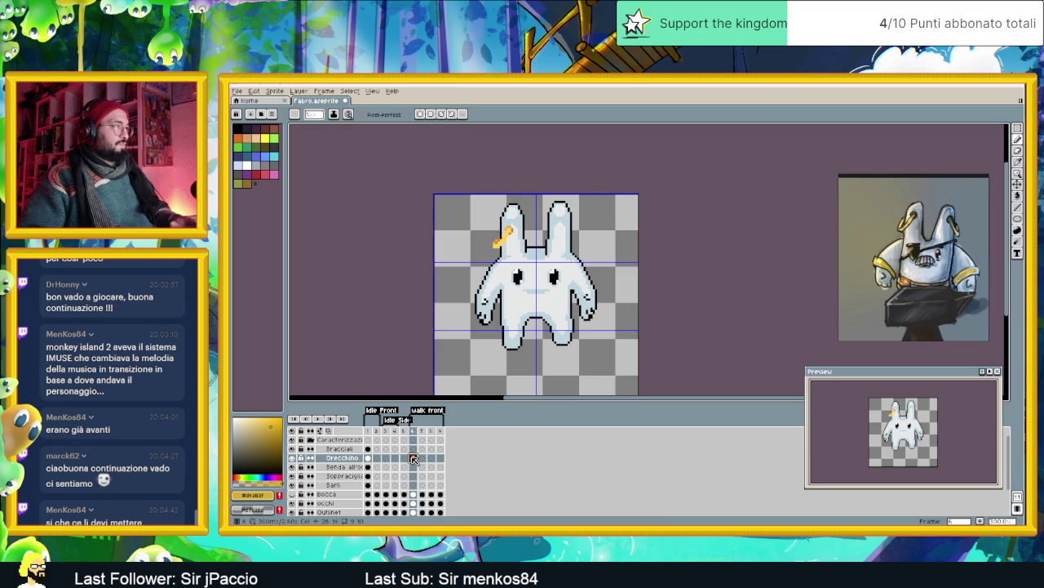
pyautogui.click(368, 459)
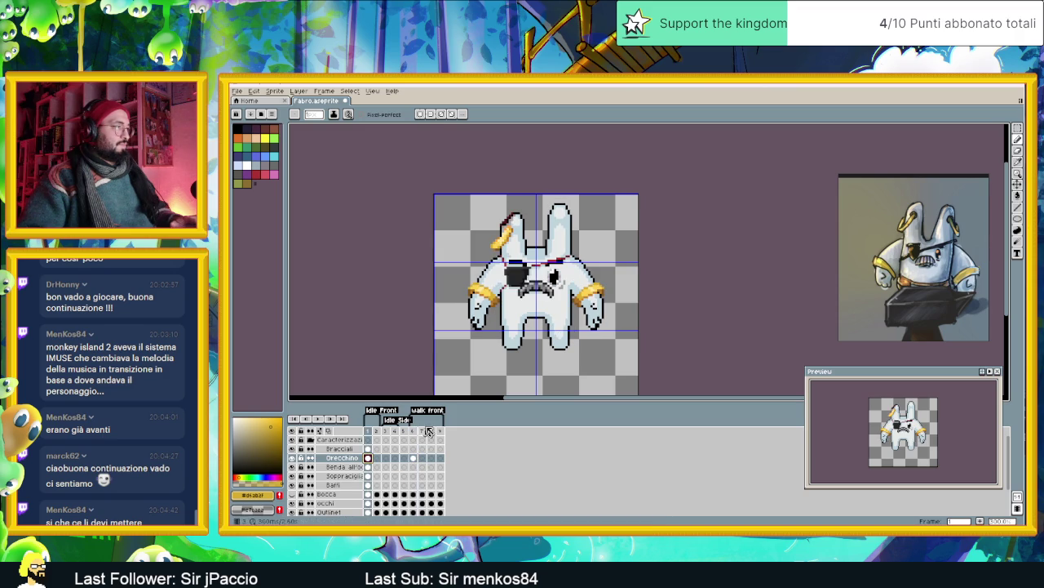
# - Make Bracciali the active layer on frame 1 and draw a rectangular marquee selection on the canvas
pyautogui.click(368, 449)
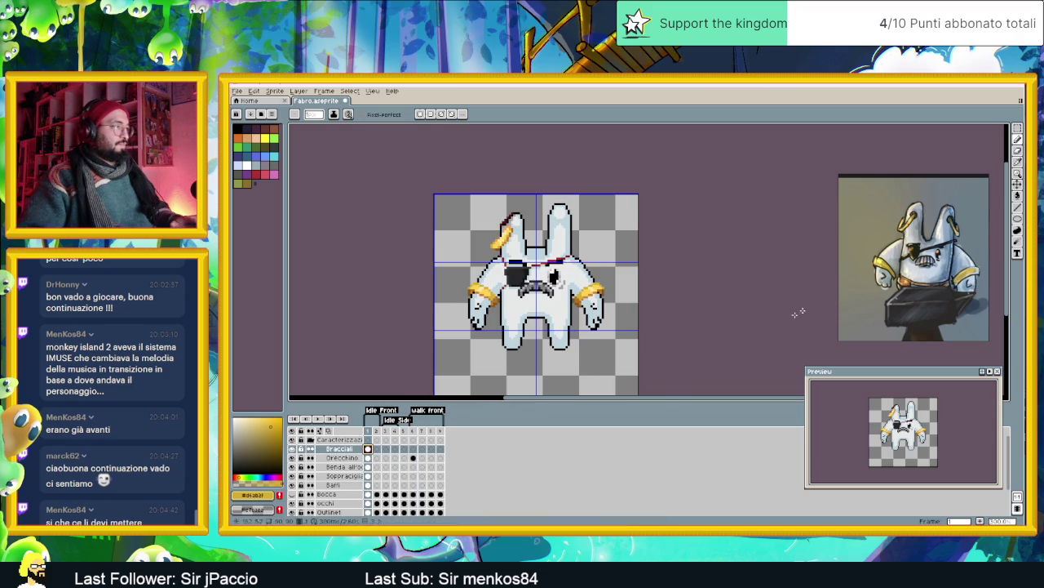
pyautogui.click(1018, 128)
pyautogui.moveTo(450, 194)
pyautogui.mouseDown()
pyautogui.moveTo(522, 257)
pyautogui.moveTo(527, 245)
pyautogui.mouseUp()
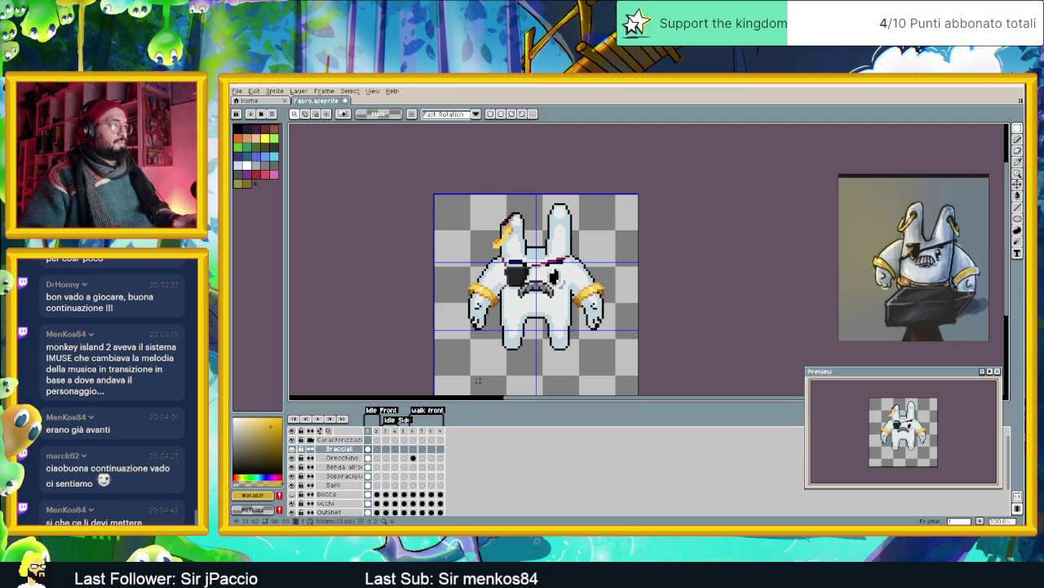
# - Zoom around the bunny sprite and switch to the Pencil tool
pyautogui.scroll(1, 505, 232)
pyautogui.scroll(1, 505, 231)
pyautogui.scroll(1, 505, 232)
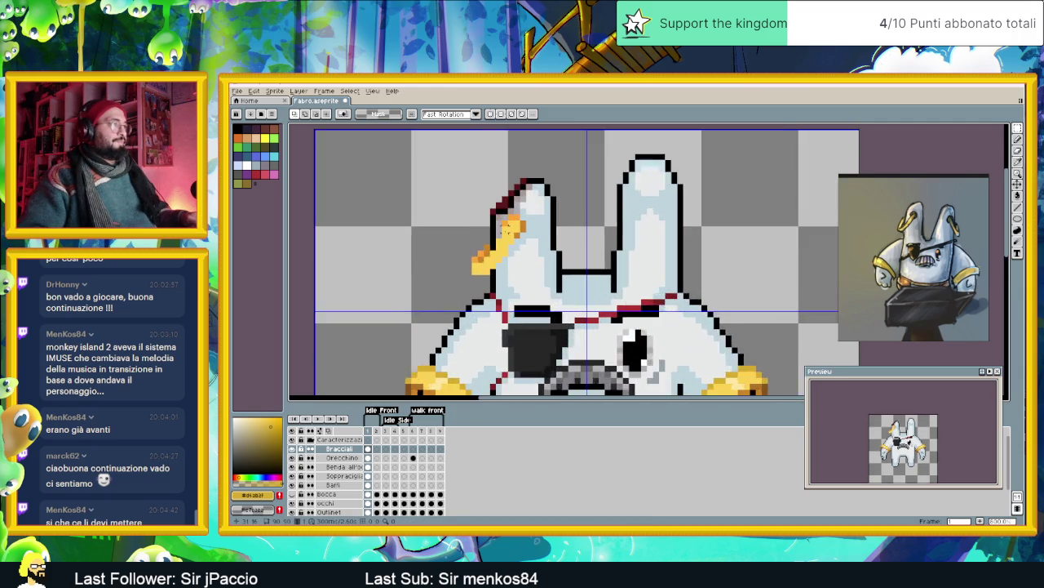
pyautogui.scroll(2, 505, 230)
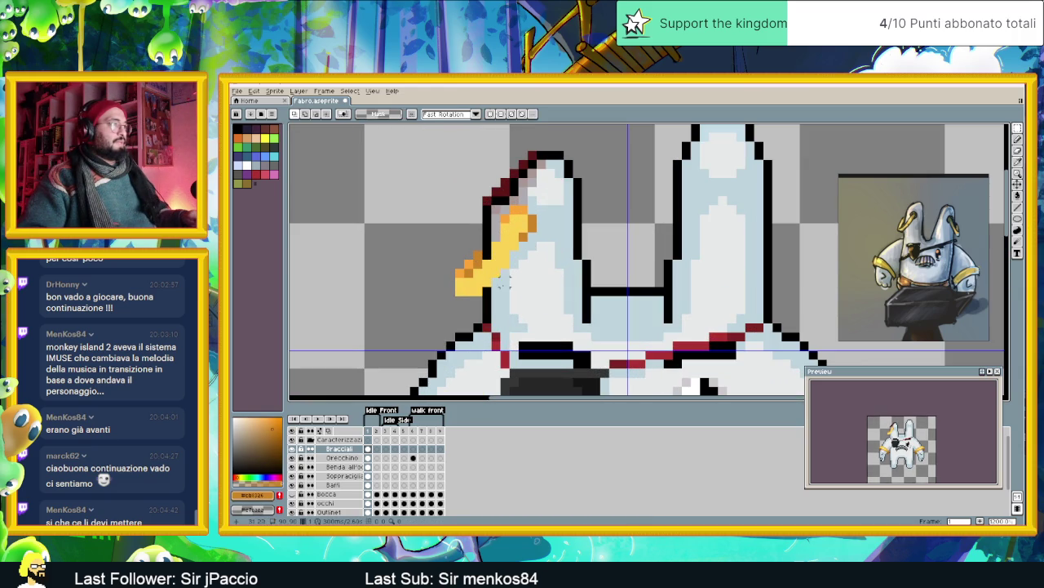
pyautogui.scroll(-2, 501, 290)
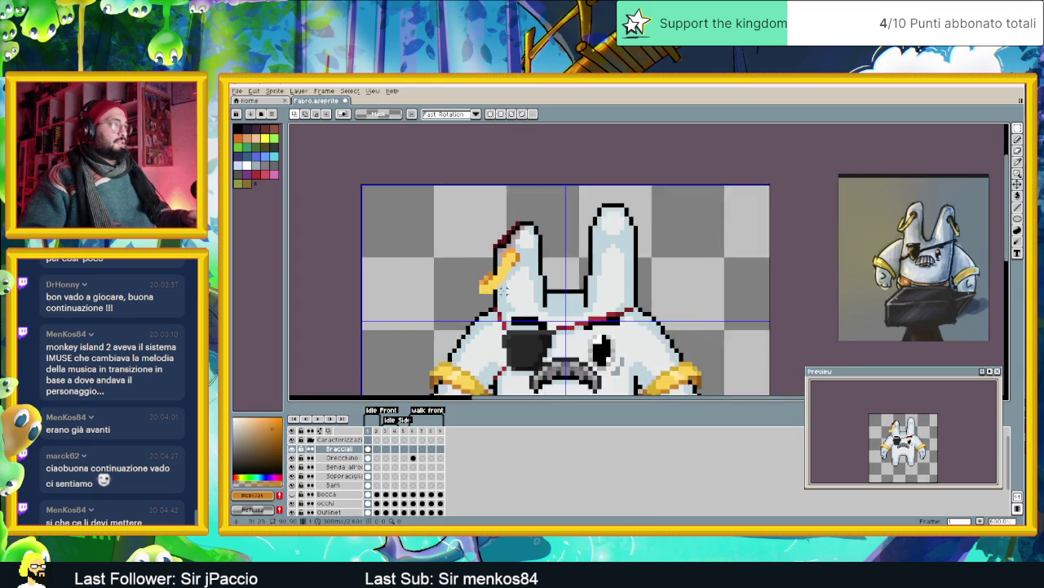
pyautogui.scroll(-1, 501, 290)
pyautogui.scroll(-1, 501, 290)
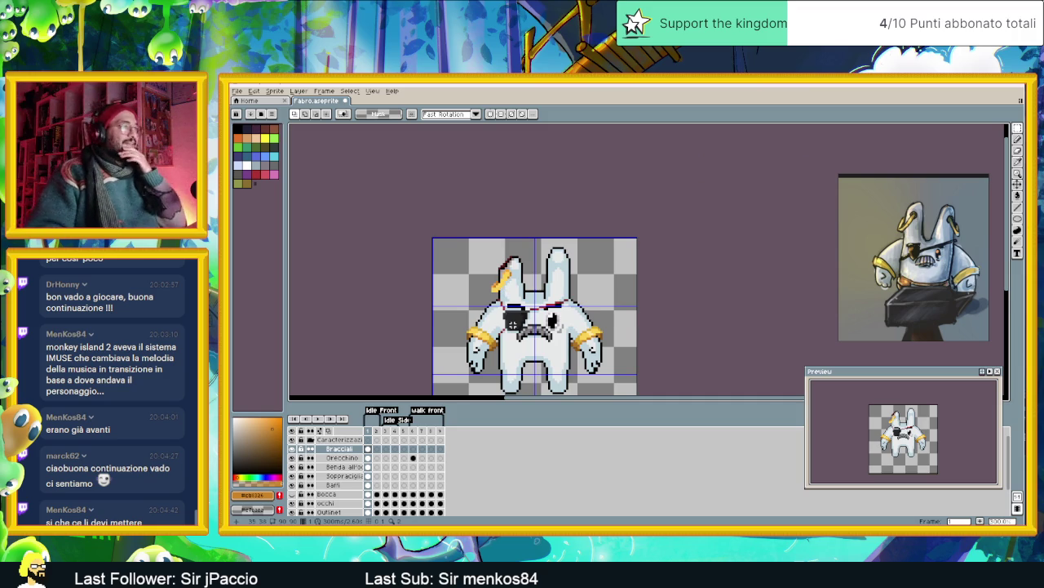
pyautogui.scroll(-1, 508, 320)
pyautogui.scroll(2, 504, 303)
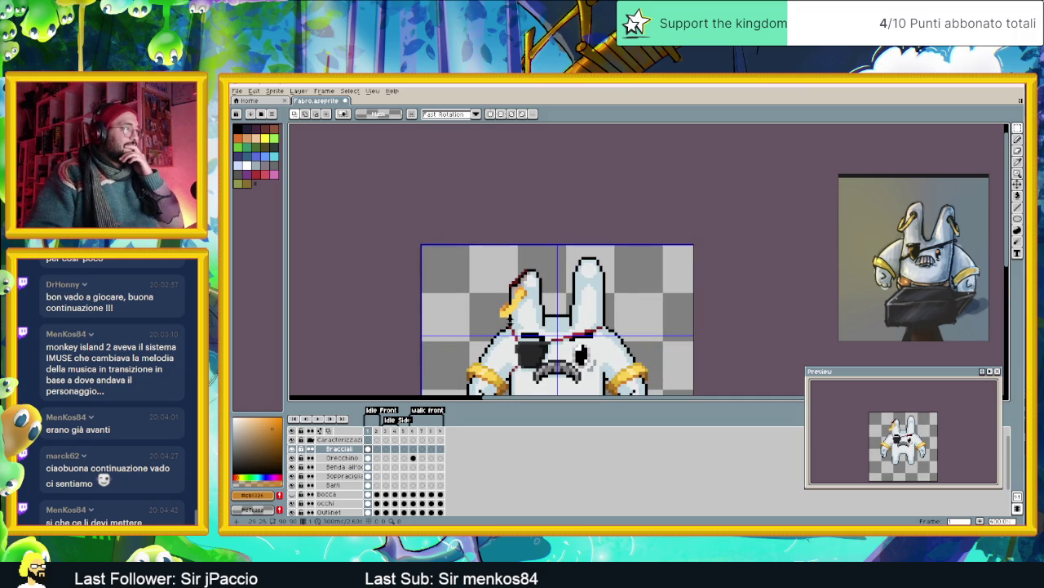
pyautogui.scroll(3, 510, 310)
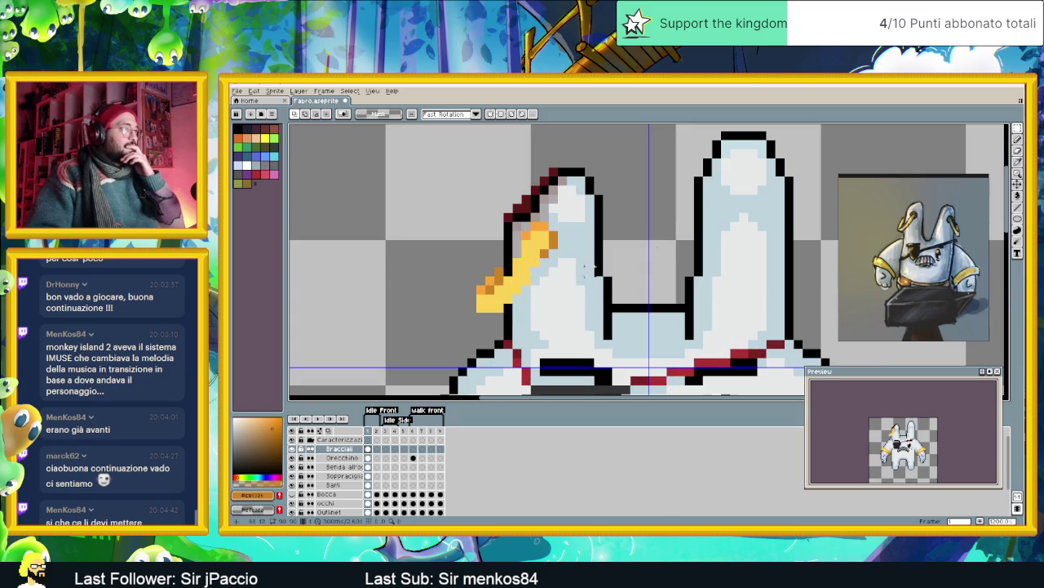
pyautogui.press('b')
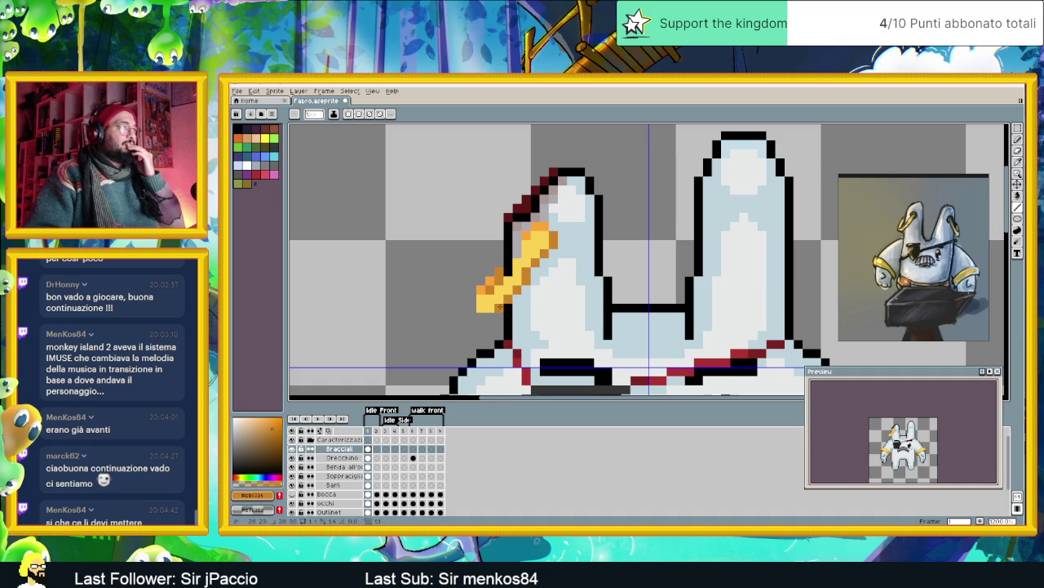
# - Eyedrop the bracelet's yellow as the drawing colour and zoom in on the ear's earring
pyautogui.scroll(-2, 506, 310)
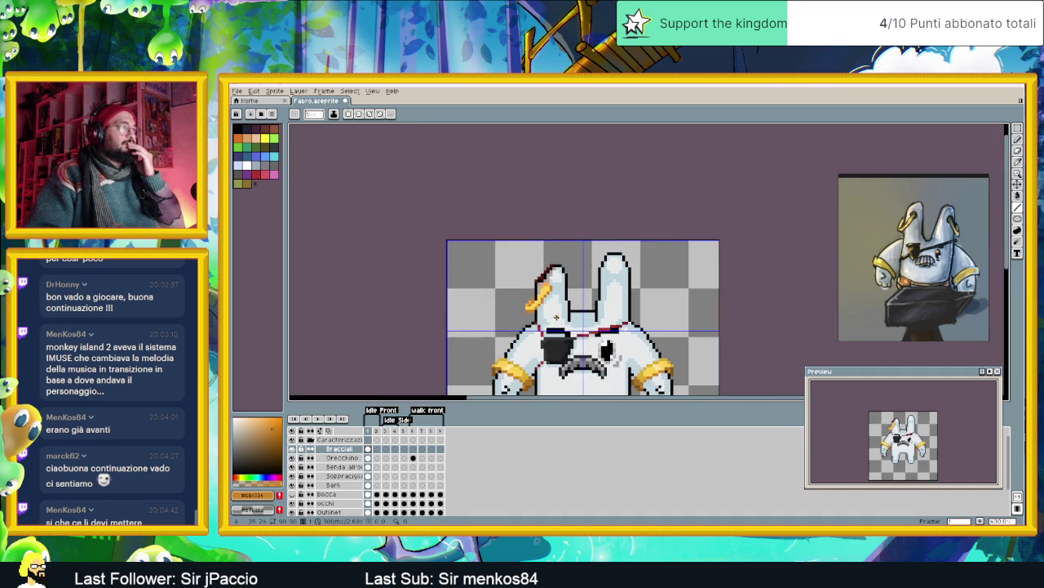
pyautogui.scroll(-1, 551, 314)
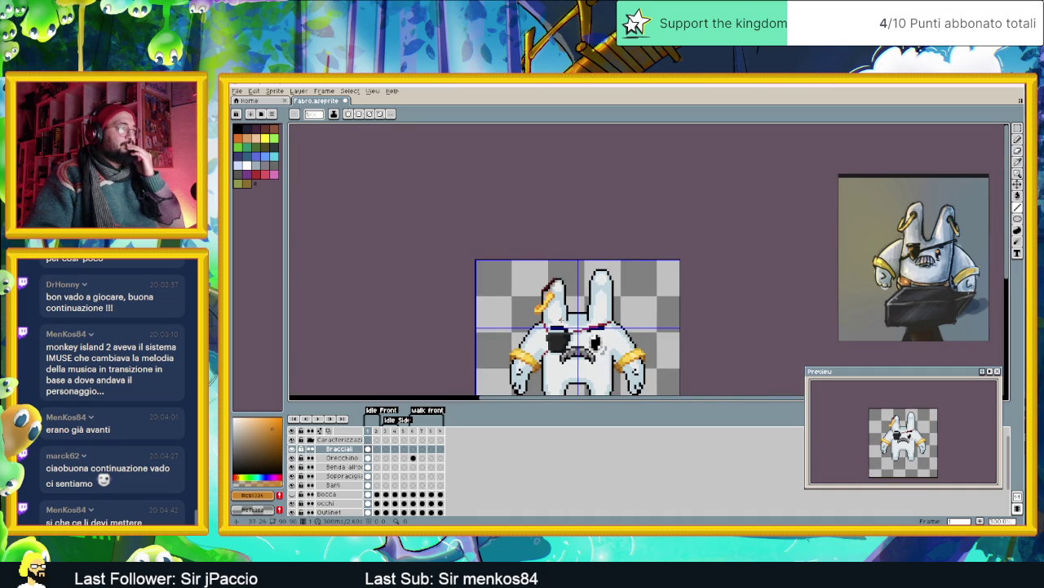
pyautogui.scroll(1, 578, 329)
pyautogui.scroll(1, 564, 317)
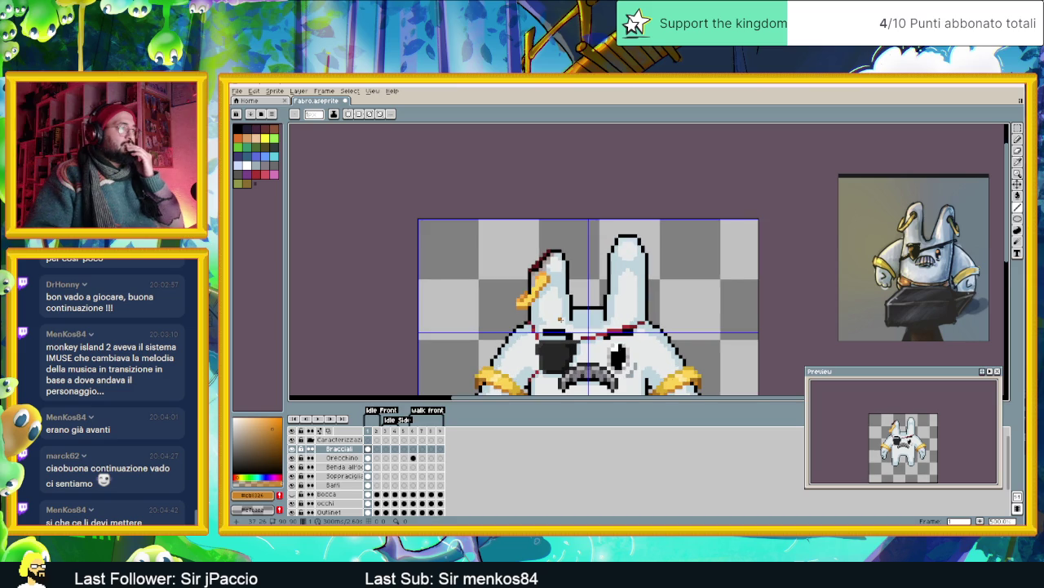
pyautogui.keyDown('alt'); pyautogui.click(523, 383); pyautogui.keyUp('alt')
pyautogui.scroll(1, 522, 343)
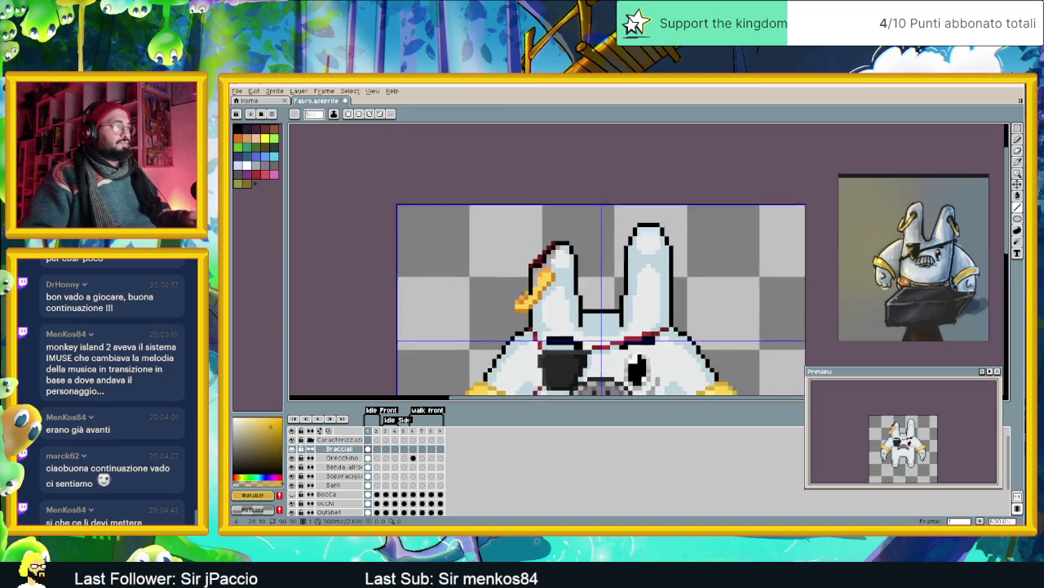
pyautogui.scroll(1, 530, 302)
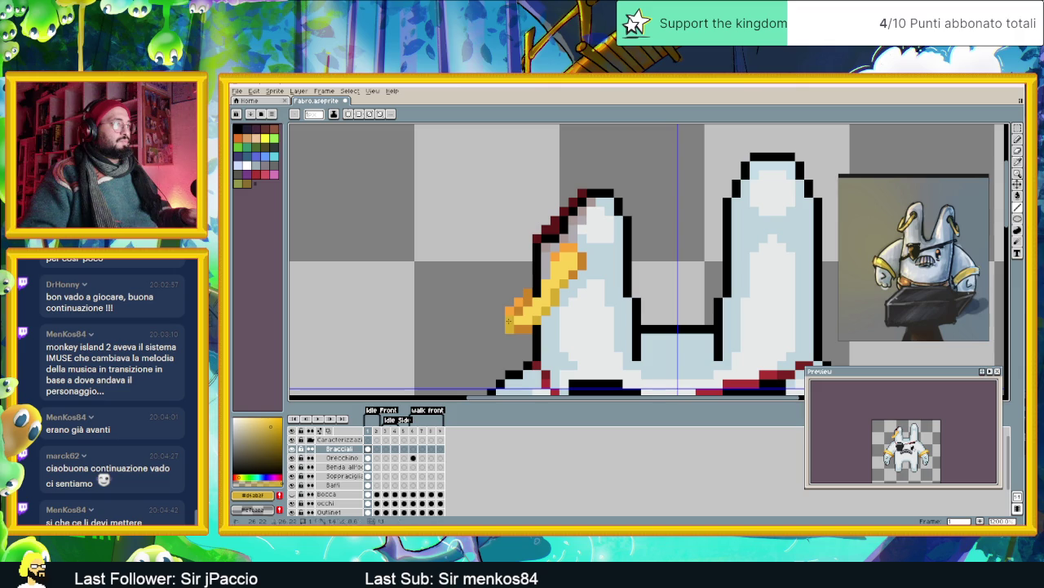
pyautogui.scroll(-3, 509, 321)
pyautogui.scroll(-1, 522, 325)
pyautogui.scroll(-2, 532, 328)
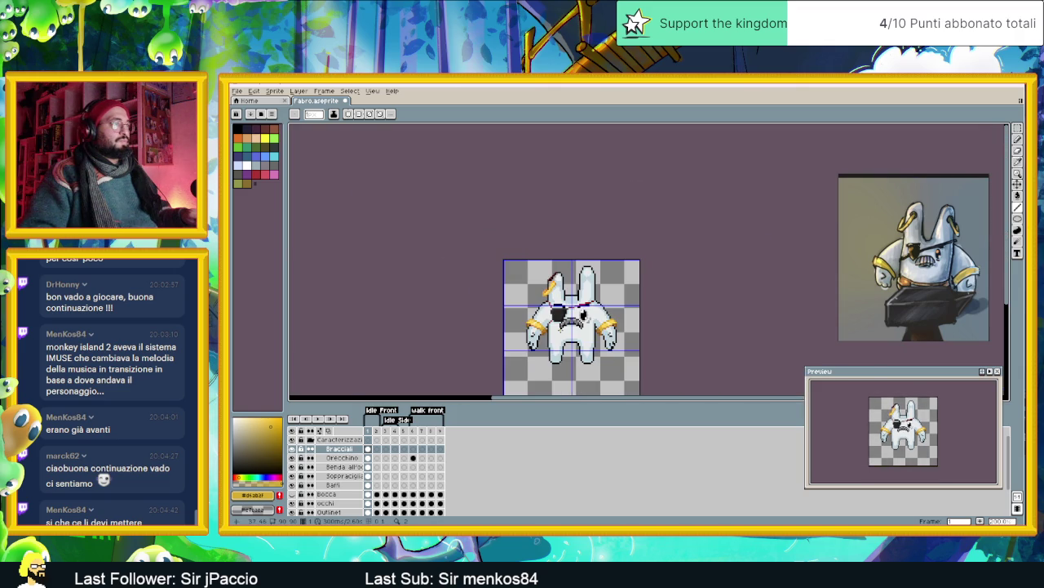
pyautogui.scroll(2, 547, 293)
pyautogui.scroll(2, 547, 297)
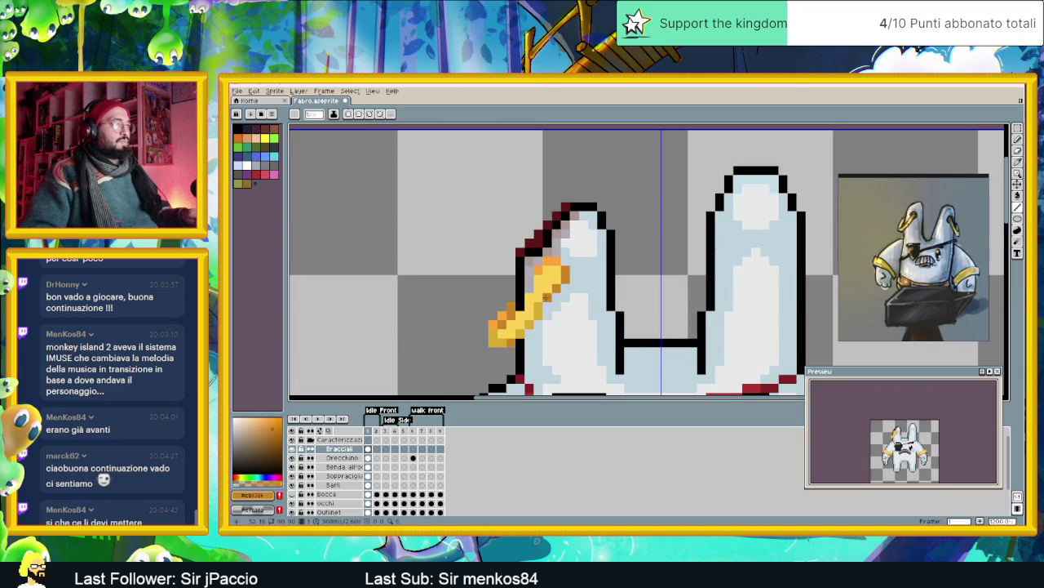
pyautogui.scroll(-2, 546, 296)
pyautogui.scroll(1, 551, 333)
pyautogui.scroll(1, 551, 333)
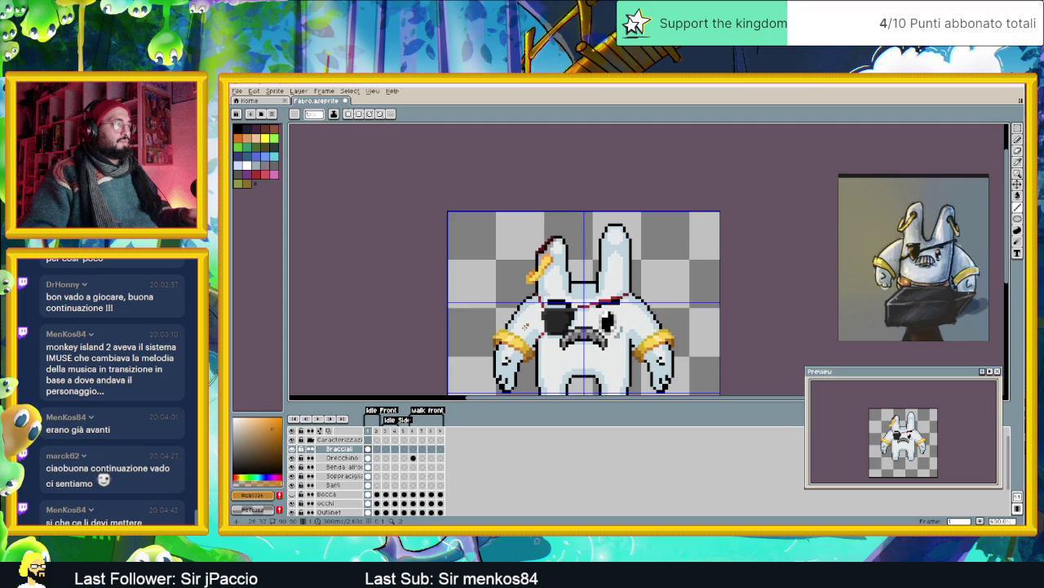
pyautogui.scroll(1, 550, 333)
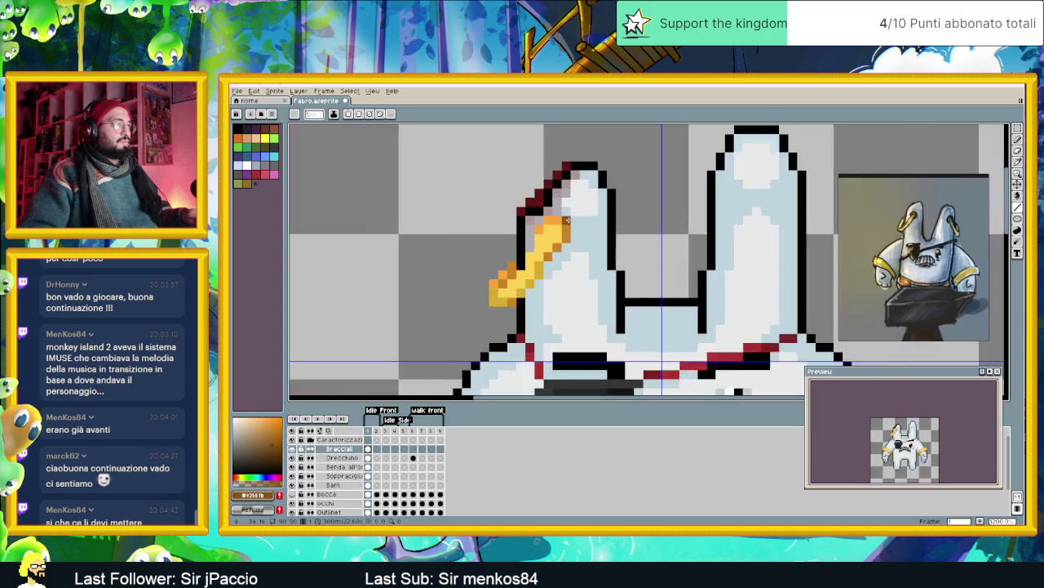
# - Paint two dark brown pixels down the gold earring's right edge
pyautogui.scroll(2, 566, 232)
pyautogui.moveTo(565, 232); pyautogui.dragTo(566, 245)
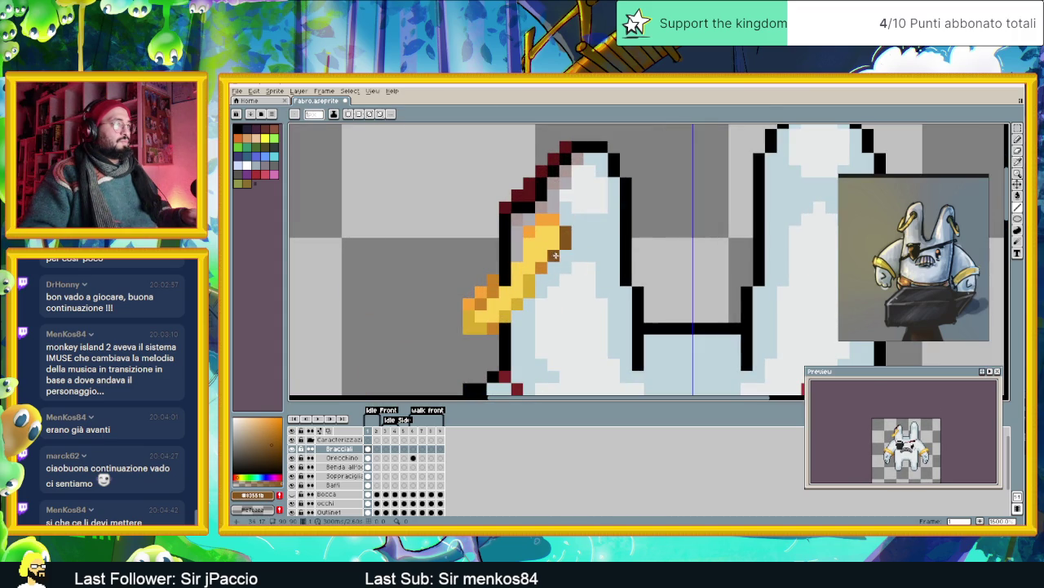
pyautogui.scroll(-1, 554, 254)
pyautogui.scroll(-1, 555, 256)
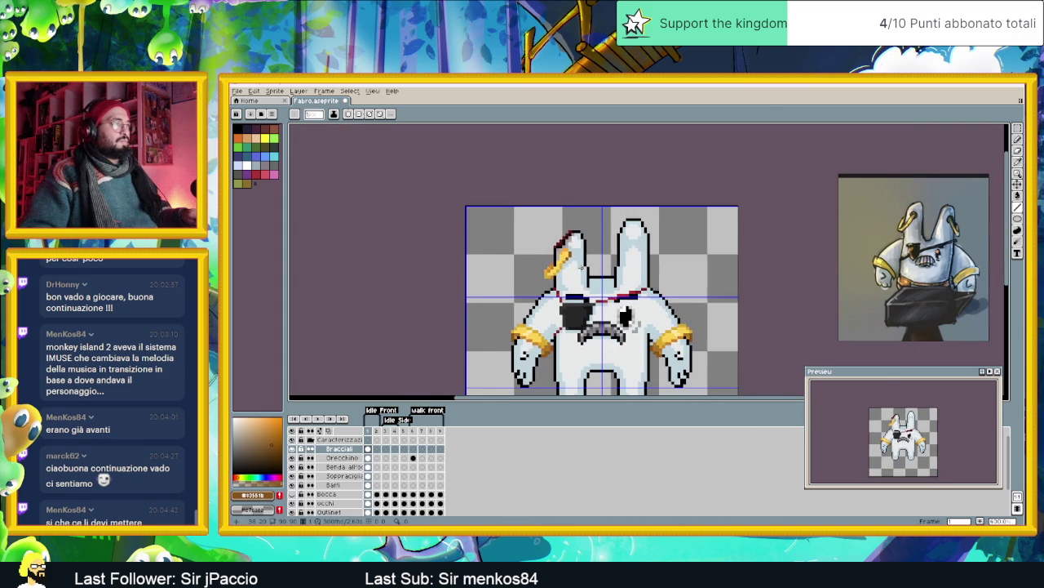
pyautogui.scroll(-1, 556, 257)
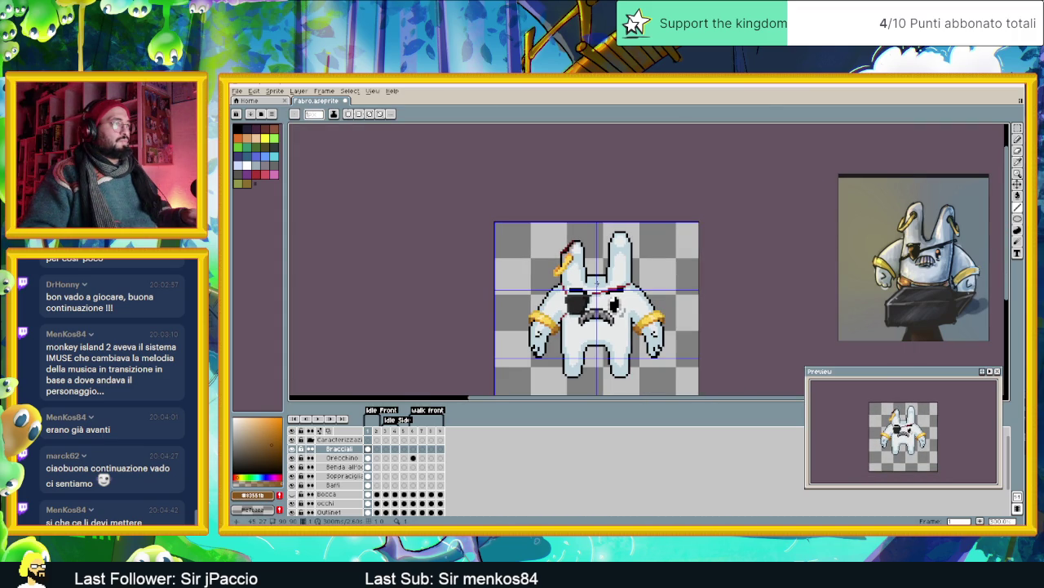
pyautogui.scroll(2, 550, 255)
pyautogui.scroll(1, 546, 258)
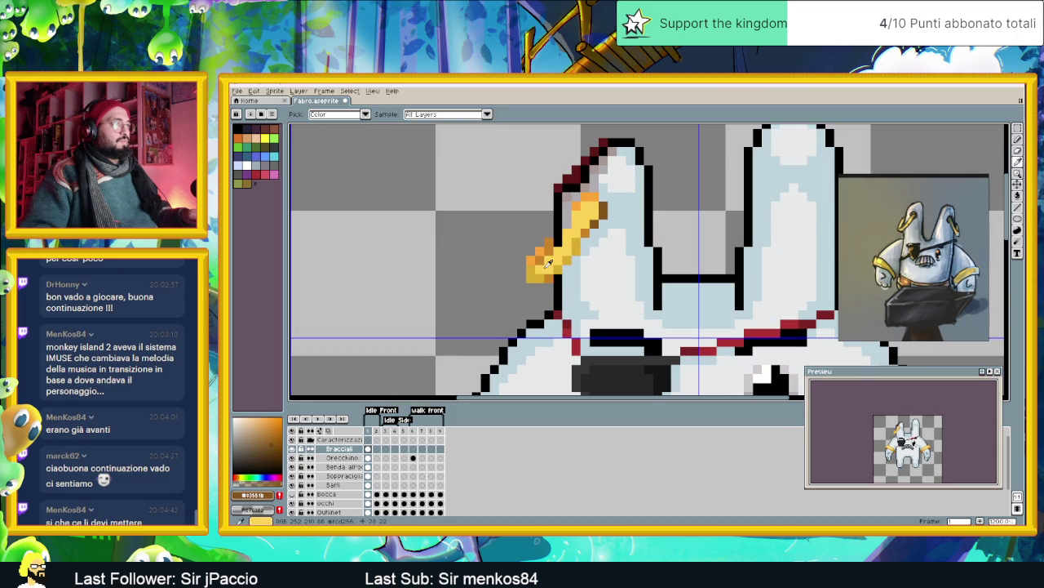
# - Eyedrop the earring's orange as the drawing colour and inspect the ear up close
pyautogui.keyDown('alt'); pyautogui.click(537, 266); pyautogui.keyUp('alt')
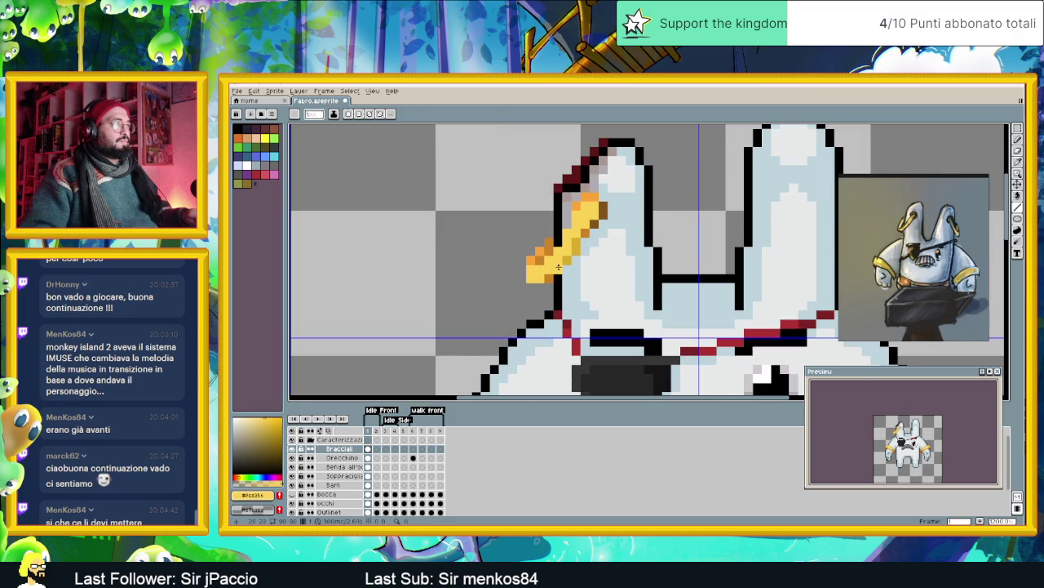
pyautogui.scroll(-3, 583, 259)
pyautogui.scroll(-2, 589, 262)
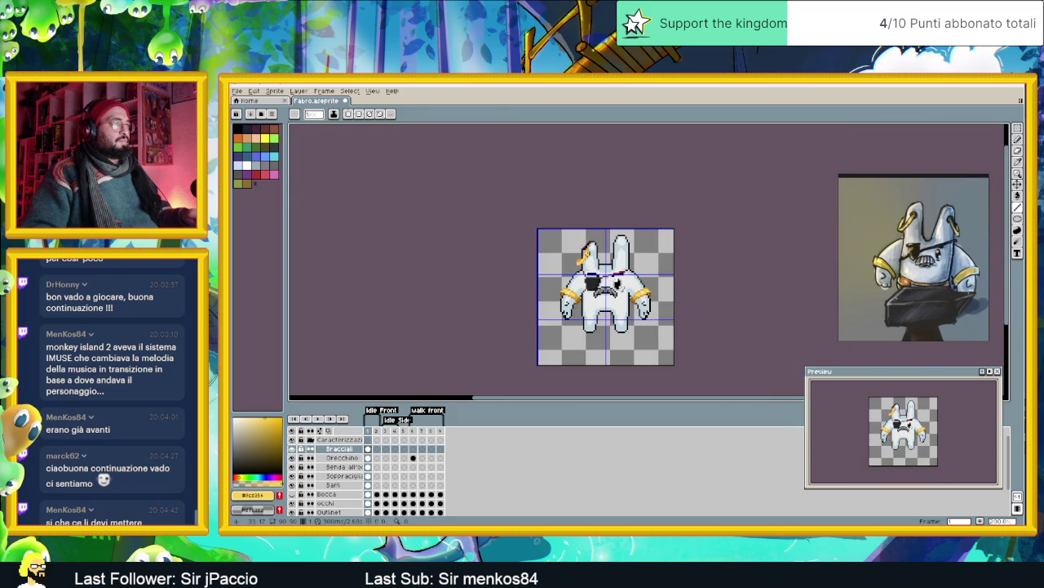
pyautogui.scroll(3, 588, 255)
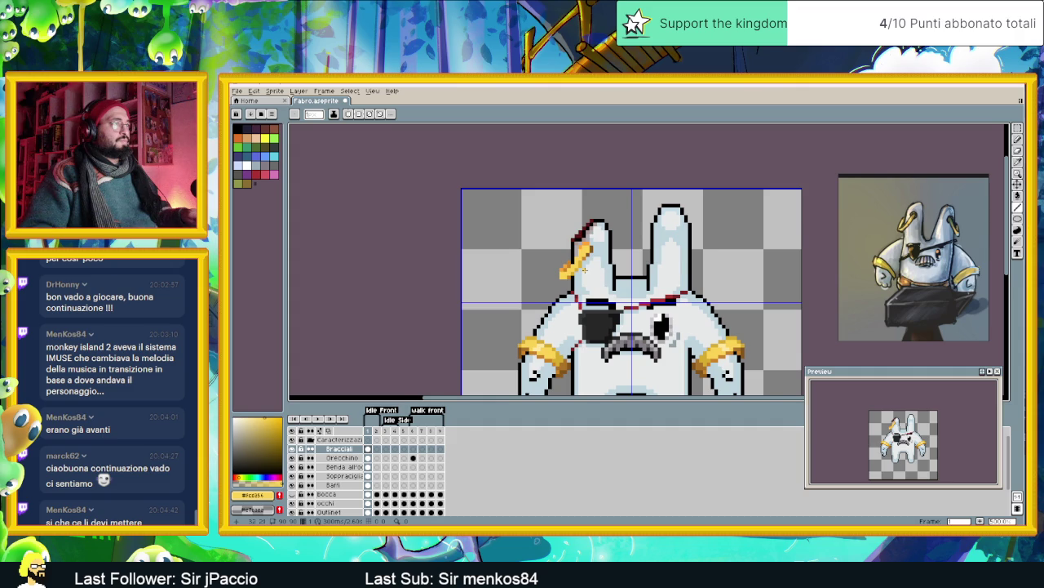
pyautogui.scroll(1, 584, 269)
pyautogui.scroll(-4, 583, 269)
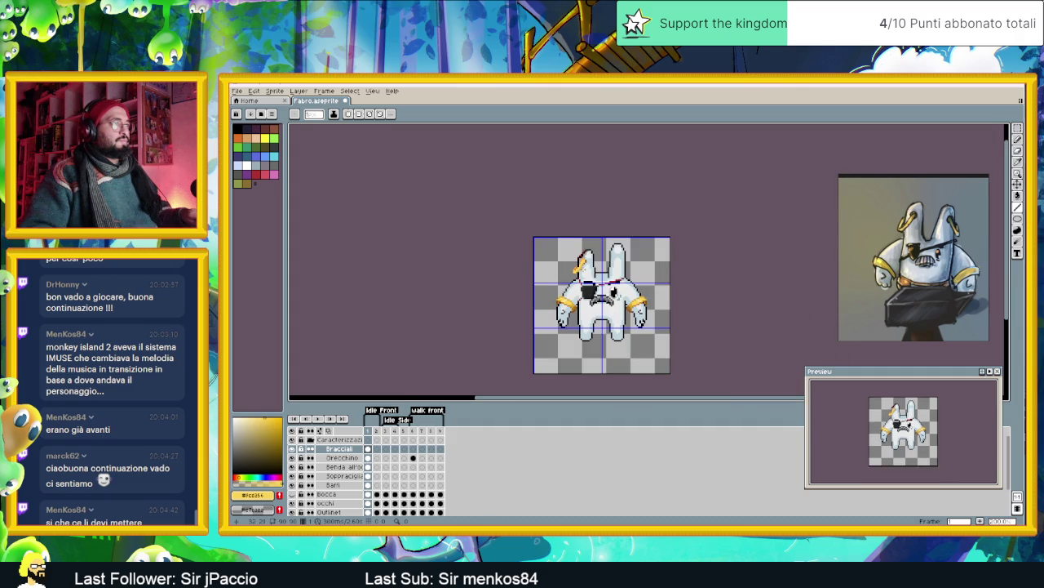
pyautogui.scroll(2, 584, 269)
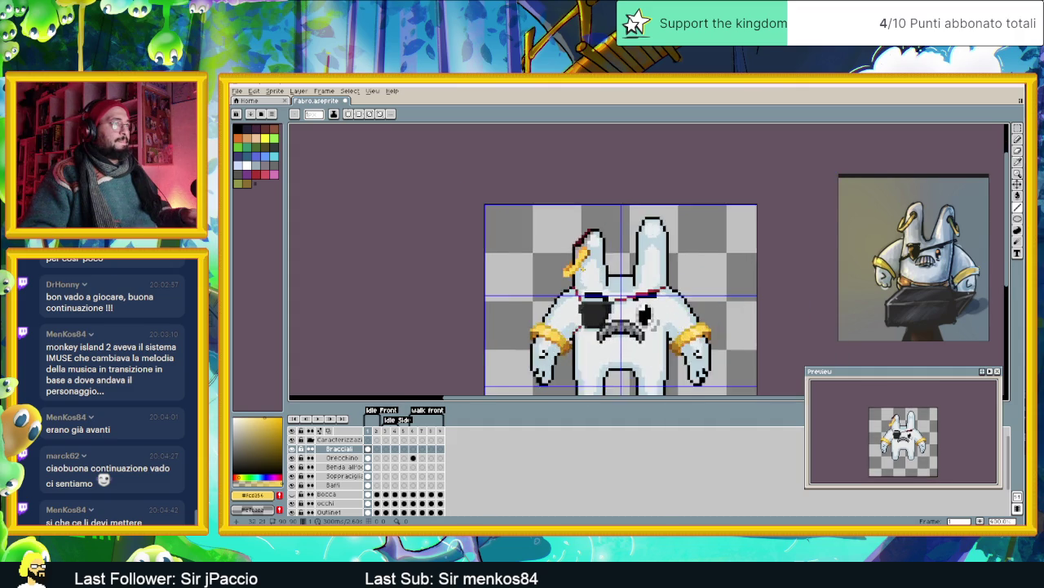
pyautogui.scroll(1, 583, 269)
pyautogui.scroll(2, 584, 270)
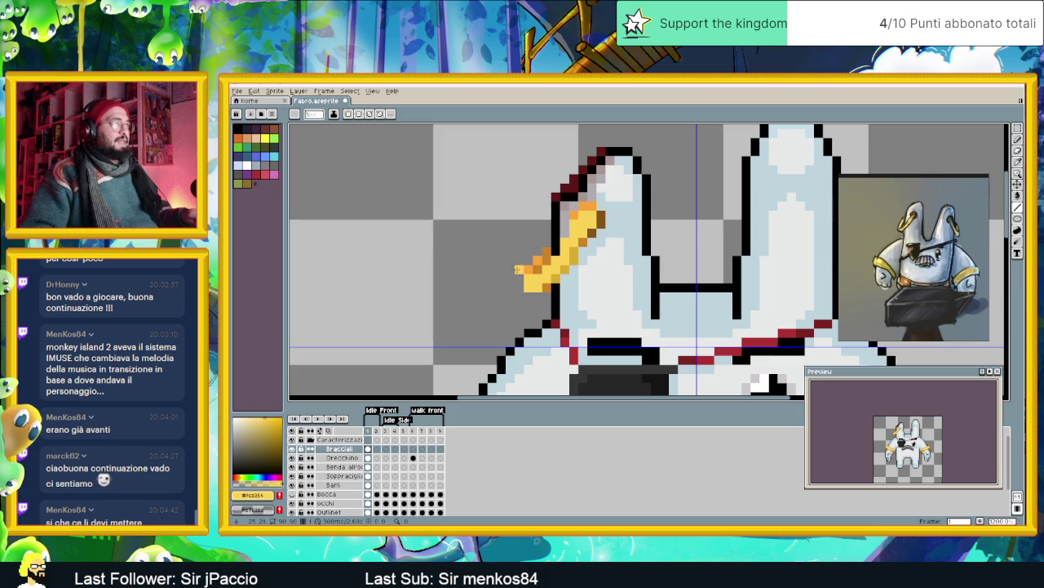
pyautogui.scroll(-2, 517, 267)
pyautogui.scroll(-1, 517, 268)
pyautogui.scroll(-1, 516, 267)
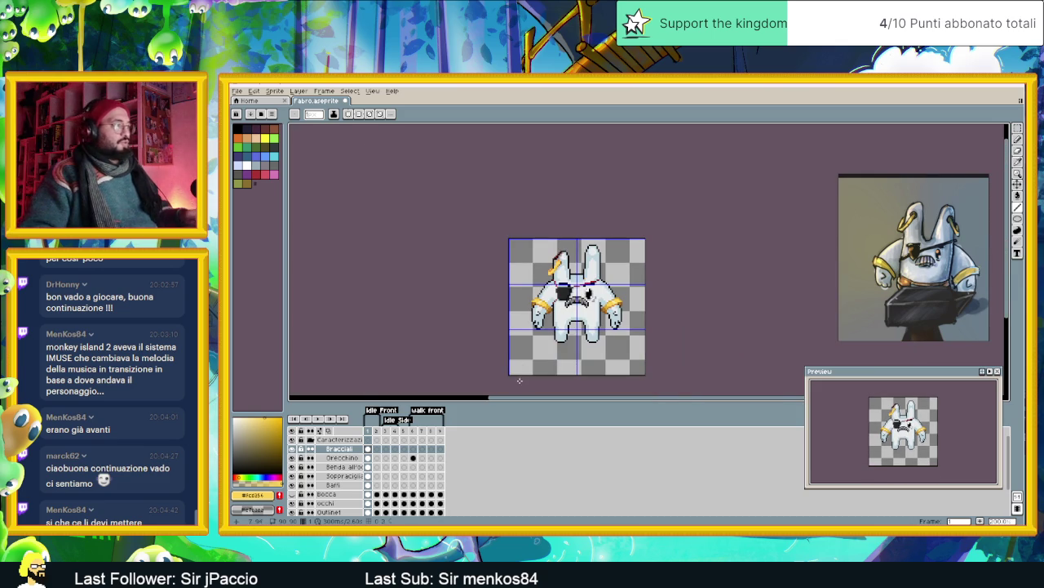
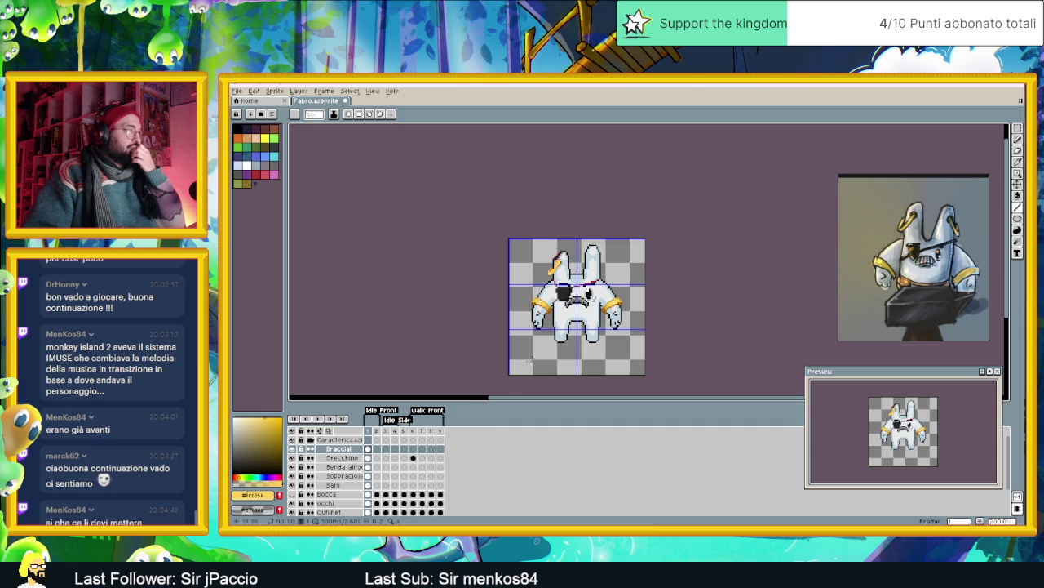
# - Marquee-select the sprite's upper-left area, then clear the selection
pyautogui.scroll(1, 547, 347)
pyautogui.scroll(1, 547, 347)
pyautogui.press('m')
pyautogui.moveTo(477, 201); pyautogui.dragTo(586, 290)
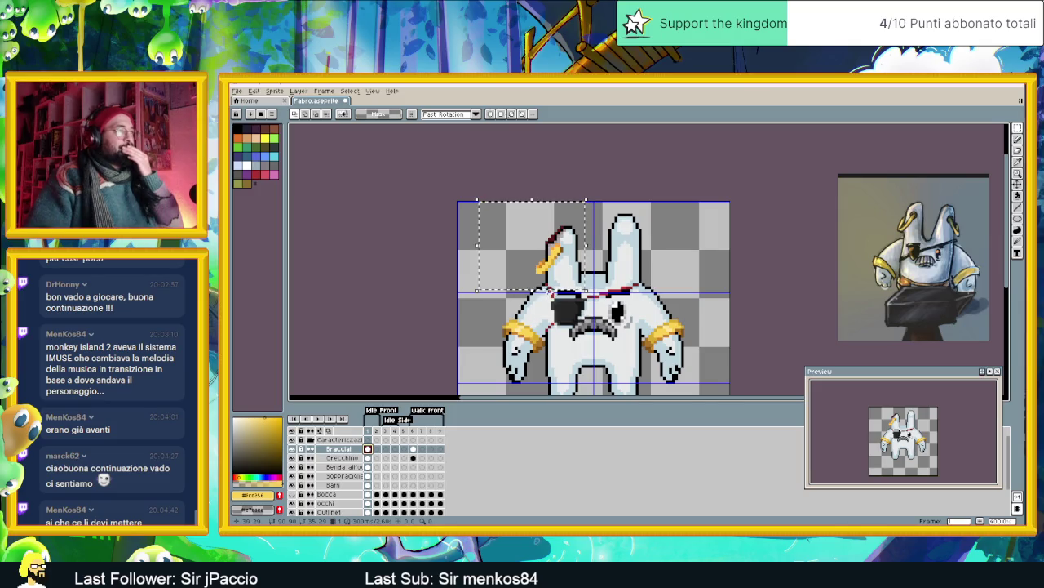
pyautogui.hotkey('ctrl', 'd')
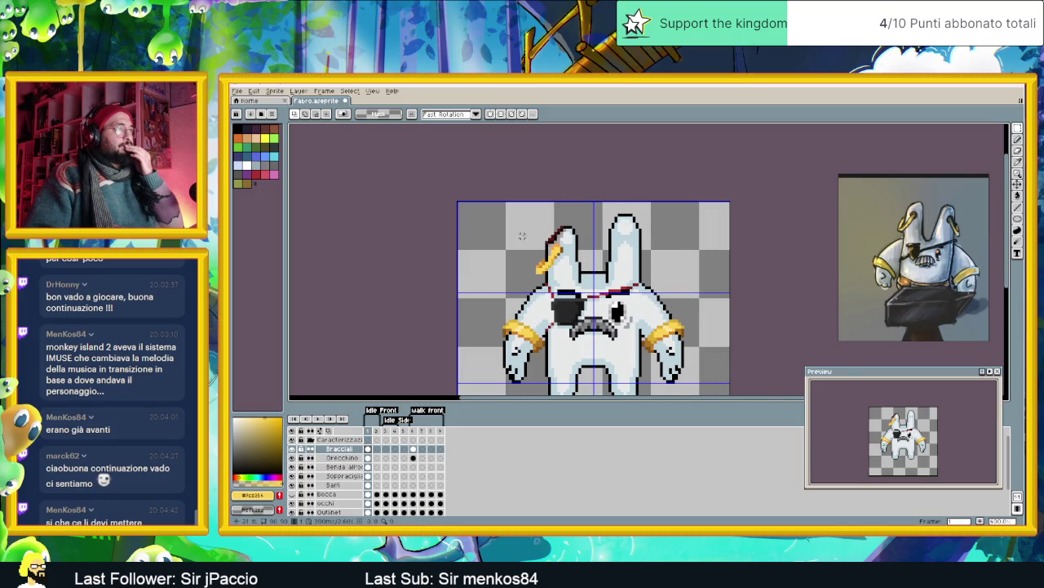
# - With the Pencil active, eyedrop the darker yellow from the earring
pyautogui.scroll(1, 551, 242)
pyautogui.scroll(1, 551, 241)
pyautogui.scroll(1, 552, 241)
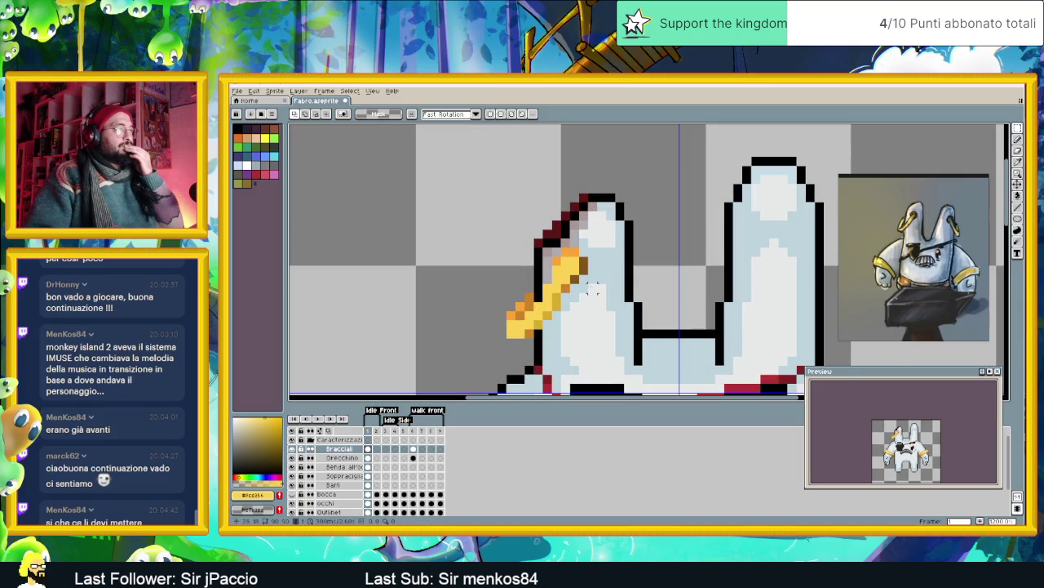
pyautogui.click(1017, 140)
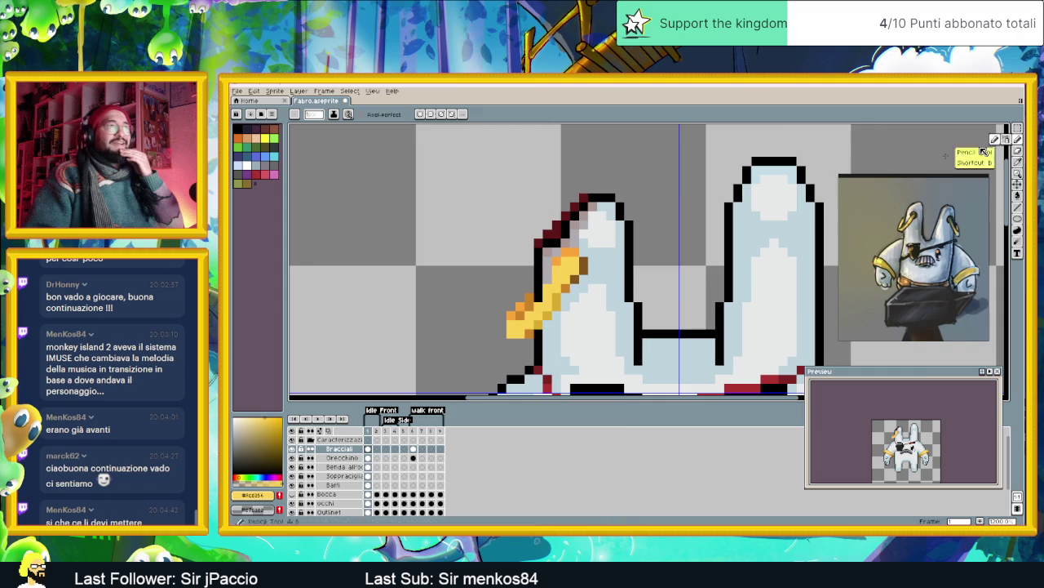
pyautogui.scroll(1, 501, 288)
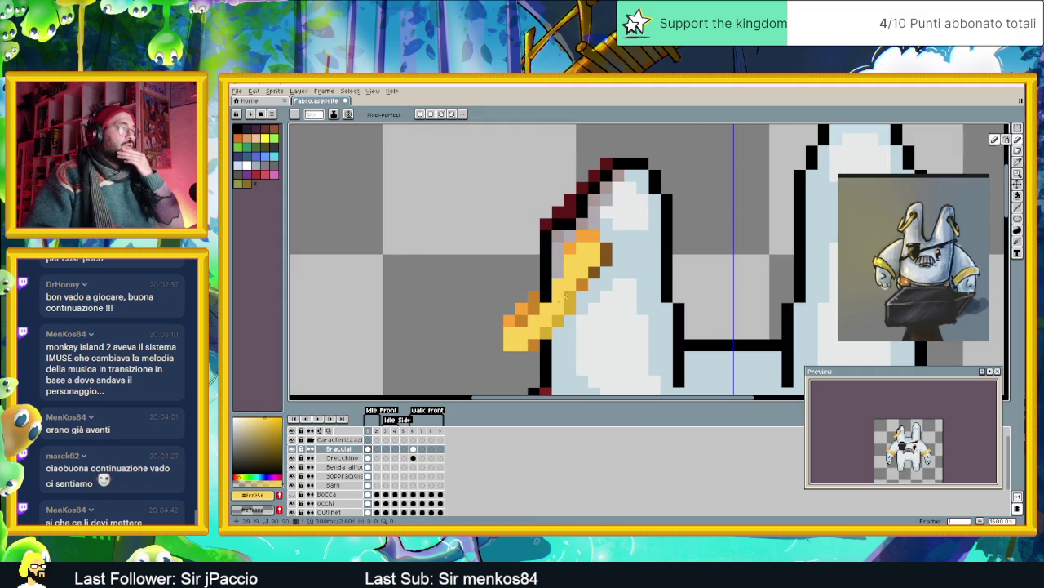
pyautogui.press('alt')
pyautogui.keyDown('alt'); pyautogui.click(559, 314); pyautogui.keyUp('alt')
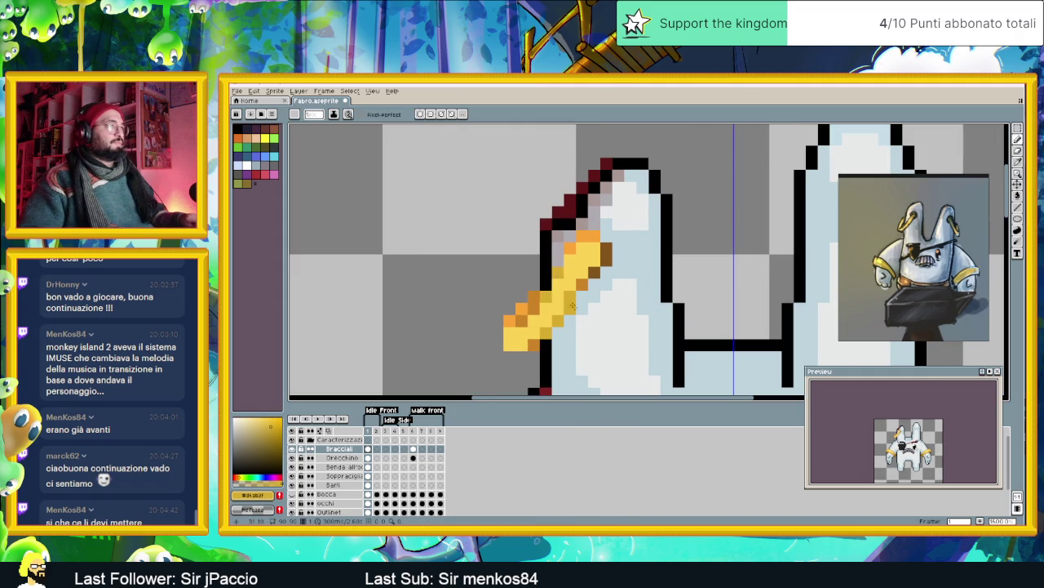
# - Undo the last pencil stroke on the earring
pyautogui.scroll(-2, 566, 291)
pyautogui.scroll(-1, 572, 302)
pyautogui.scroll(-1, 575, 310)
pyautogui.scroll(2, 577, 317)
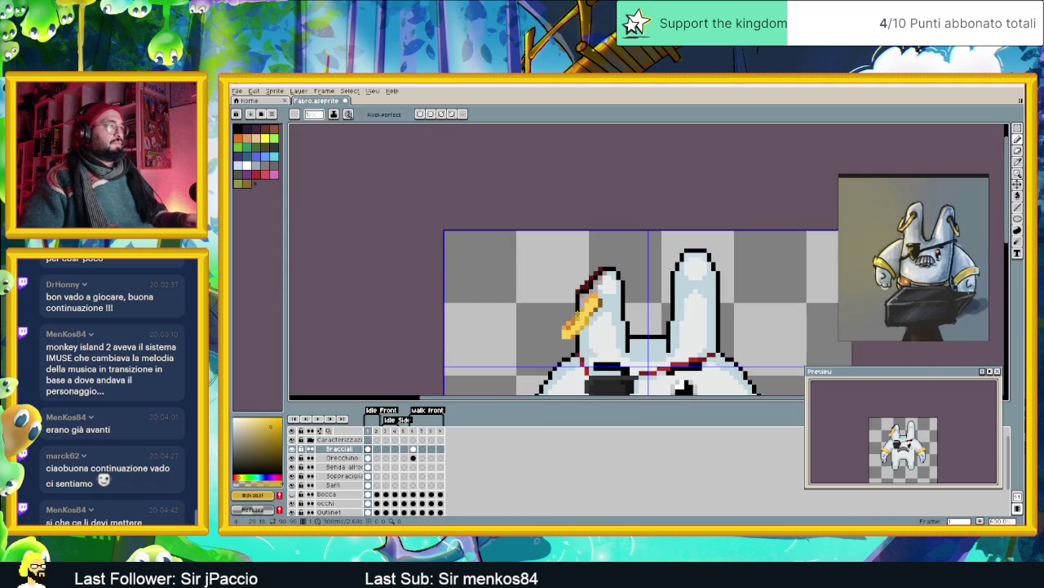
pyautogui.scroll(-1, 576, 354)
pyautogui.scroll(-1, 577, 353)
pyautogui.hotkey('ctrl', 'z')
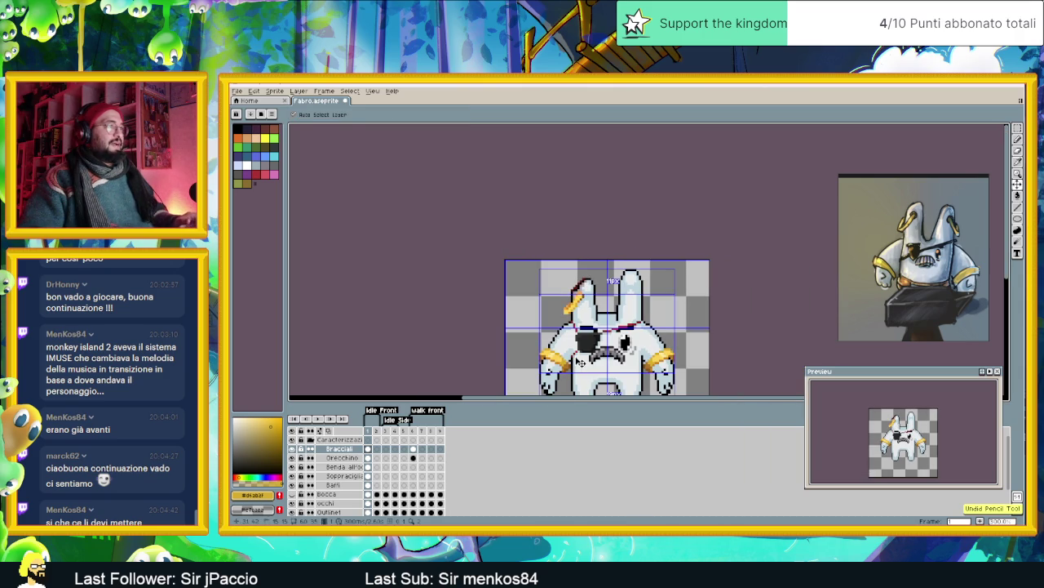
# - Turn a pixel at the earring's lower step orange
pyautogui.scroll(2, 575, 342)
pyautogui.scroll(2, 568, 304)
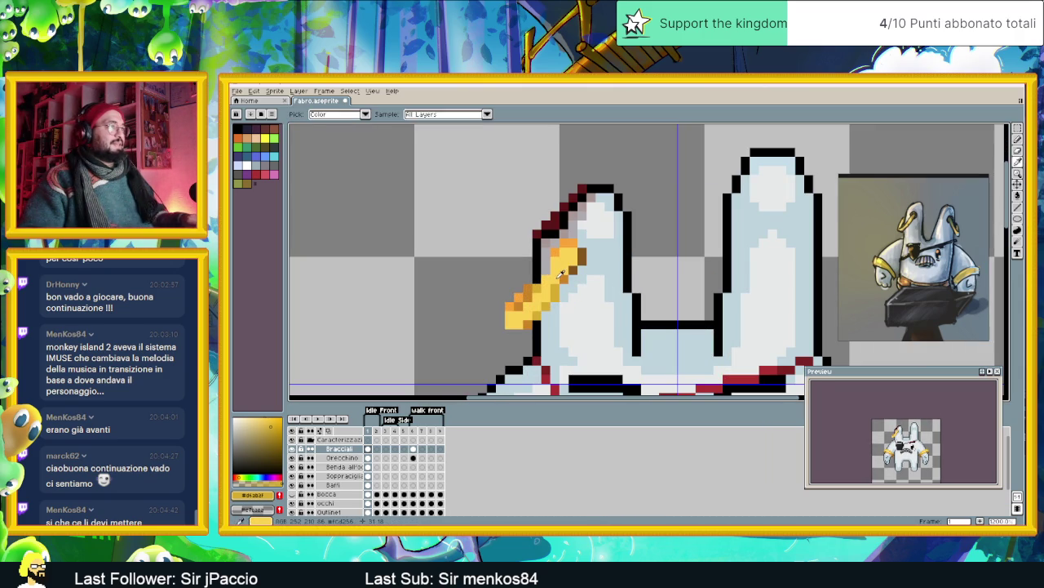
pyautogui.scroll(-1, 573, 316)
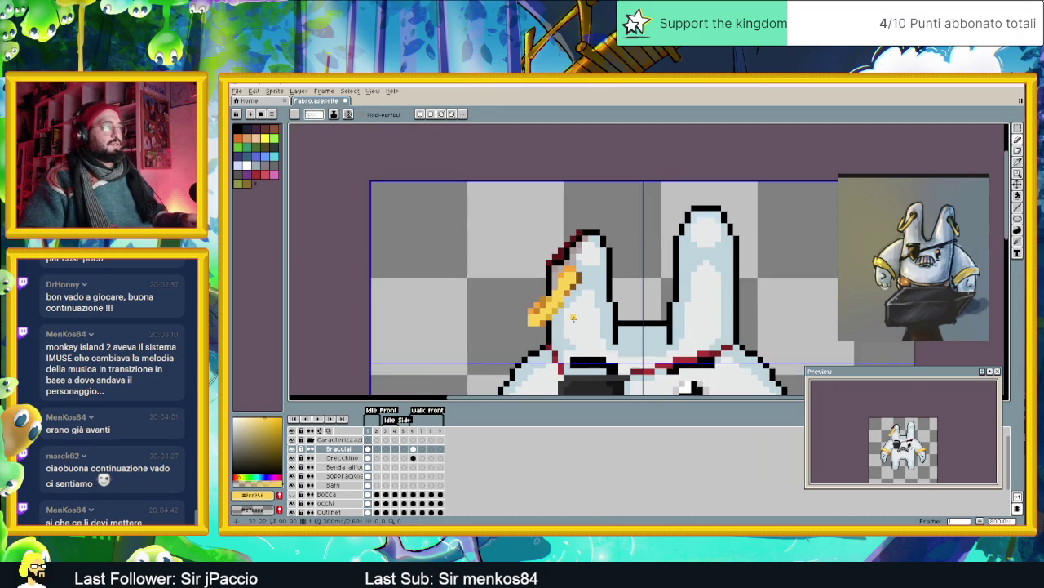
pyautogui.scroll(-1, 573, 317)
pyautogui.scroll(-1, 574, 318)
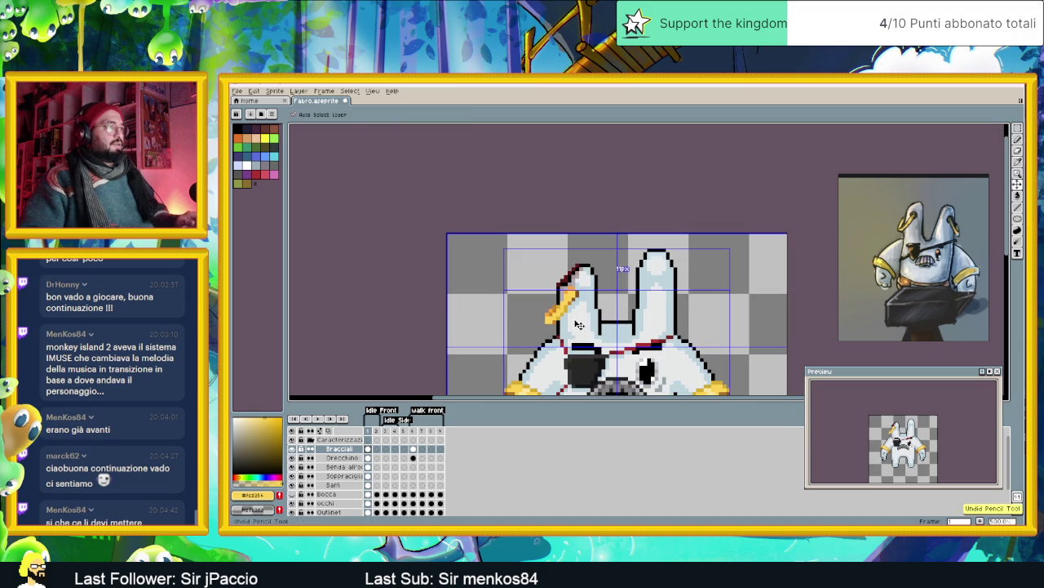
pyautogui.scroll(2, 571, 319)
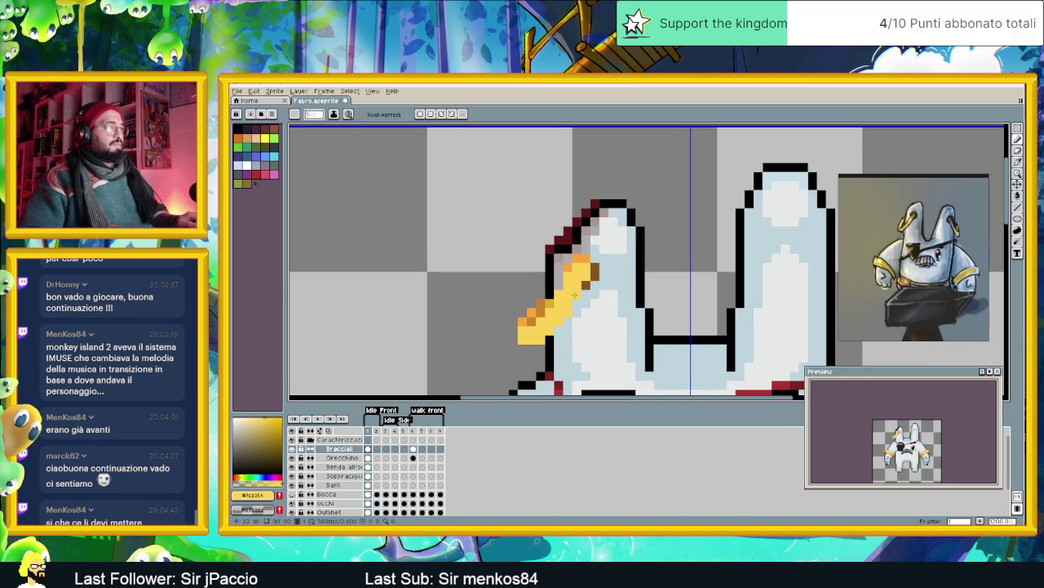
pyautogui.click(540, 312)
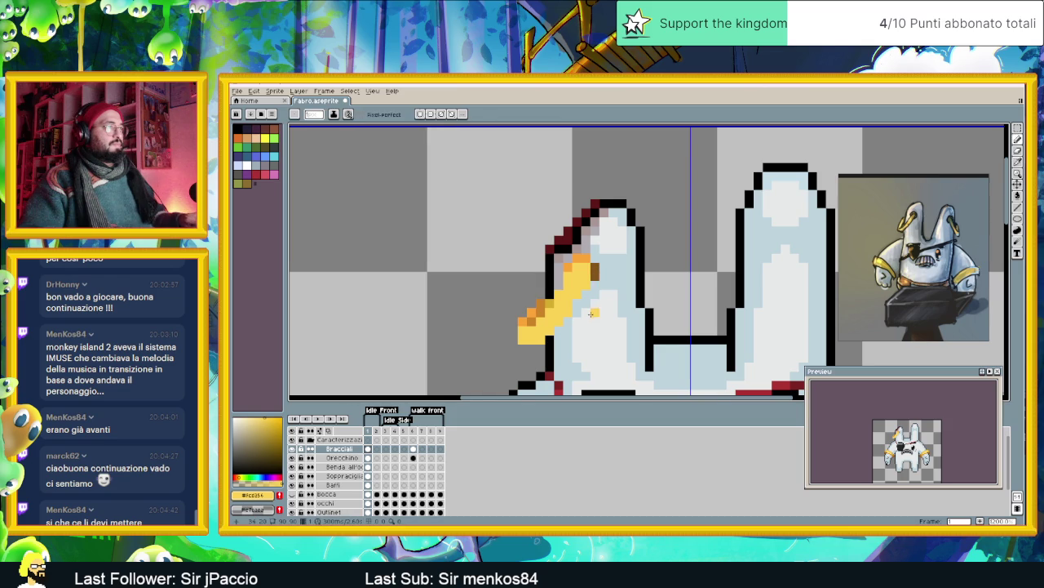
# - Eyedrop the sprite's brown and add darker brown pixels along the earring's lower edge
pyautogui.scroll(-3, 588, 314)
pyautogui.scroll(-1, 590, 320)
pyautogui.scroll(2, 588, 331)
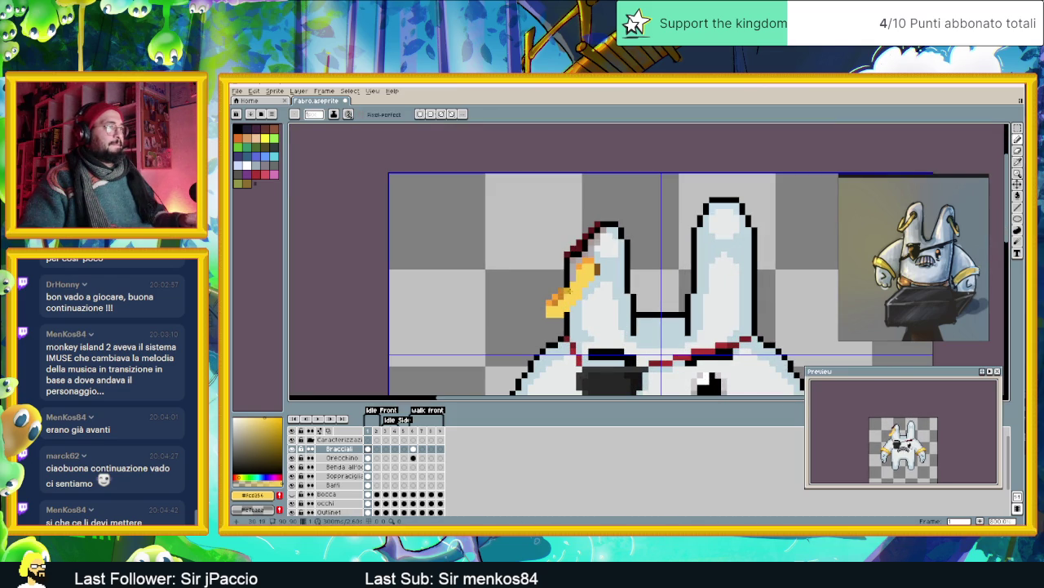
pyautogui.scroll(-1, 597, 313)
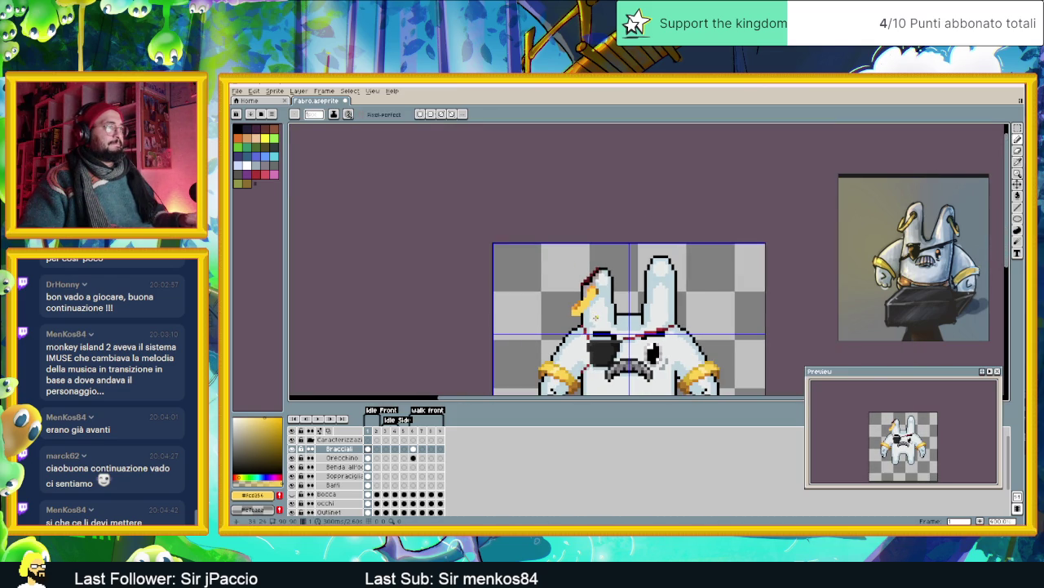
pyautogui.scroll(1, 595, 317)
pyautogui.scroll(3, 599, 286)
pyautogui.keyDown('alt'); pyautogui.click(604, 259); pyautogui.keyUp('alt')
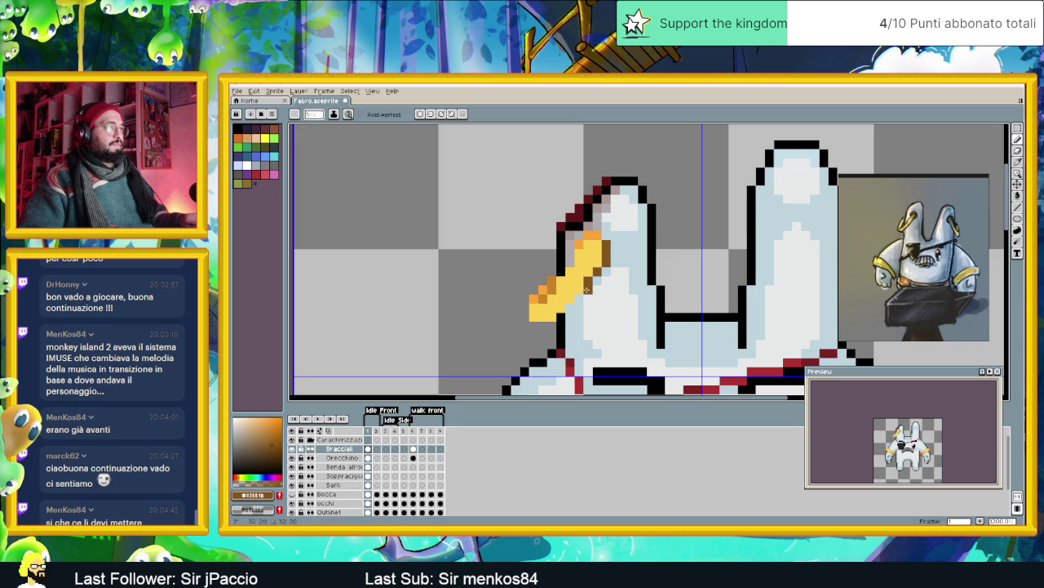
pyautogui.moveTo(554, 325); pyautogui.dragTo(541, 324)
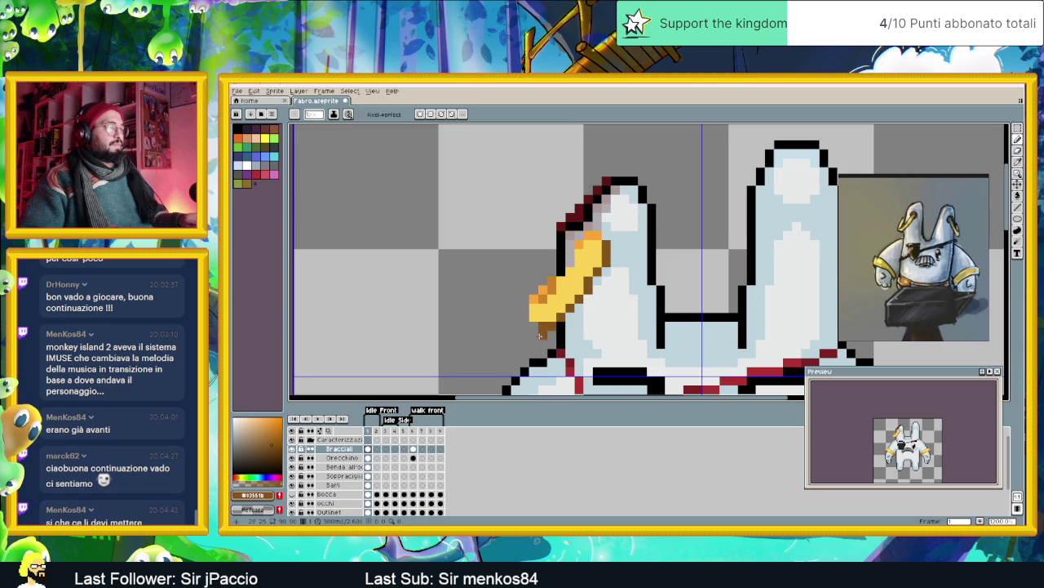
# - Sample two colours from the earring and zoom around to inspect its shading
pyautogui.scroll(-2, 538, 335)
pyautogui.scroll(-1, 537, 335)
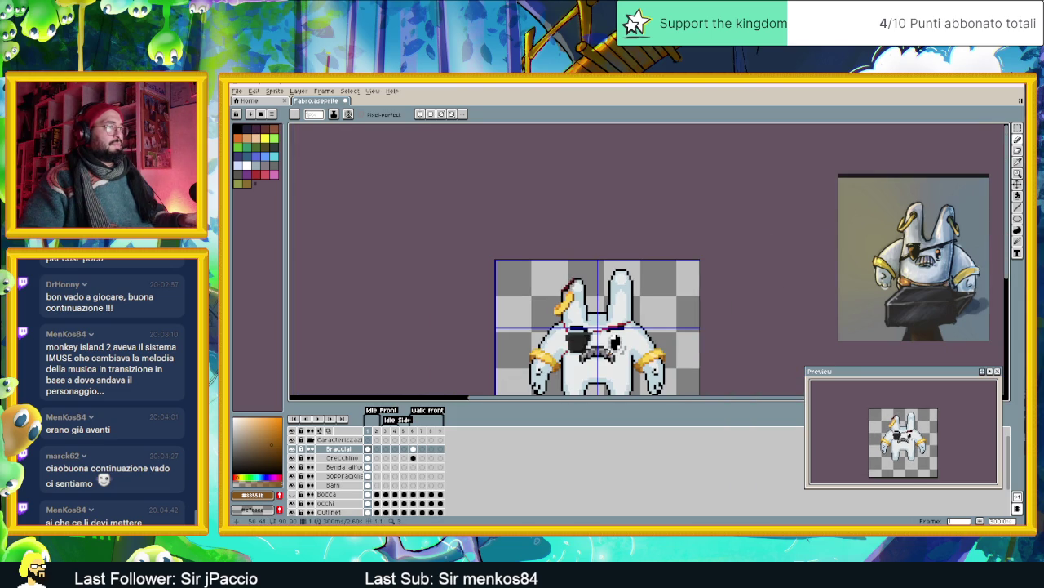
pyautogui.scroll(-2, 609, 328)
pyautogui.scroll(1, 604, 352)
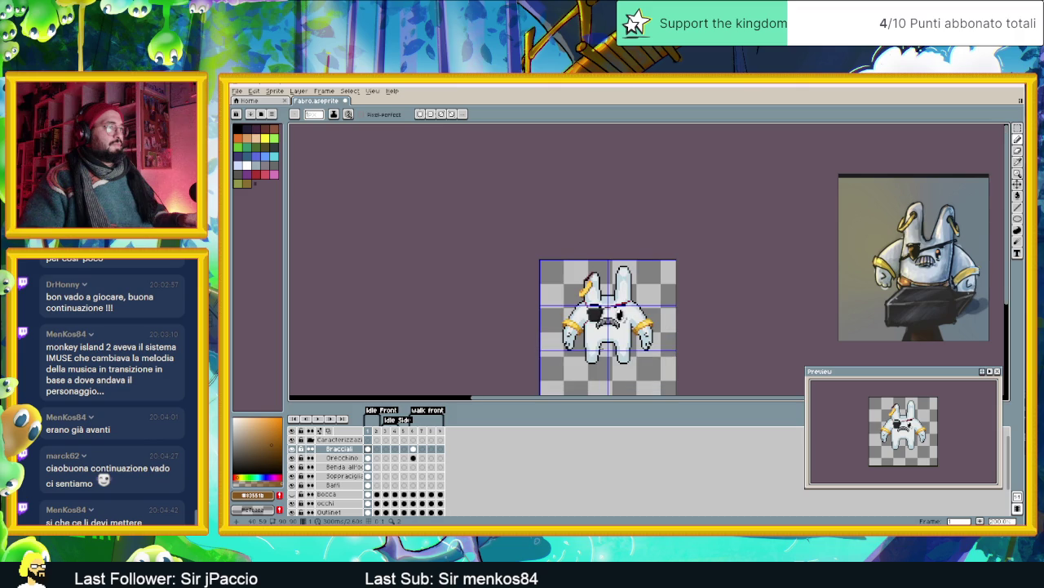
pyautogui.scroll(1, 571, 321)
pyautogui.scroll(2, 571, 320)
pyautogui.scroll(1, 571, 321)
pyautogui.scroll(1, 571, 321)
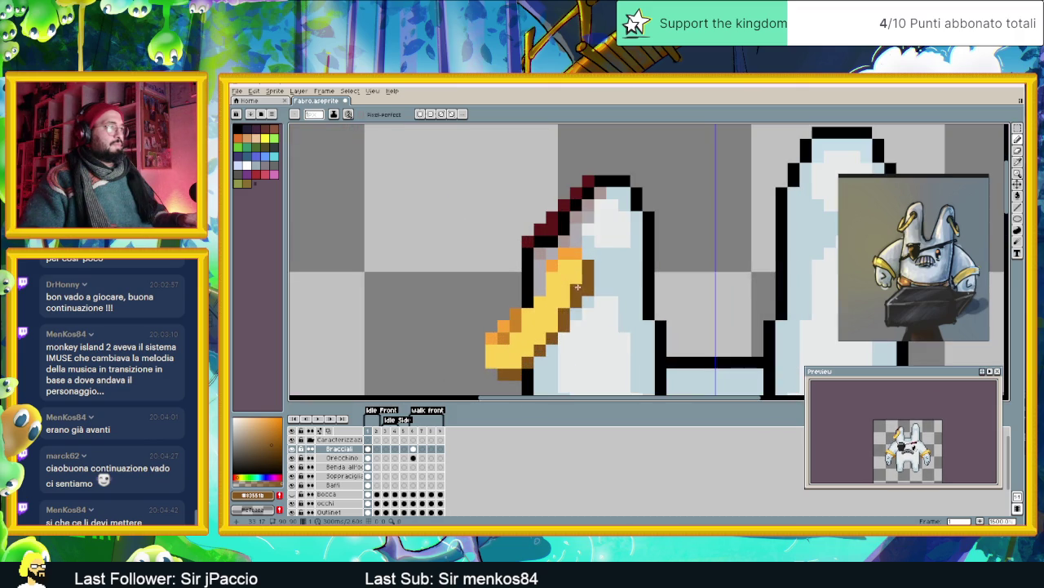
pyautogui.keyDown('alt'); pyautogui.click(561, 294); pyautogui.keyUp('alt')
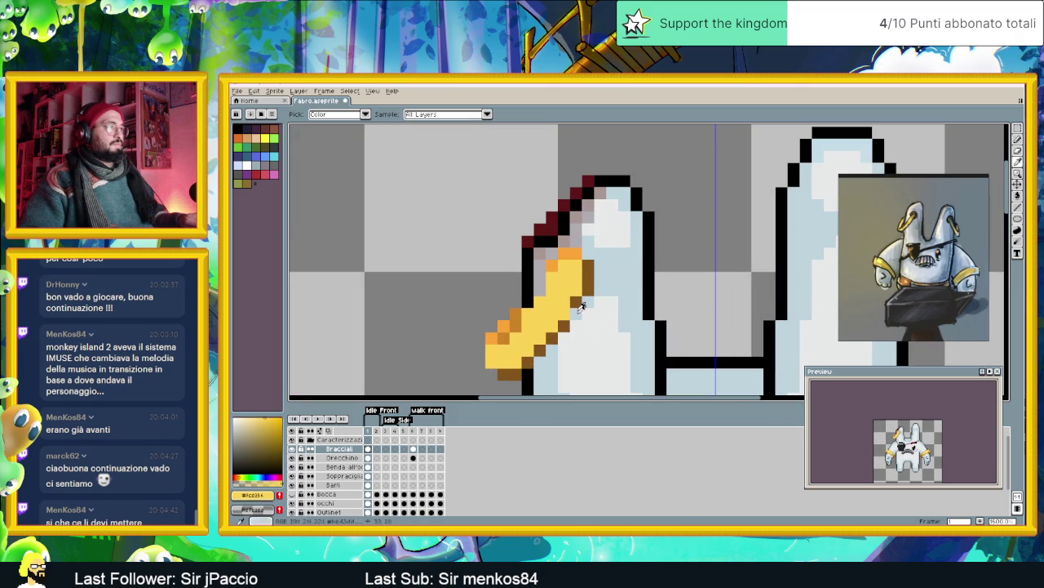
pyautogui.keyDown('alt'); pyautogui.click(588, 326); pyautogui.keyUp('alt')
pyautogui.scroll(-2, 601, 315)
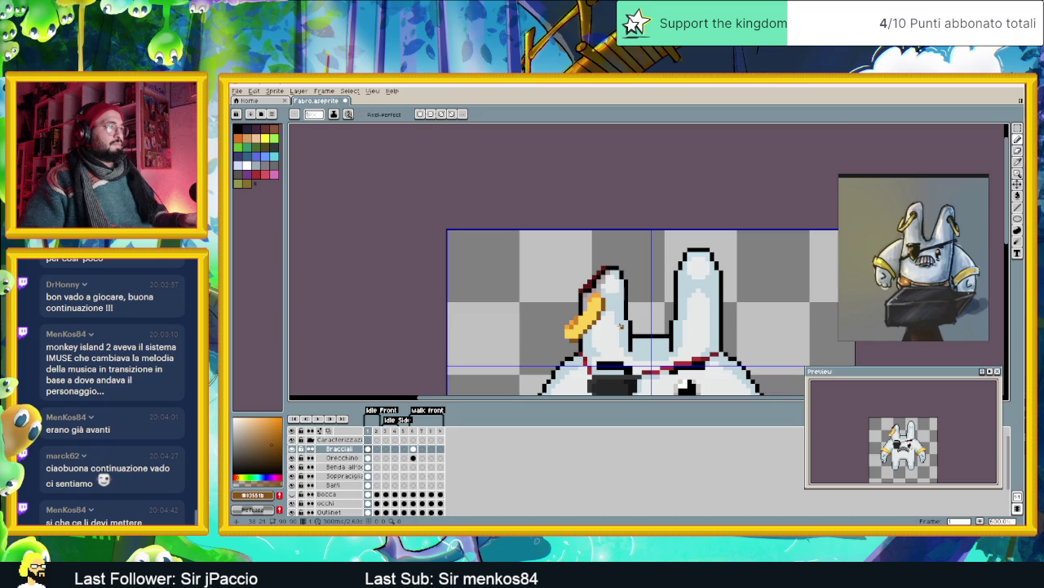
pyautogui.scroll(2, 590, 326)
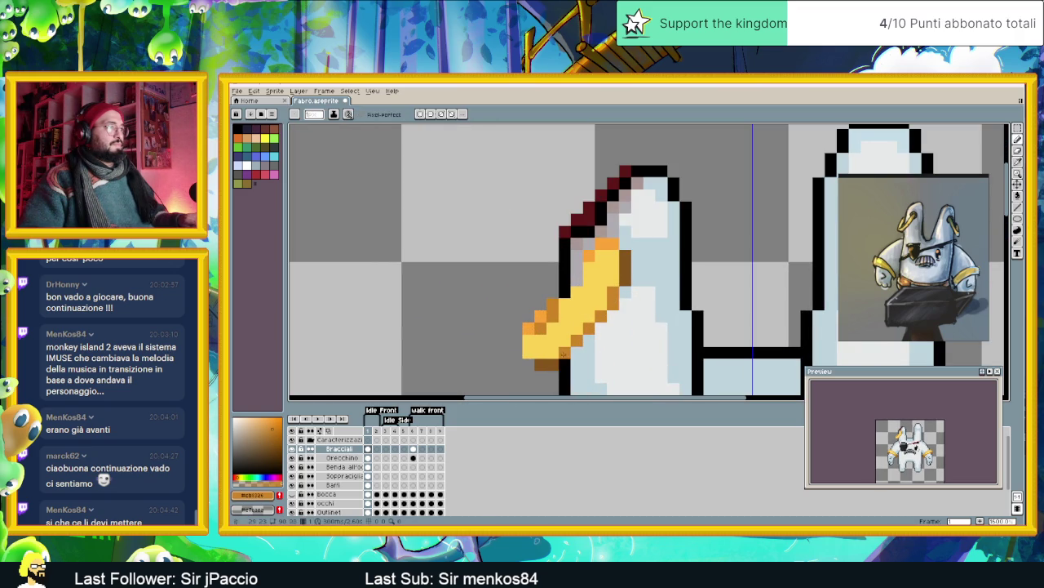
pyautogui.scroll(-2, 572, 333)
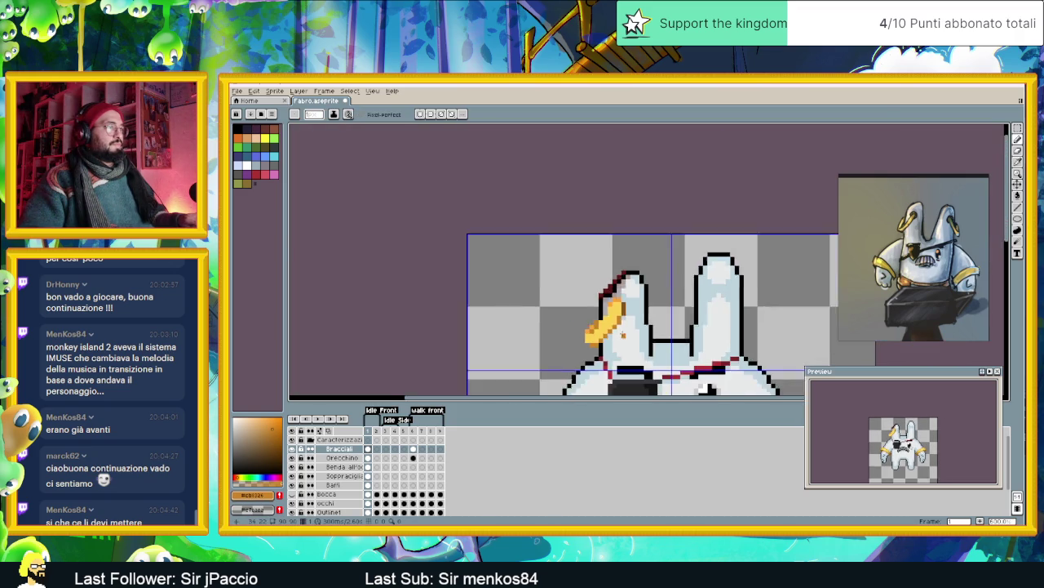
pyautogui.scroll(-1, 572, 326)
pyautogui.scroll(-1, 572, 322)
pyautogui.scroll(-1, 572, 313)
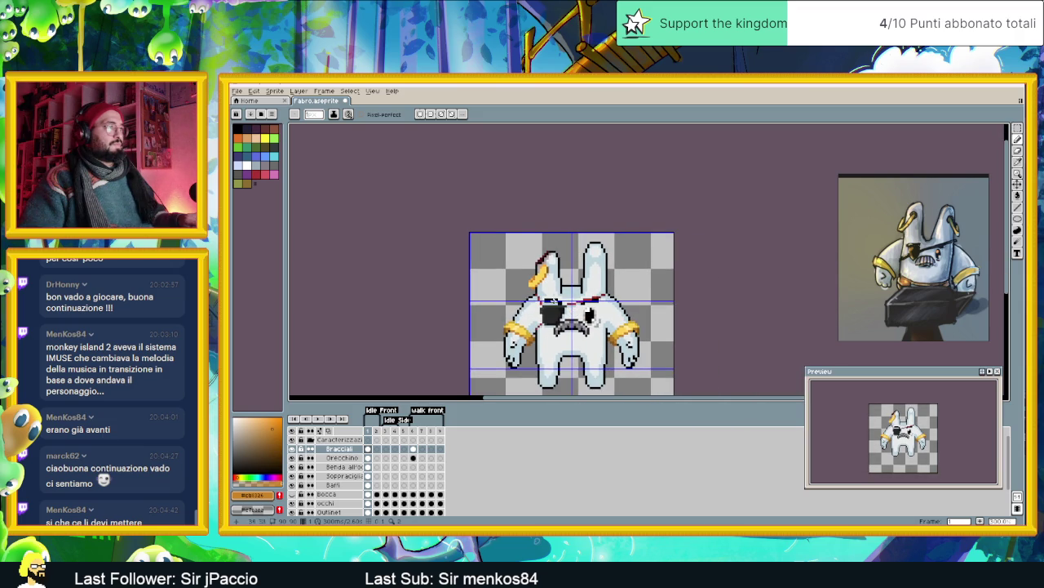
pyautogui.scroll(1, 537, 292)
pyautogui.scroll(1, 537, 292)
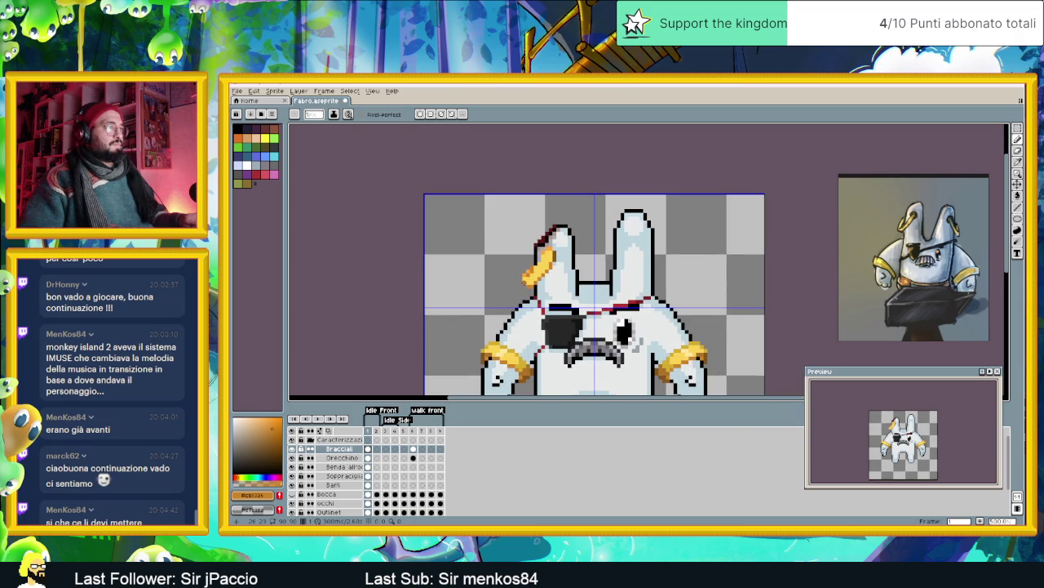
pyautogui.scroll(-1, 595, 309)
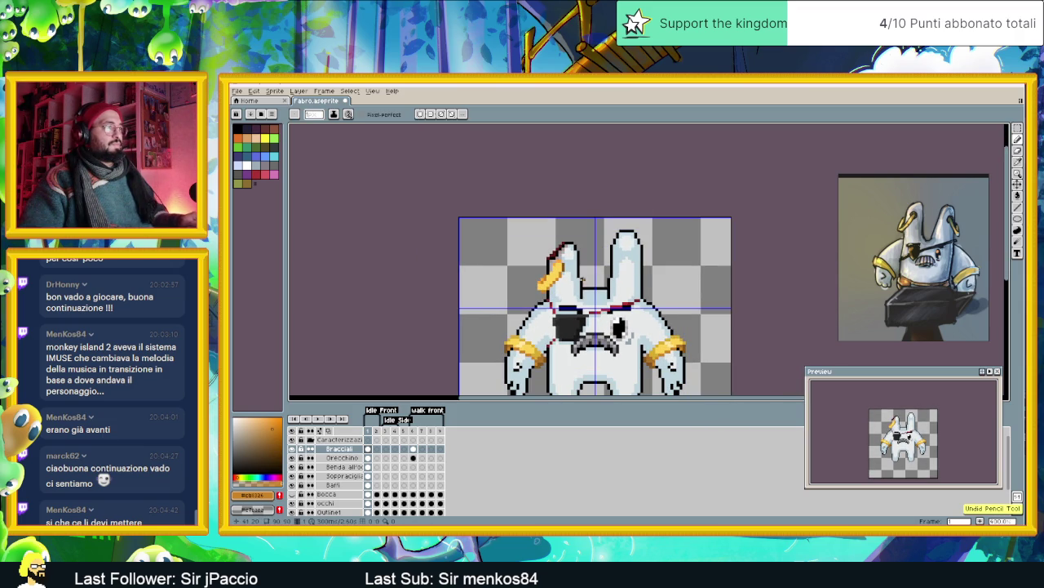
pyautogui.scroll(1, 574, 270)
pyautogui.scroll(1, 573, 269)
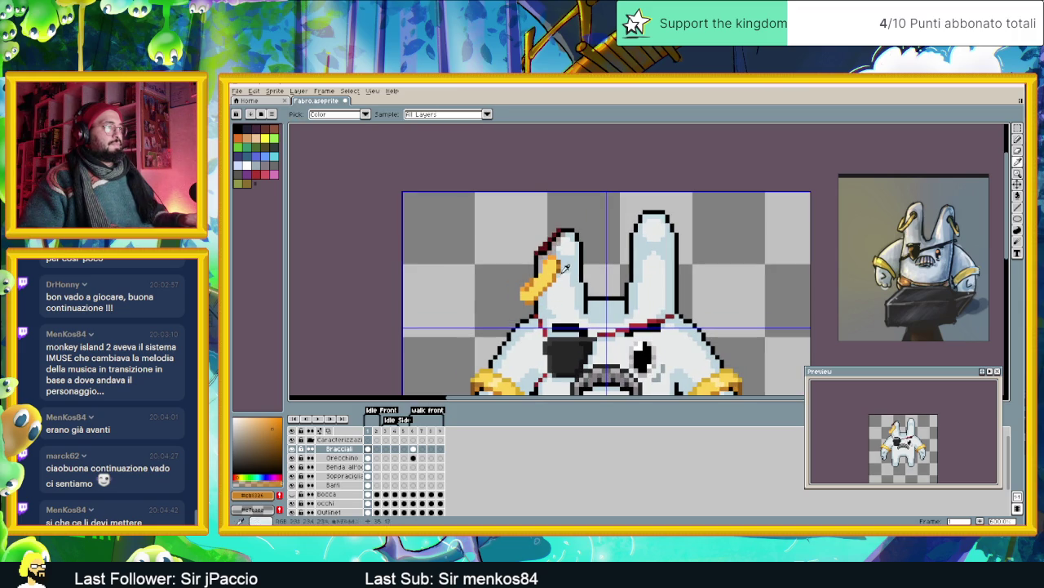
pyautogui.scroll(1, 565, 289)
pyautogui.scroll(1, 566, 289)
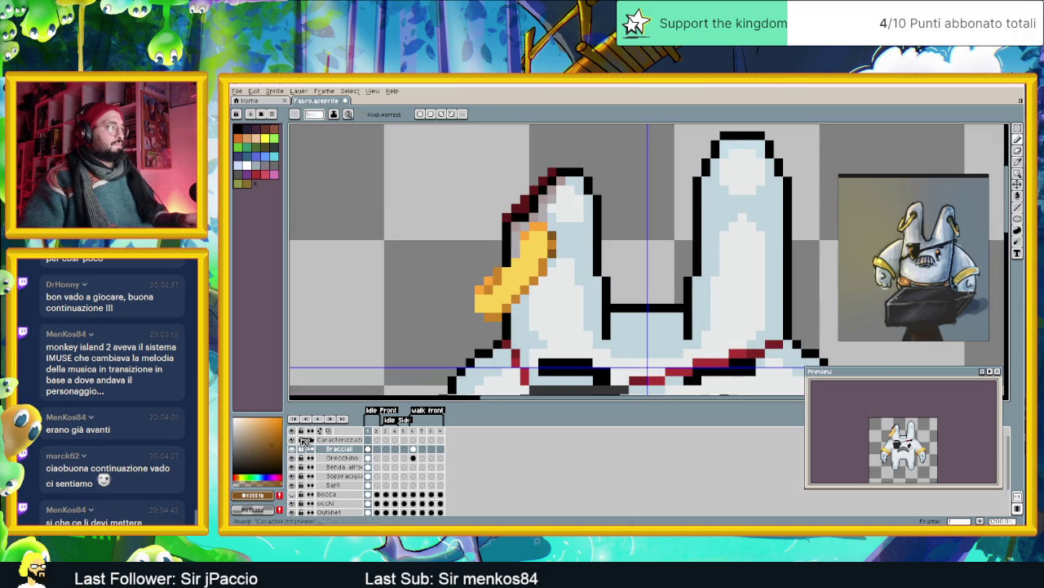
# - Choose a golden orange and paint orange pixels onto the earring
pyautogui.click(274, 438)
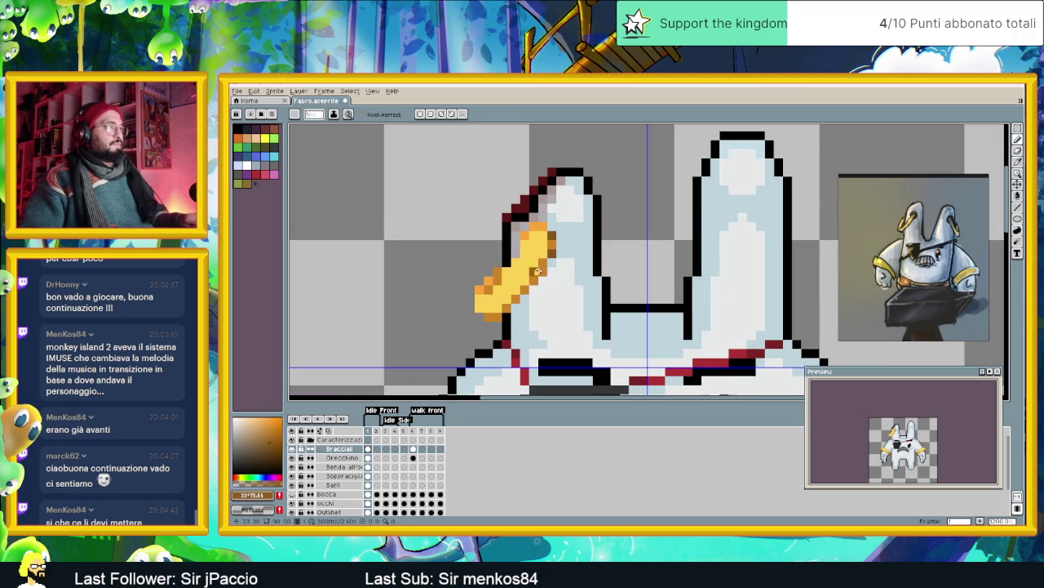
pyautogui.click(273, 436)
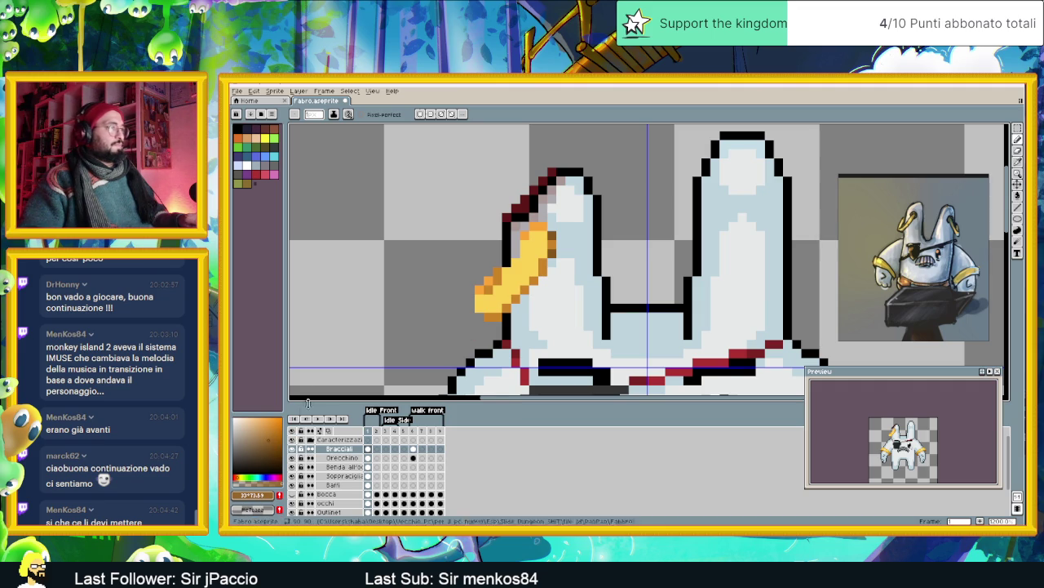
pyautogui.click(273, 435)
pyautogui.click(388, 361)
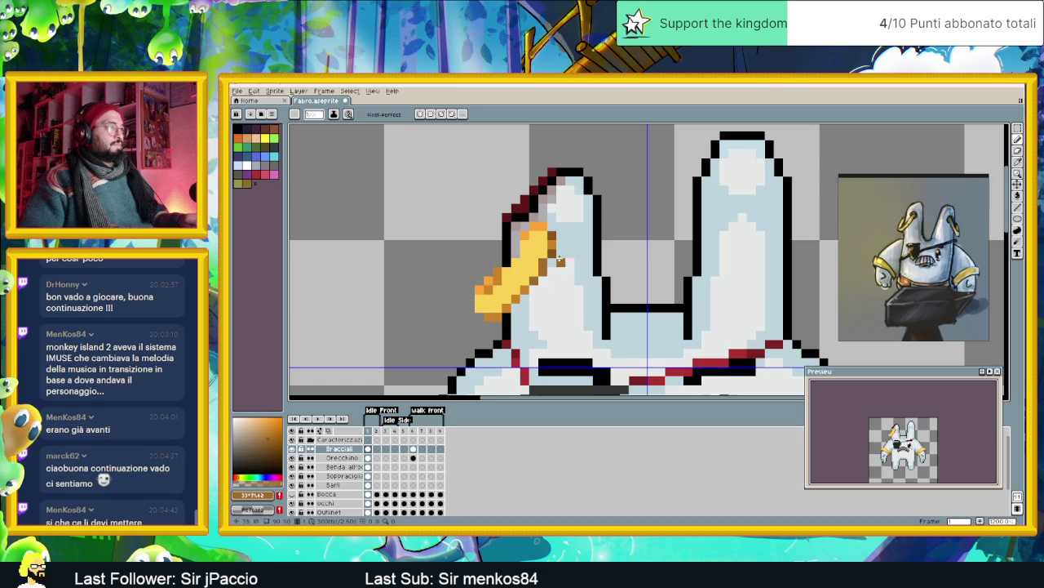
pyautogui.moveTo(272, 421); pyautogui.dragTo(269, 435)
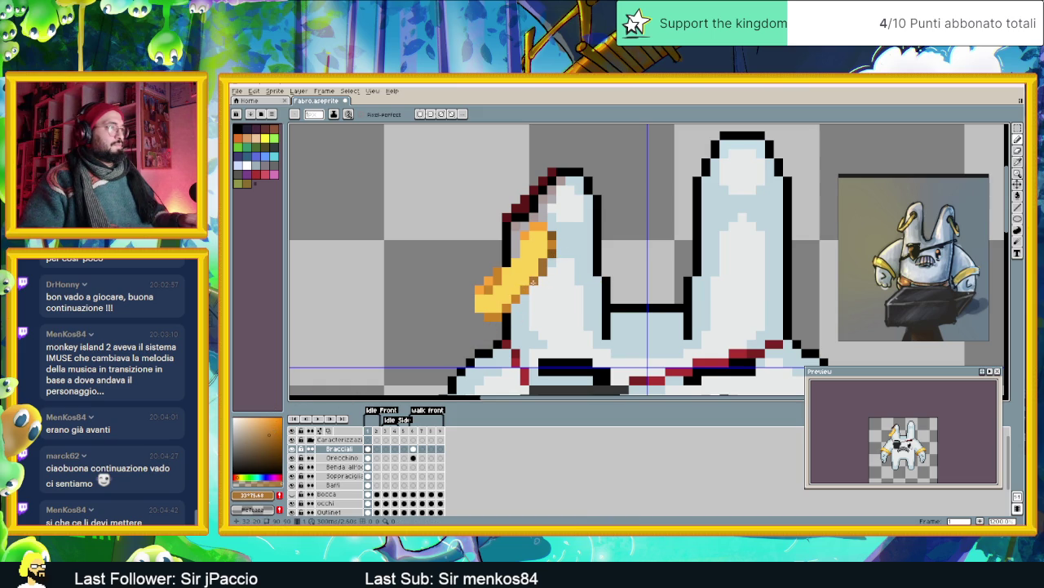
# - Eyedrop the brown from the sprite, then zoom out and in to check the earring
pyautogui.press('i')
pyautogui.click(560, 246)
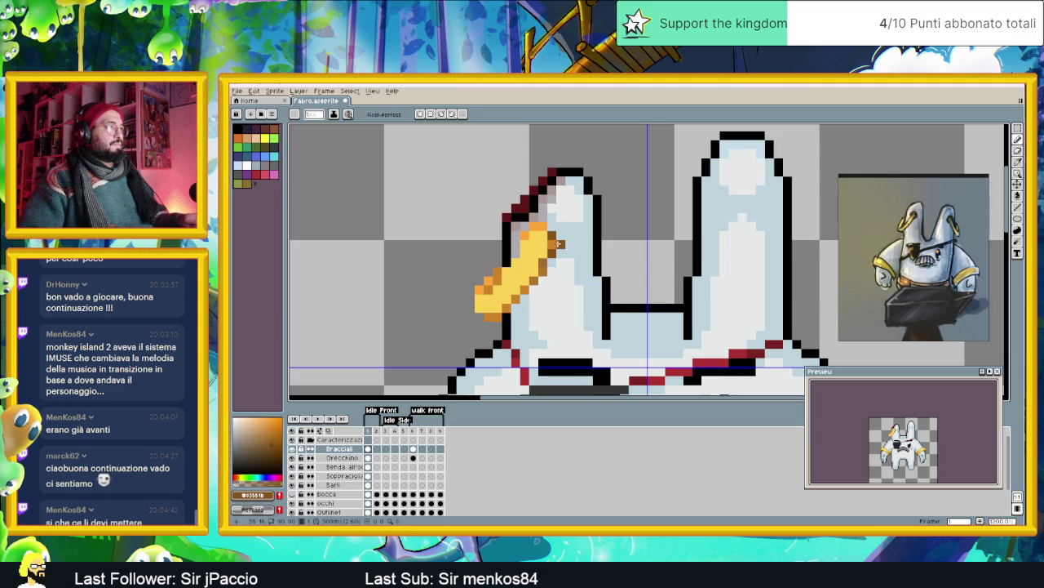
pyautogui.scroll(-1, 572, 249)
pyautogui.scroll(-1, 571, 249)
pyautogui.scroll(1, 577, 259)
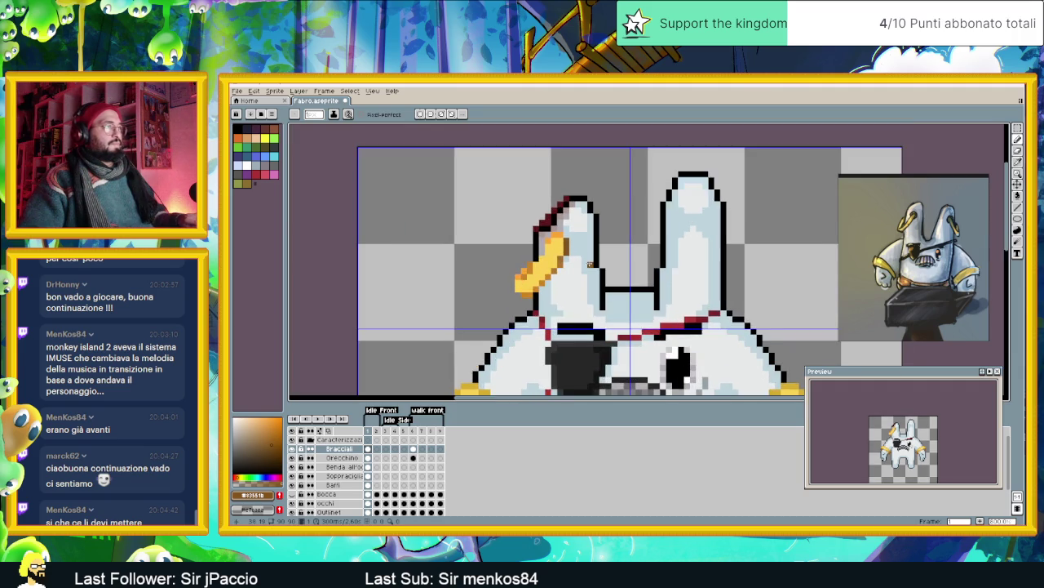
pyautogui.scroll(1, 578, 259)
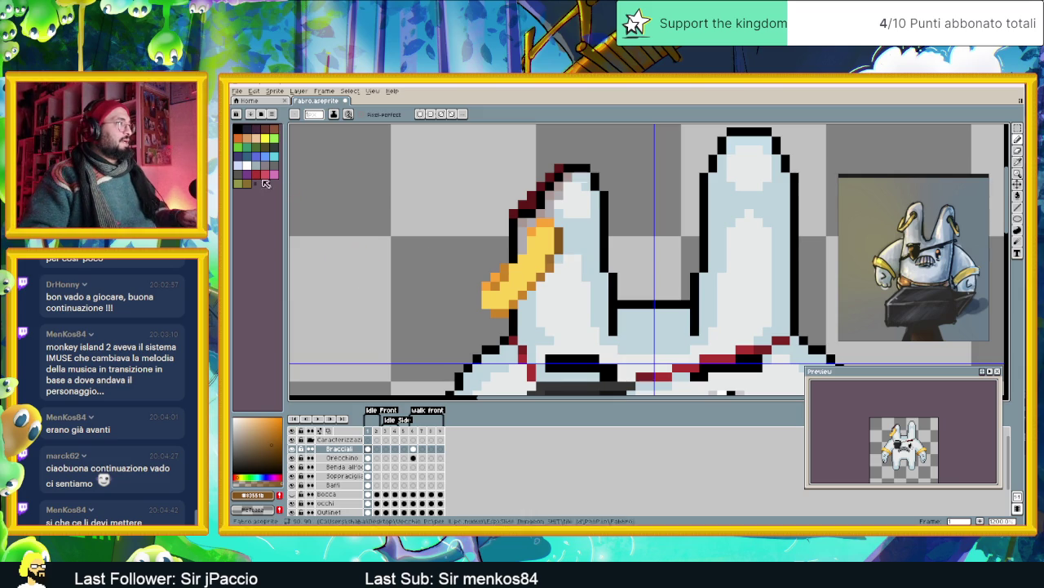
pyautogui.press('-')
pyautogui.press('-')
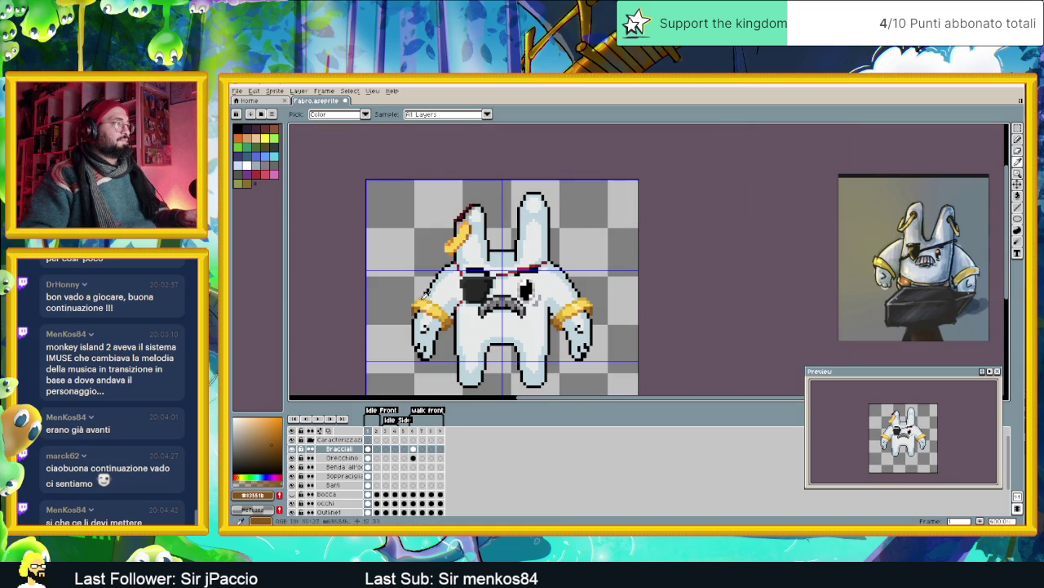
pyautogui.click(251, 168)
pyautogui.press('+')
pyautogui.press('+')
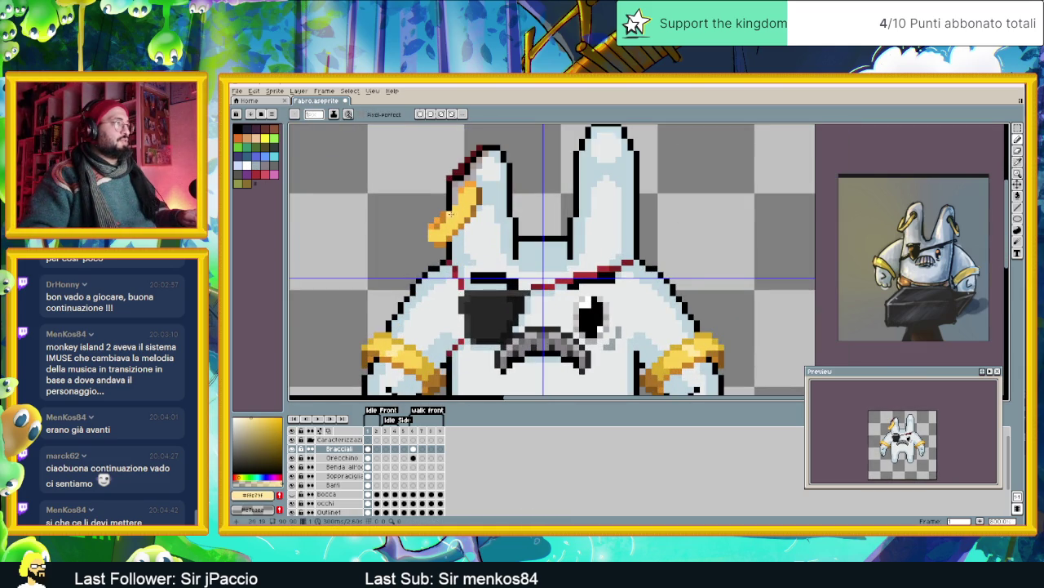
pyautogui.press('+')
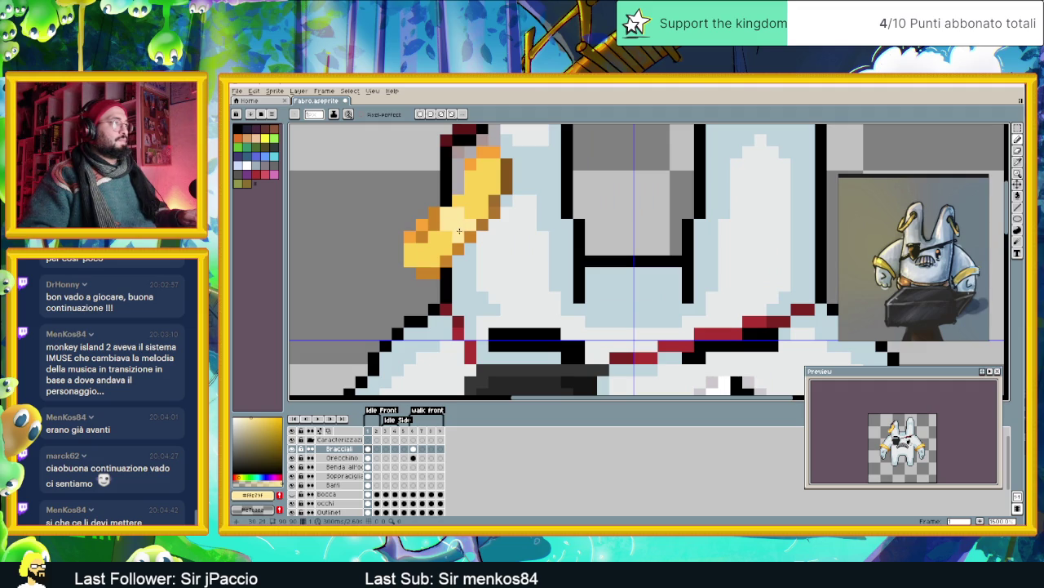
pyautogui.press('-')
pyautogui.press('-')
pyautogui.press('-')
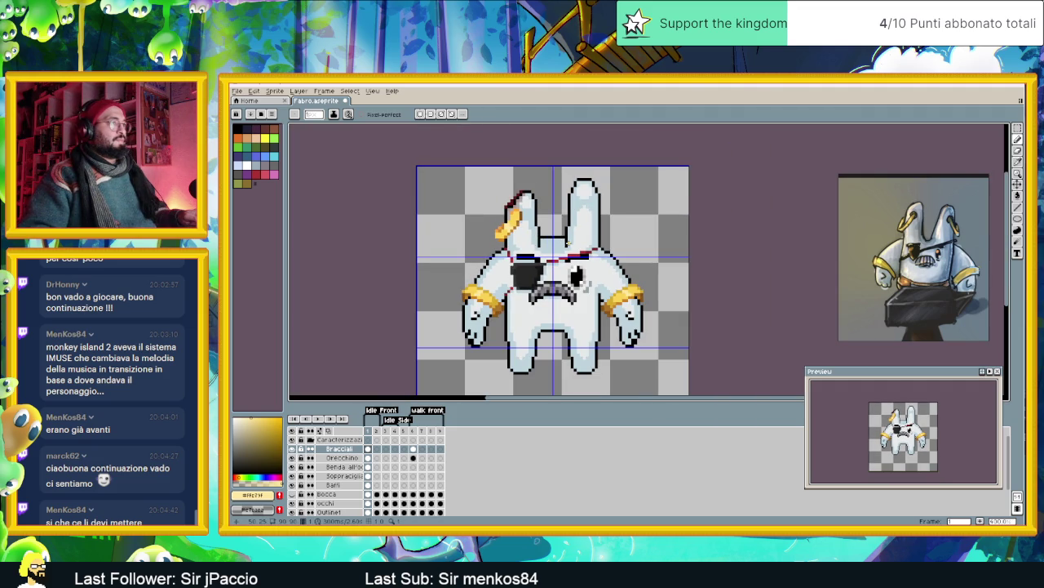
pyautogui.press('-')
pyautogui.press('-')
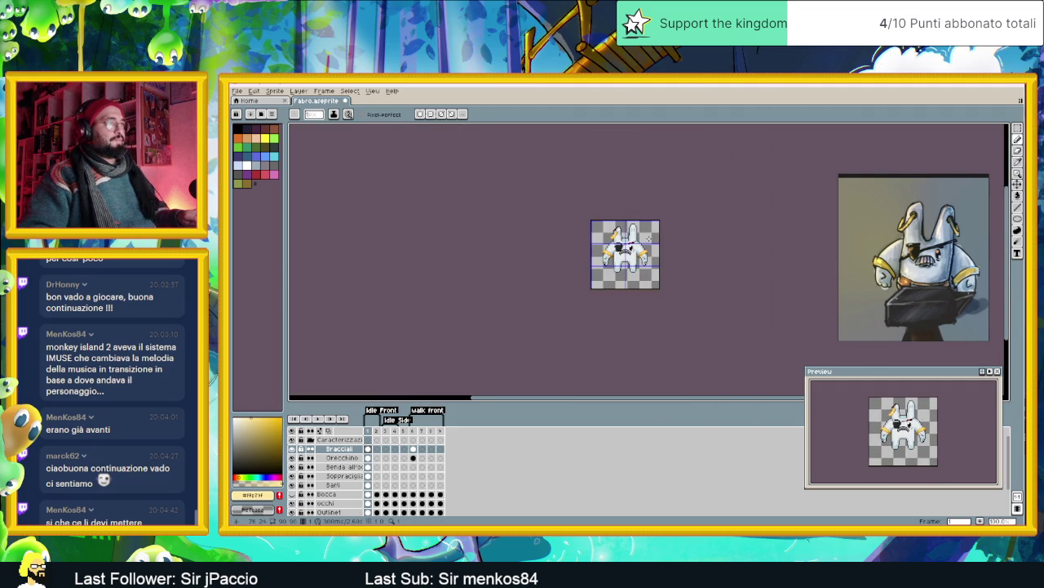
# - Draw an elliptical selection around the earring
pyautogui.moveTo(664, 235); pyautogui.dragTo(546, 249)
pyautogui.scroll(1, 546, 249)
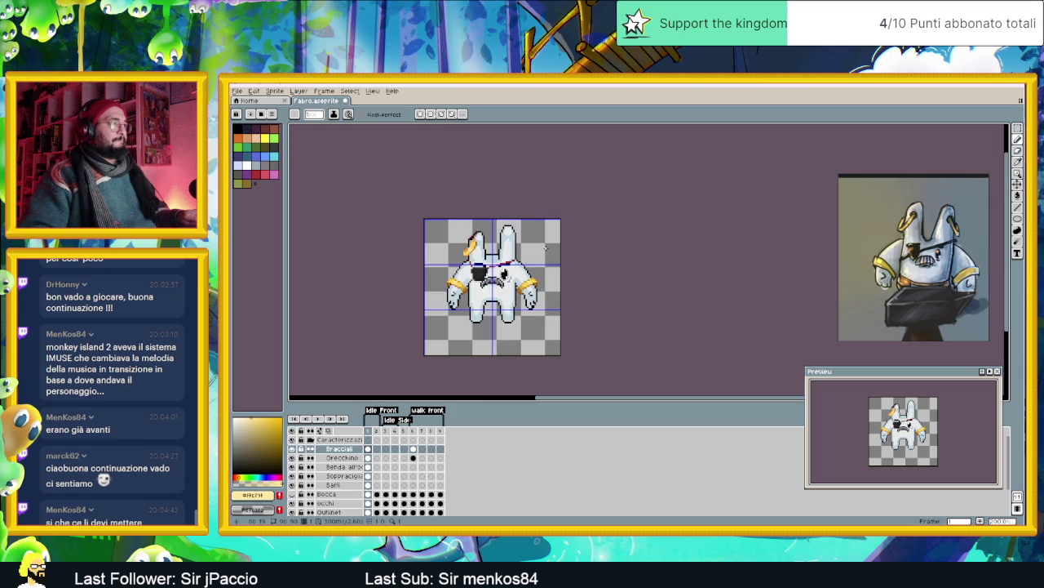
pyautogui.scroll(1, 475, 251)
pyautogui.scroll(1, 475, 252)
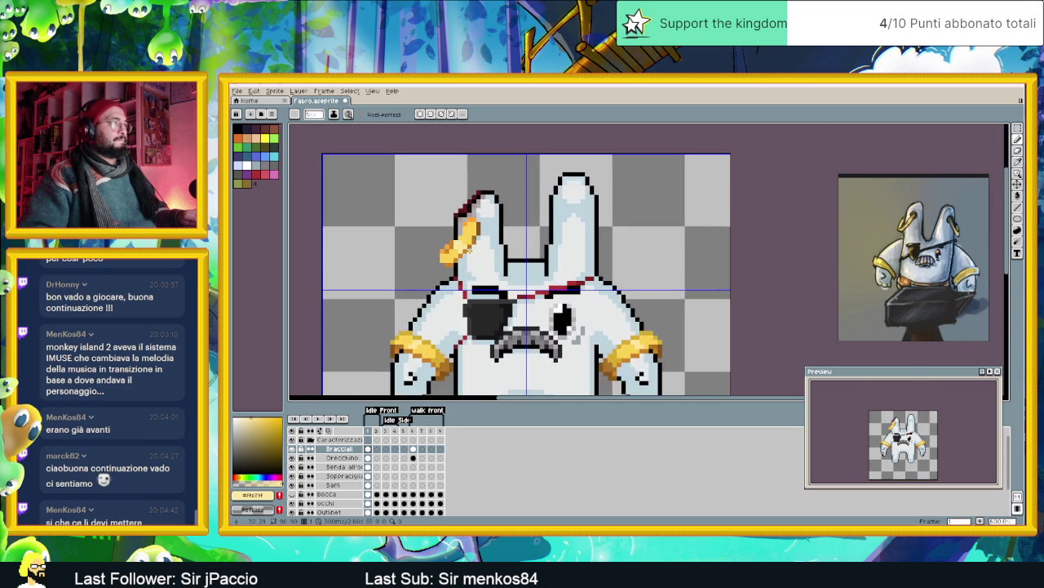
pyautogui.scroll(1, 466, 249)
pyautogui.scroll(1, 462, 242)
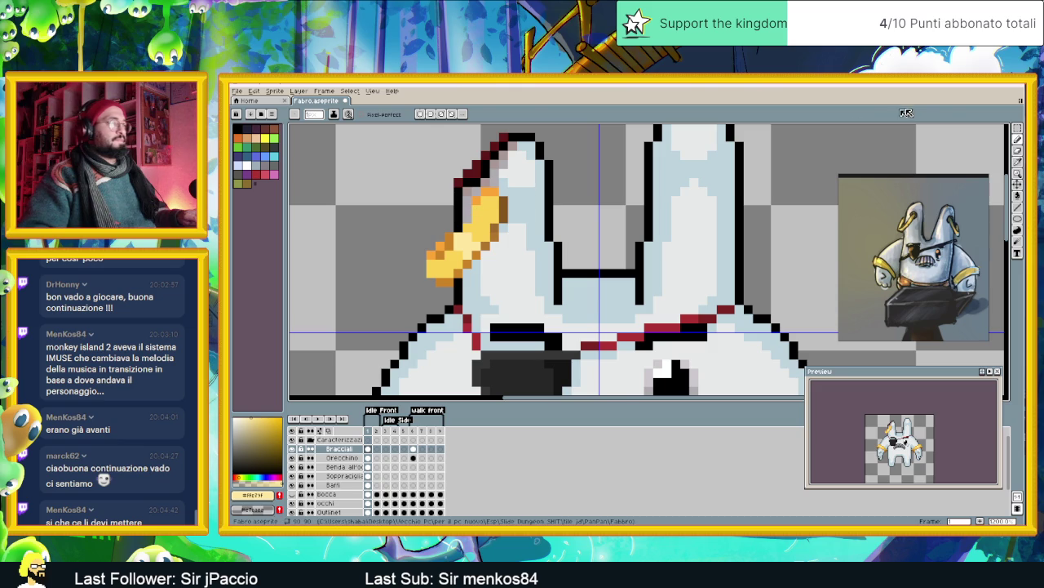
pyautogui.hotkey('shift', 'm')
pyautogui.moveTo(526, 167); pyautogui.dragTo(371, 342)
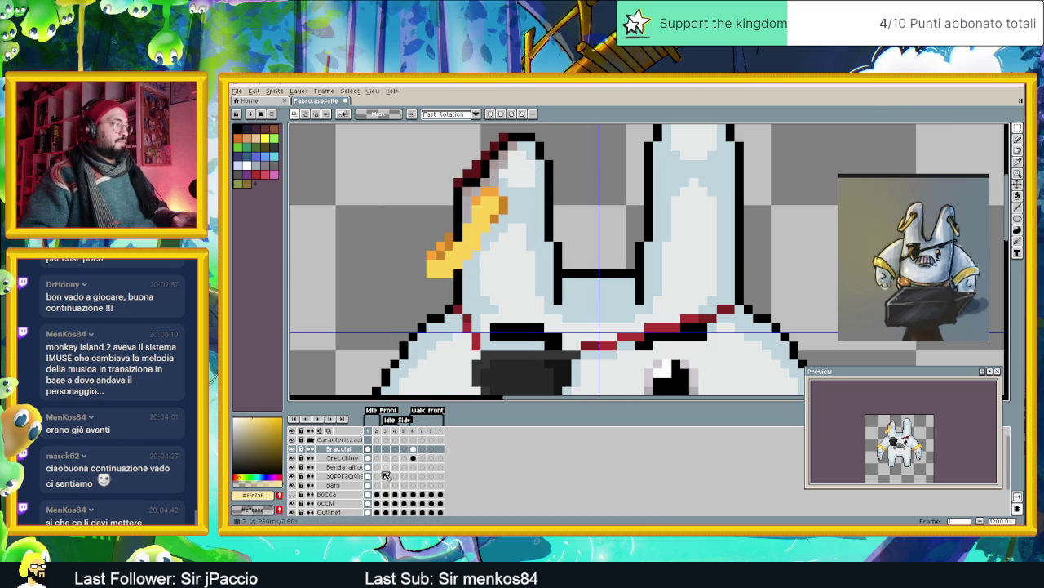
# - Make the Orecchino layer active, undo the last earring change, and deselect
pyautogui.click(342, 457)
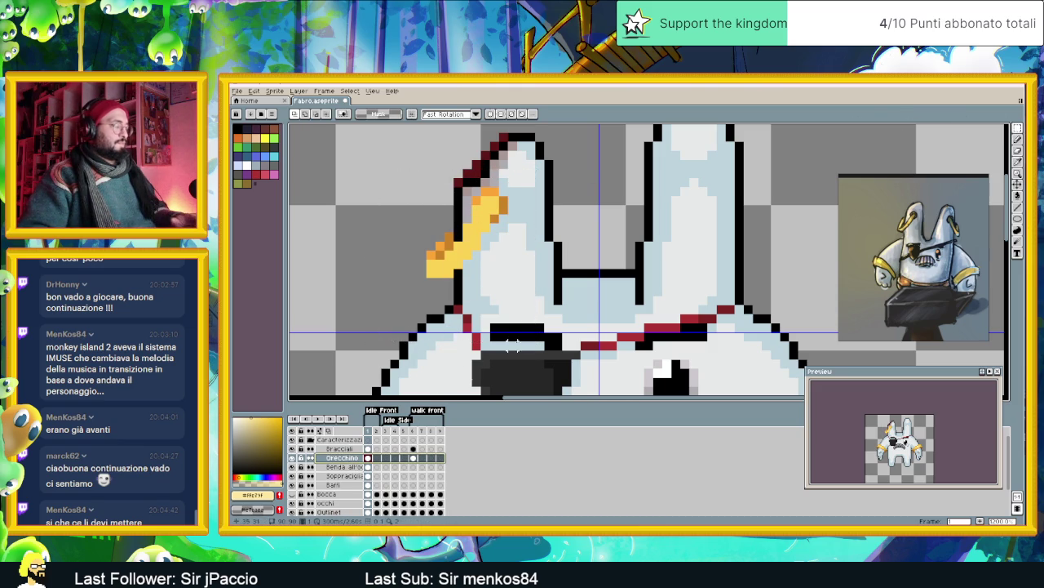
pyautogui.hotkey('ctrl', 'shift', 'd')
pyautogui.hotkey('ctrl', 'd')
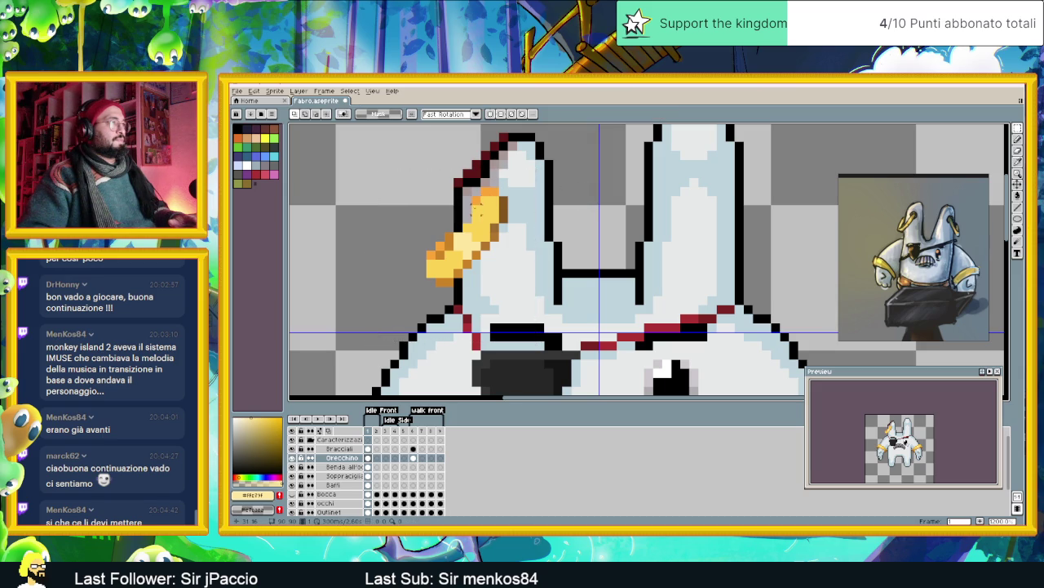
# - With the Pencil, eyedrop the earring's yellow
pyautogui.click(1017, 140)
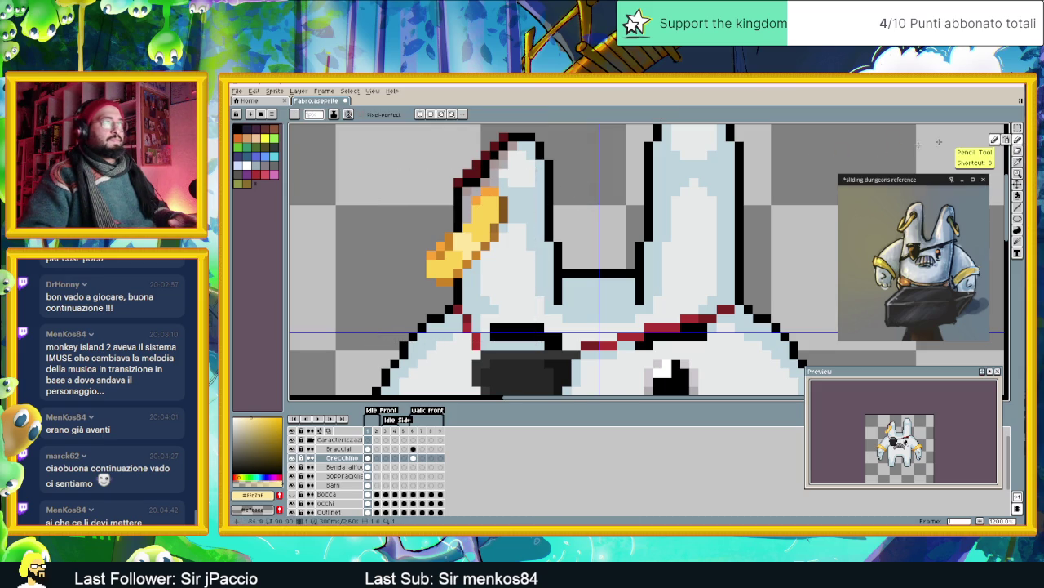
pyautogui.scroll(-2, 439, 237)
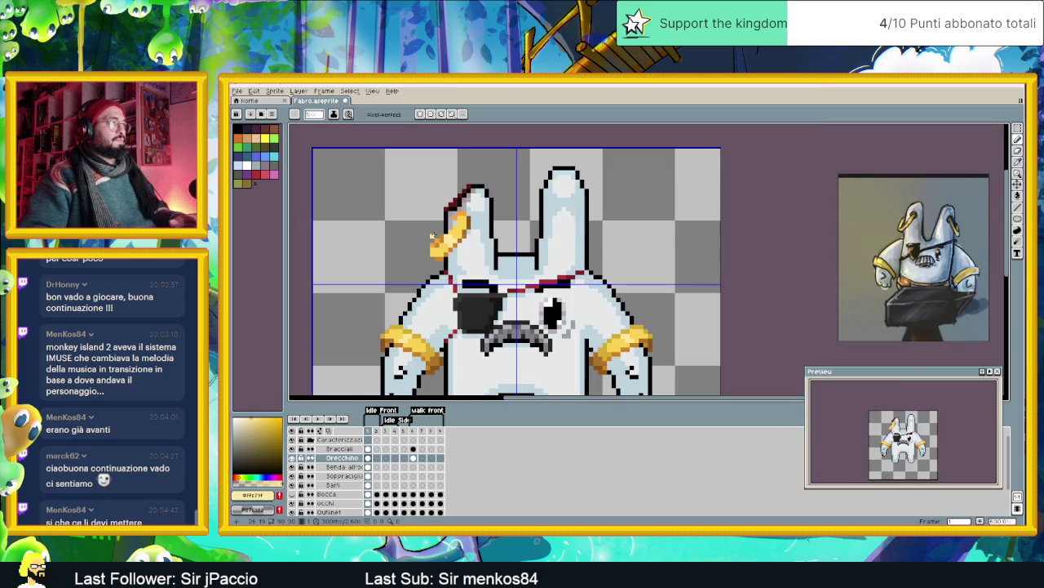
pyautogui.scroll(1, 448, 226)
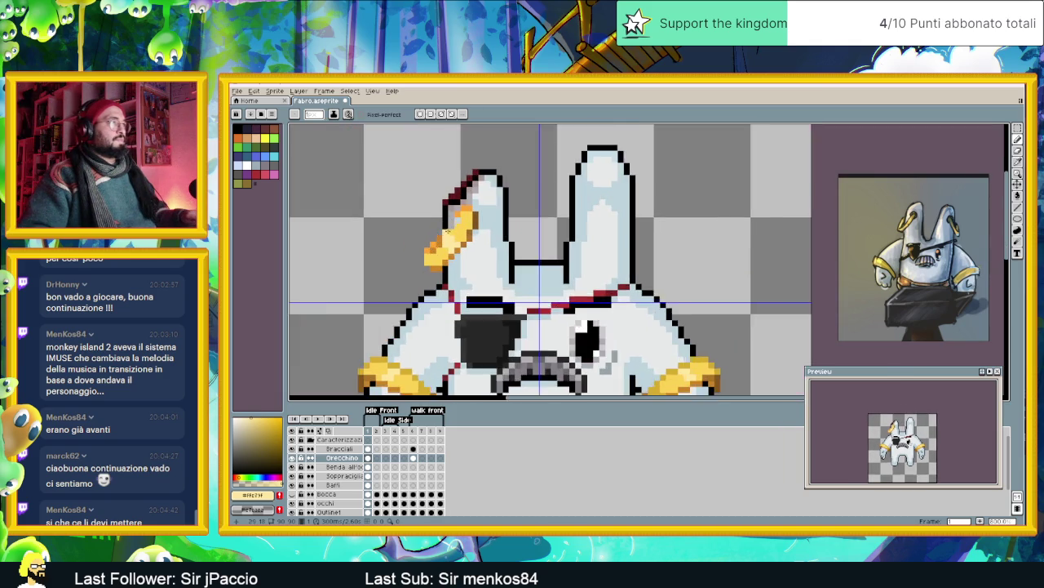
pyautogui.scroll(1, 450, 232)
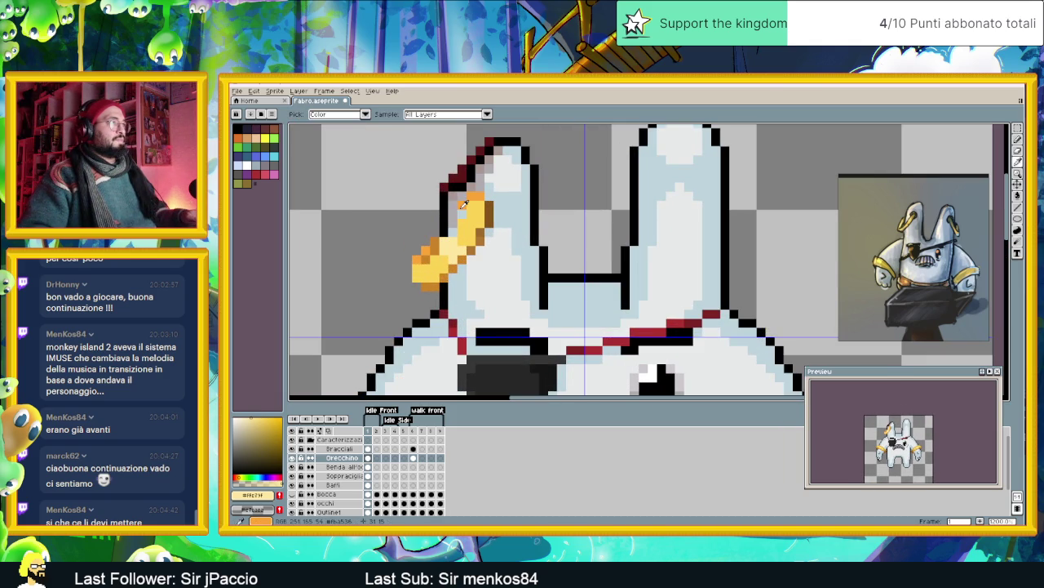
pyautogui.scroll(-2, 518, 249)
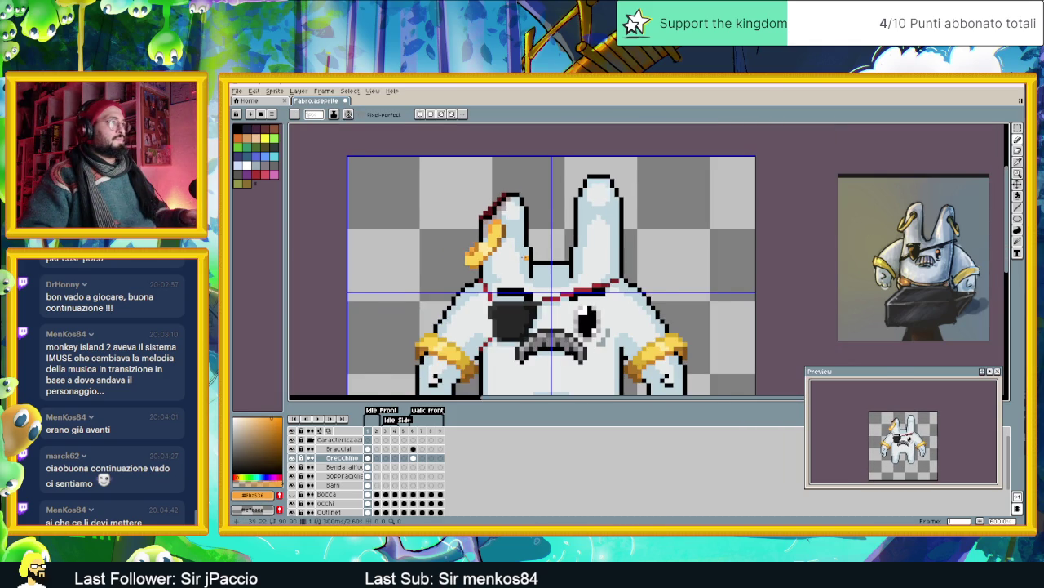
pyautogui.scroll(-1, 524, 258)
pyautogui.scroll(2, 480, 243)
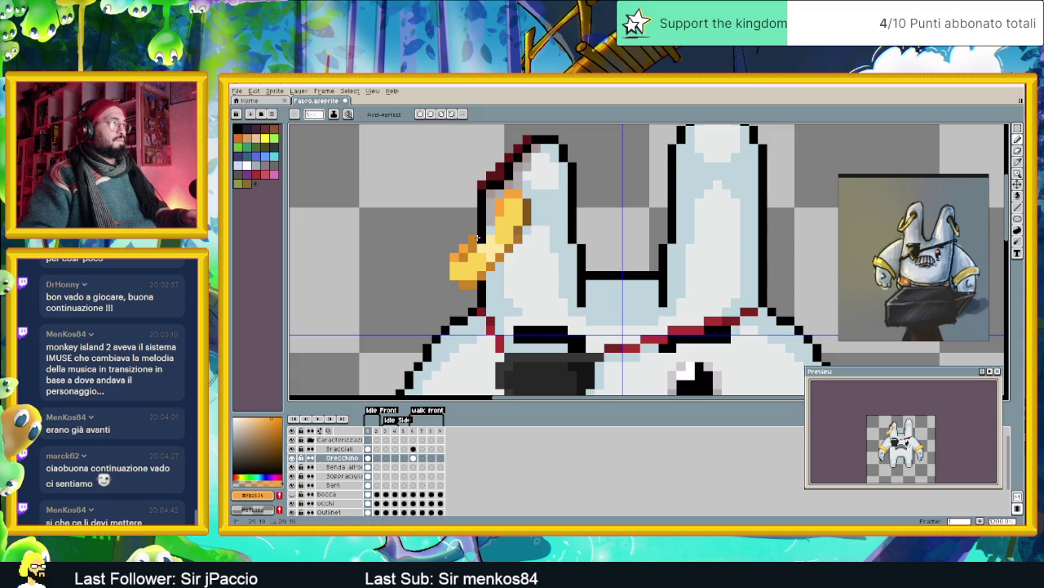
pyautogui.scroll(-1, 555, 238)
pyautogui.scroll(-1, 555, 238)
pyautogui.scroll(1, 529, 231)
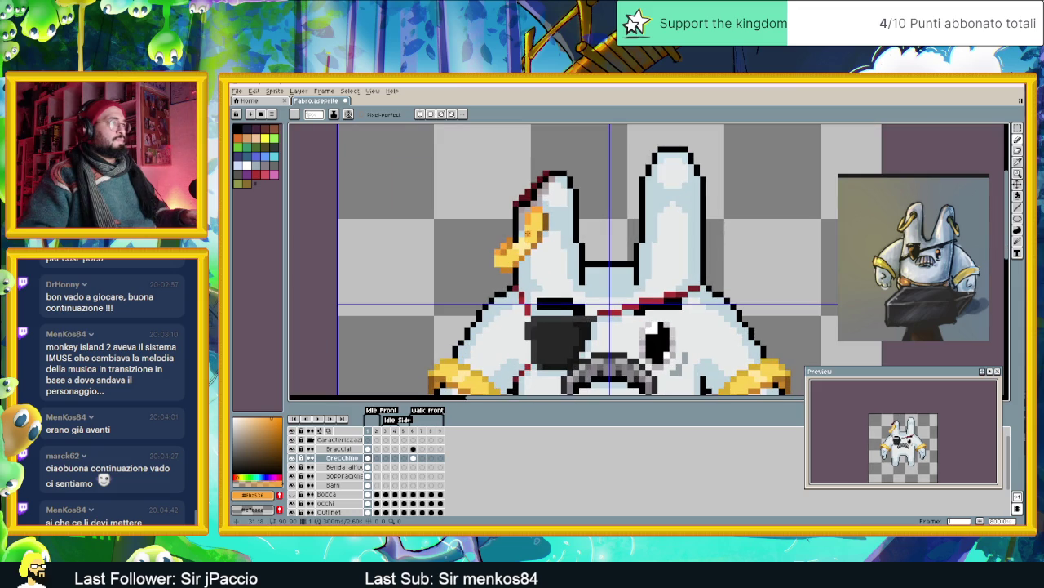
pyautogui.keyDown('alt'); pyautogui.click(521, 234); pyautogui.keyUp('alt')
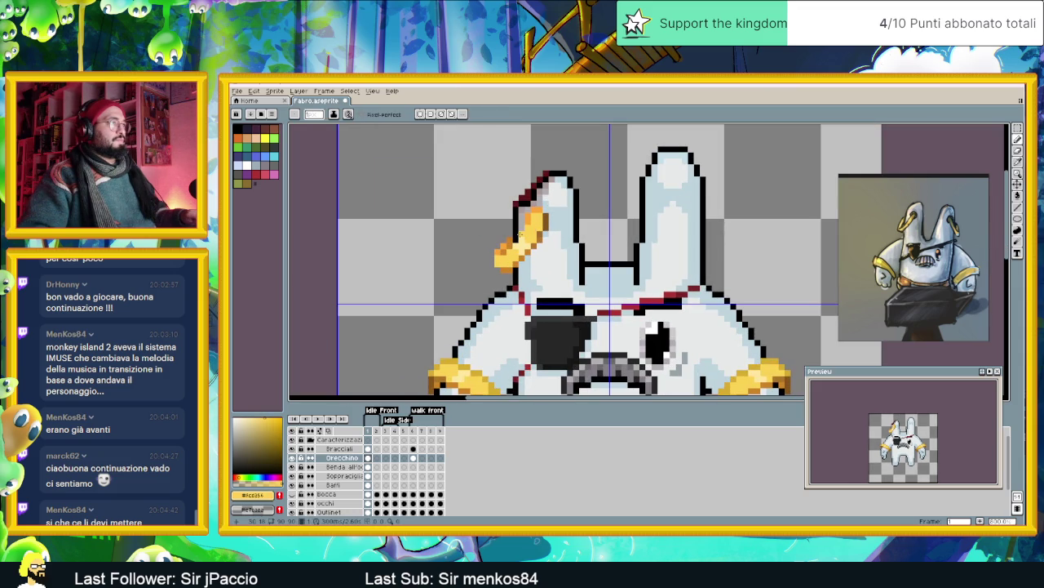
# - Draw a gold stroke across the earring on the rabbit's left ear
pyautogui.scroll(-2, 581, 241)
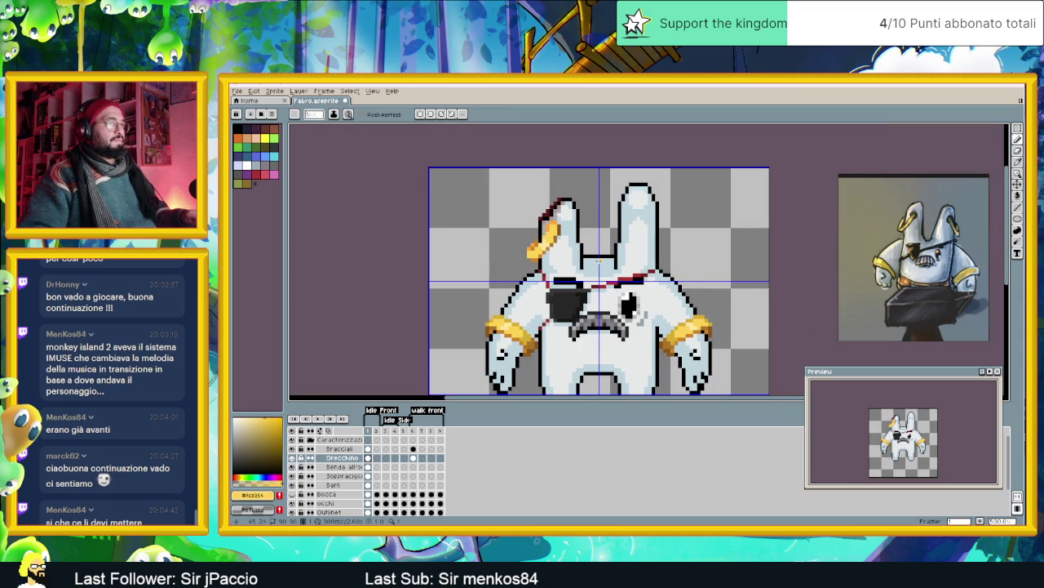
pyautogui.scroll(-1, 599, 260)
pyautogui.scroll(-1, 599, 260)
pyautogui.scroll(1, 593, 254)
pyautogui.scroll(1, 593, 254)
pyautogui.scroll(-2, 563, 233)
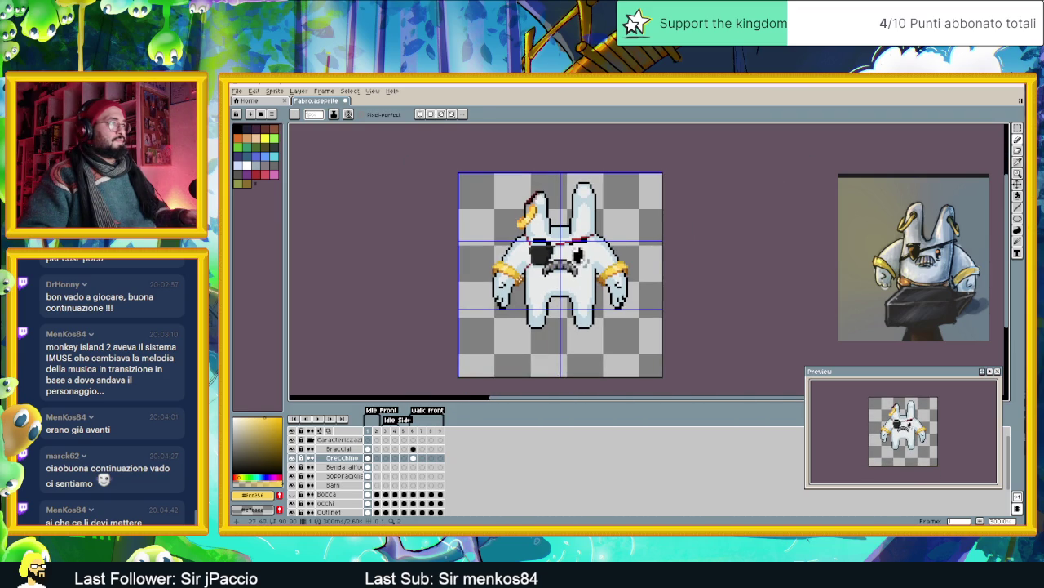
pyautogui.scroll(3, 525, 214)
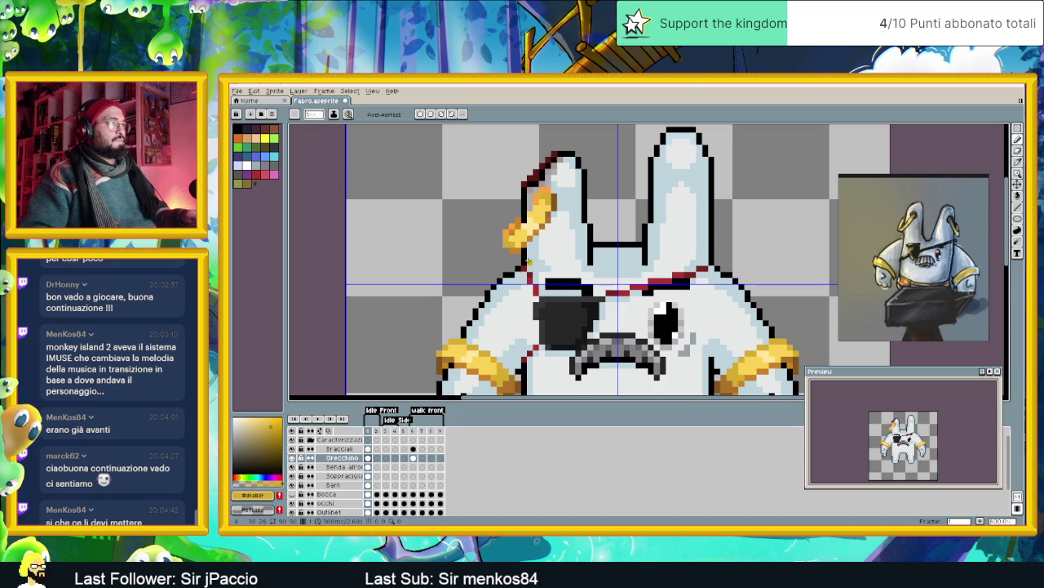
pyautogui.scroll(-3, 529, 261)
pyautogui.scroll(-2, 529, 261)
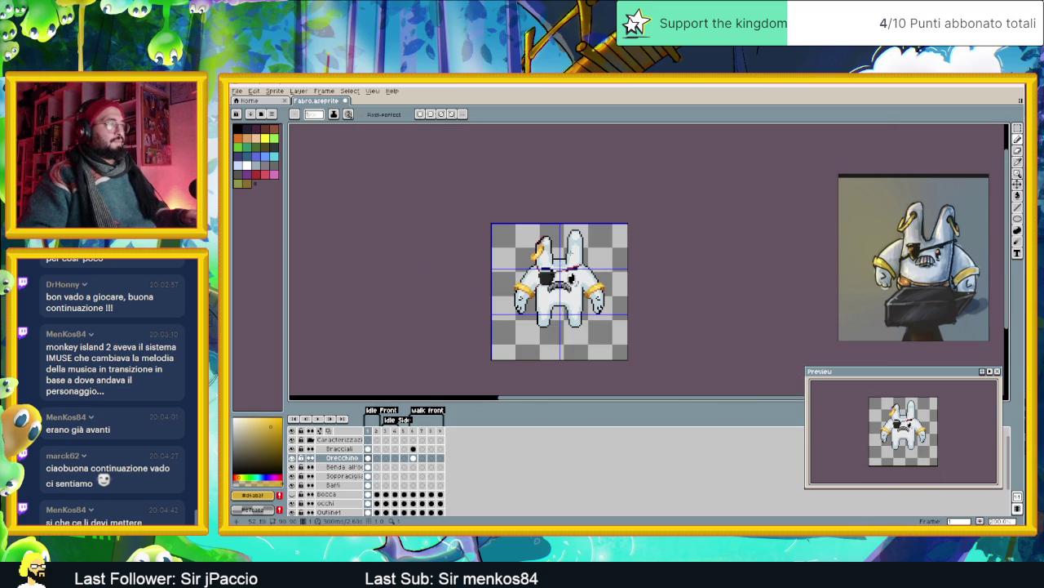
pyautogui.moveTo(559, 291); pyautogui.dragTo(499, 300)
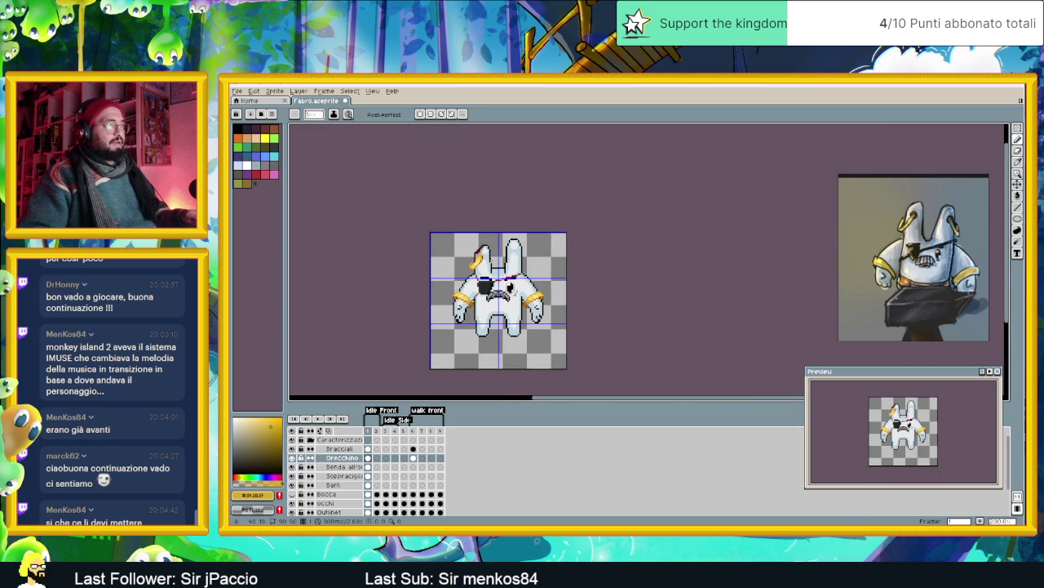
pyautogui.scroll(1, 506, 263)
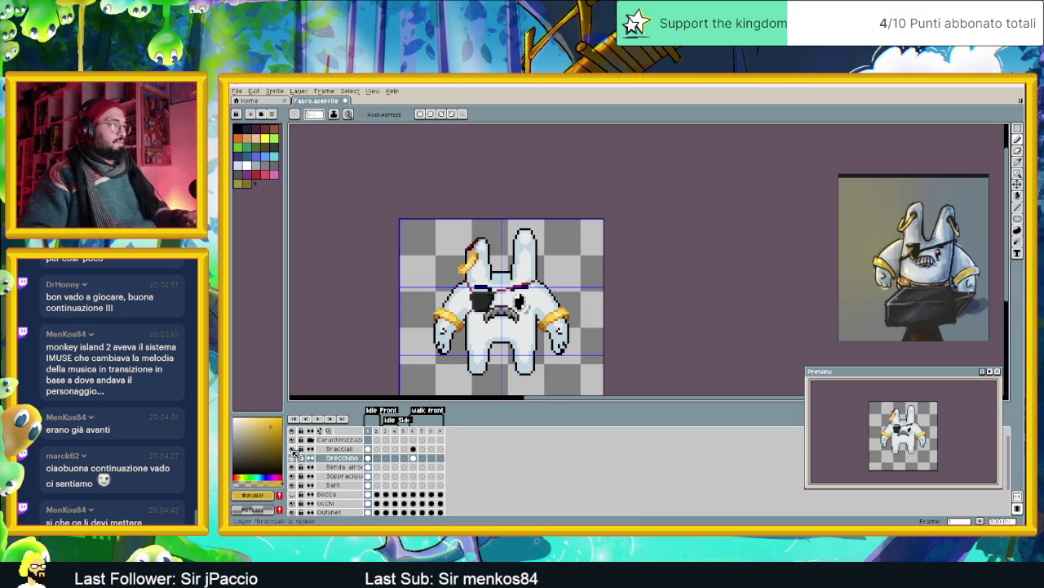
# - Toggle the Bracciali and Orecchino layers' visibility to compare the sprite
pyautogui.click(306, 449)
pyautogui.click(291, 449)
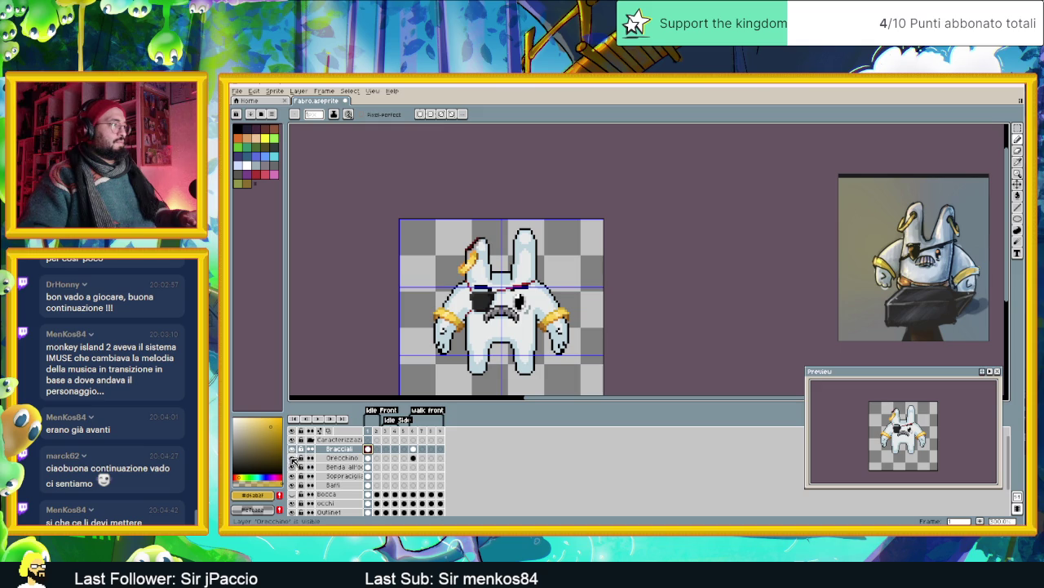
pyautogui.click(292, 459)
pyautogui.click(292, 459)
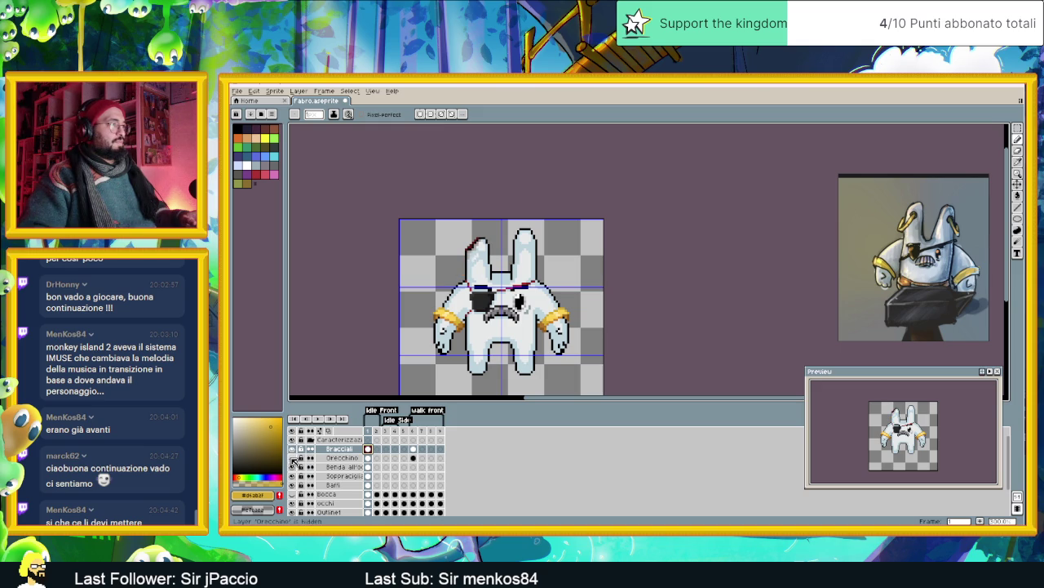
pyautogui.click(293, 459)
pyautogui.click(293, 459)
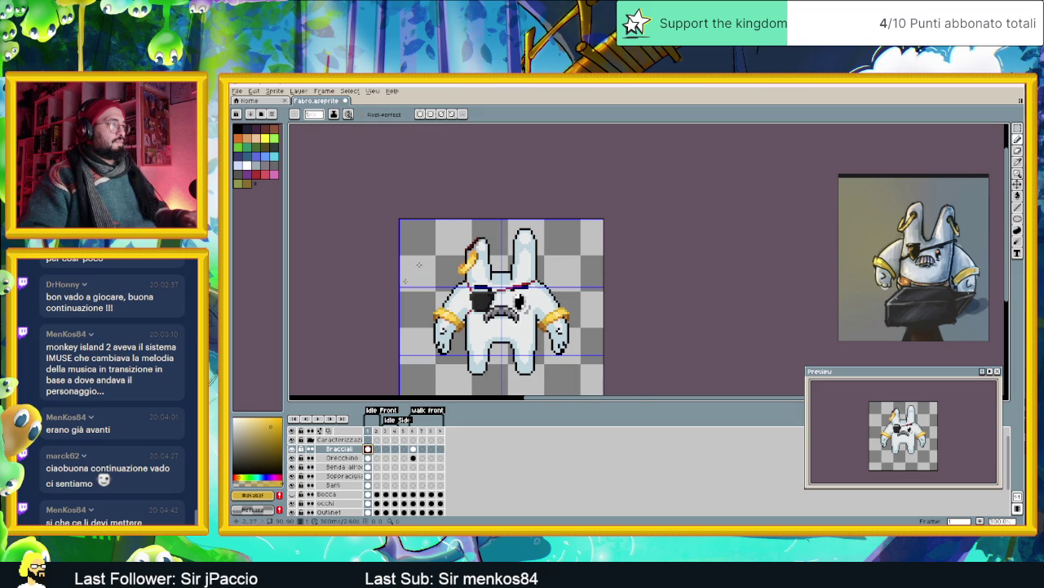
pyautogui.scroll(2, 485, 279)
# - Eyedrop the earring's orange and return to the Pencil
pyautogui.press('i')
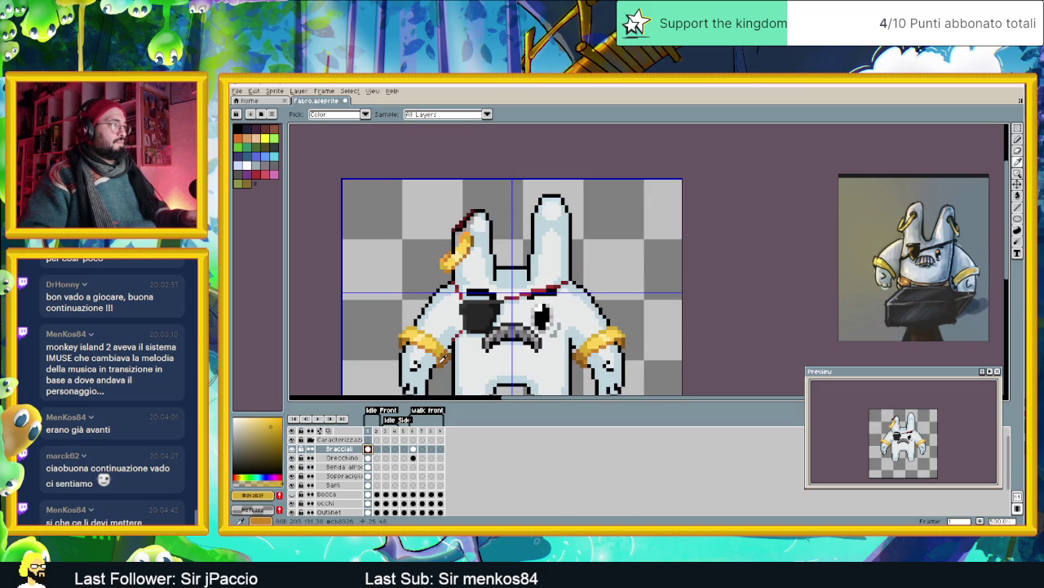
pyautogui.click(443, 354)
pyautogui.press('b')
pyautogui.scroll(2, 465, 252)
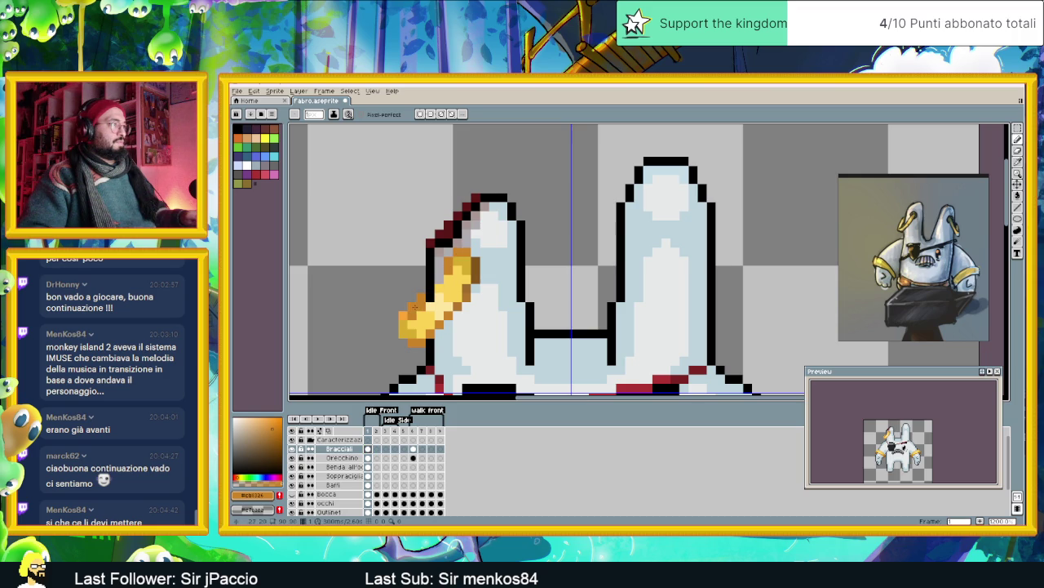
# - Save the sprite as fabro.aseprite
pyautogui.scroll(-3, 503, 271)
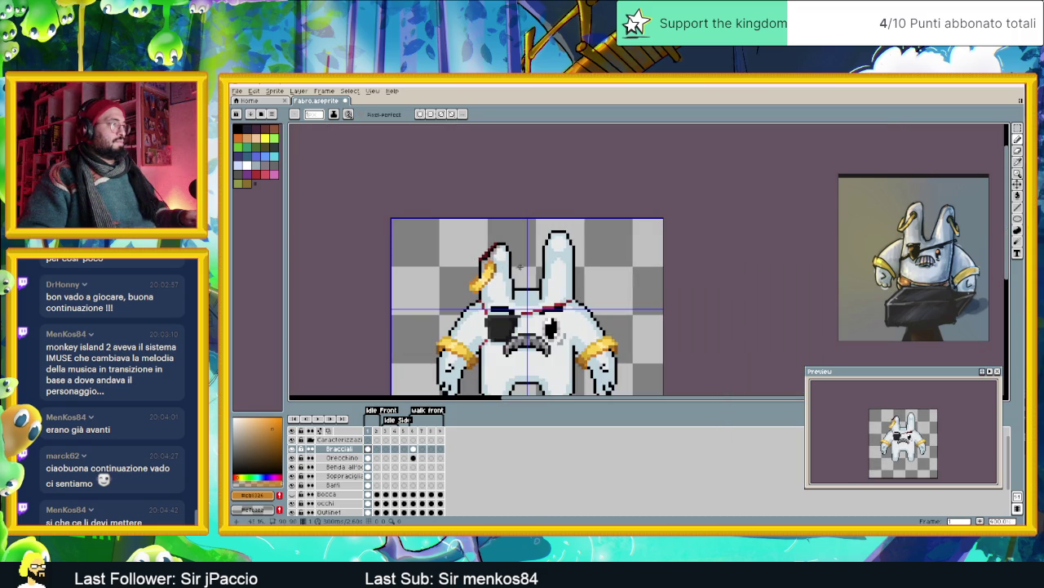
pyautogui.scroll(-2, 543, 260)
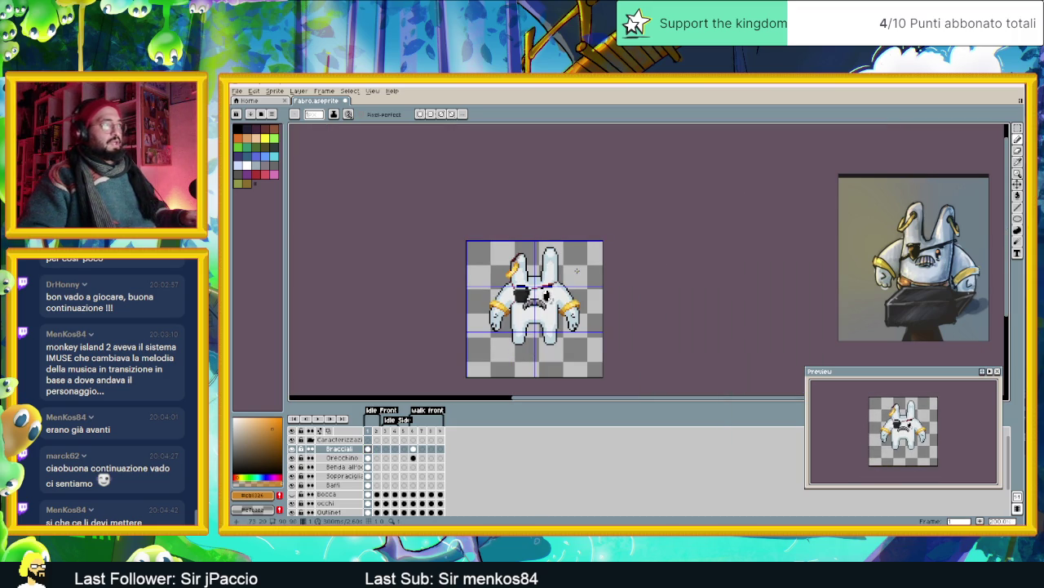
pyautogui.scroll(1, 556, 264)
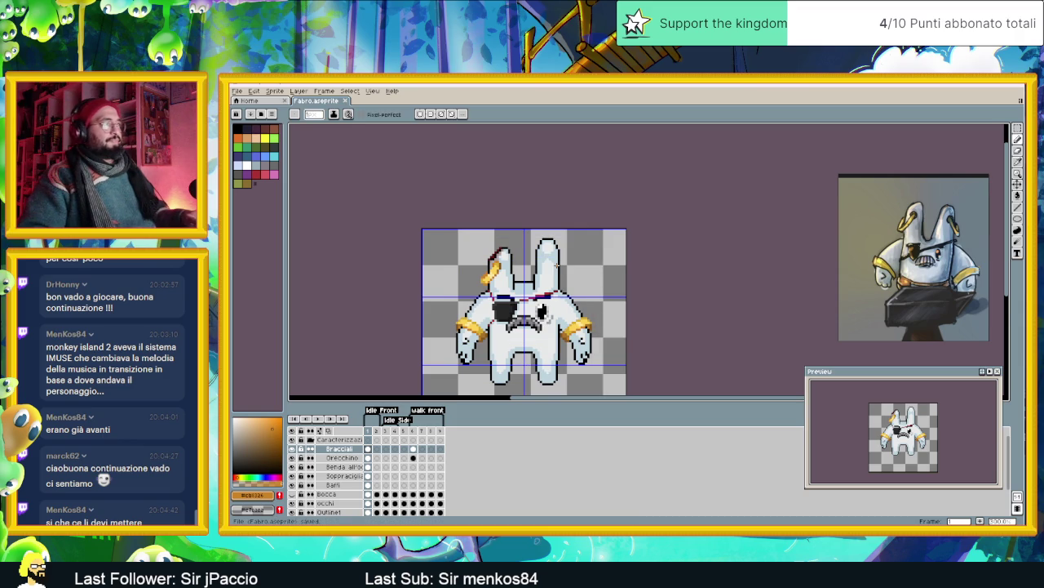
pyautogui.scroll(-2, 556, 265)
pyautogui.hotkey('ctrl', 's')
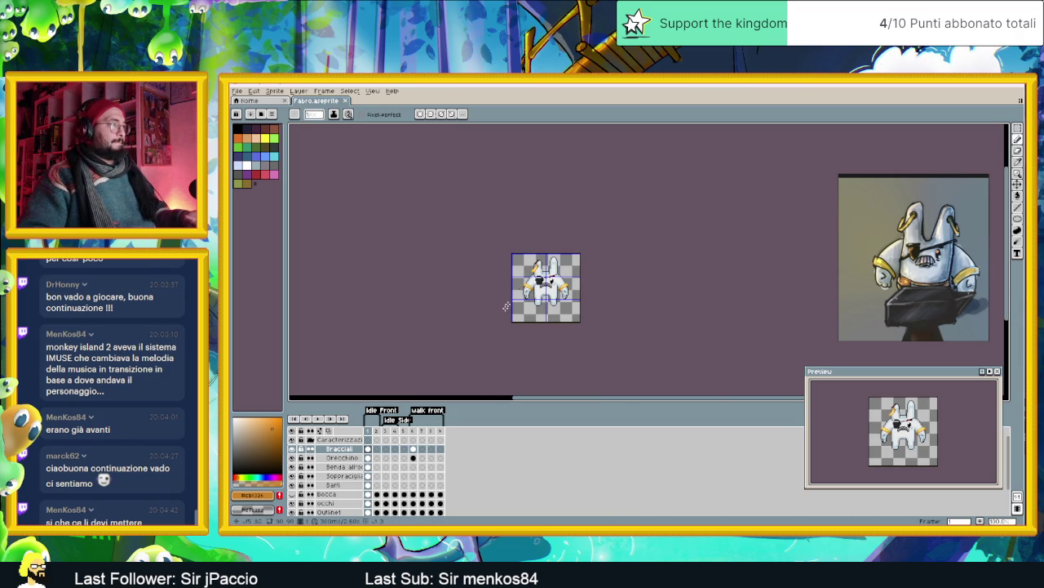
pyautogui.scroll(3, 530, 286)
pyautogui.click(1017, 128)
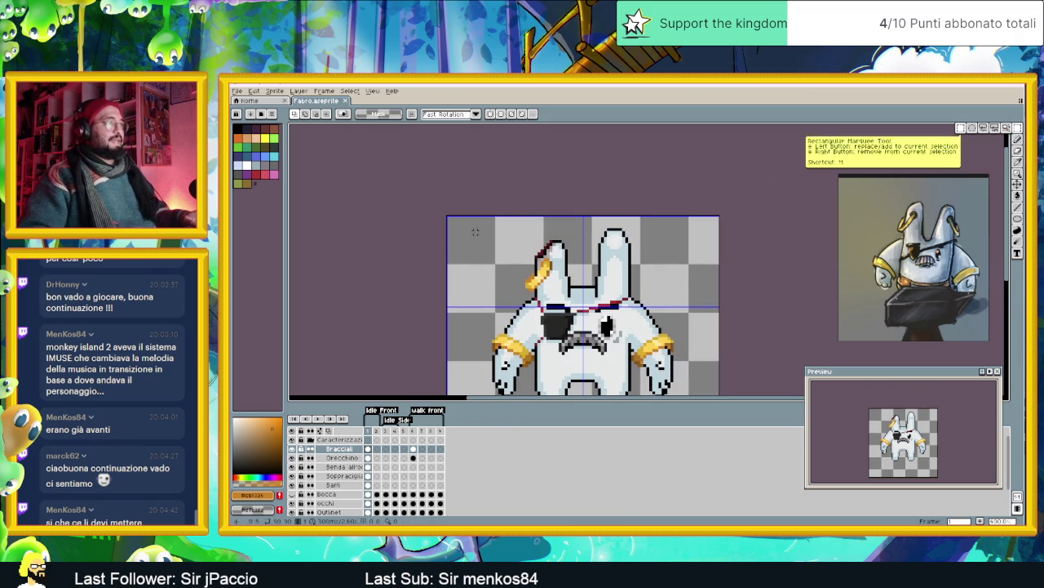
pyautogui.moveTo(482, 233); pyautogui.dragTo(586, 304)
pyautogui.hotkey('ctrl', 'd')
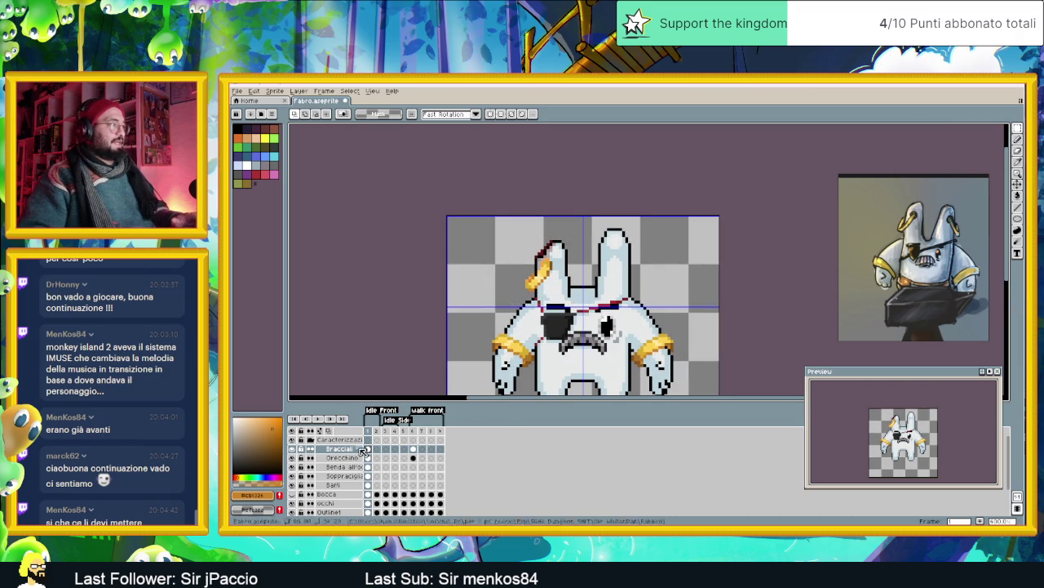
pyautogui.click(341, 458)
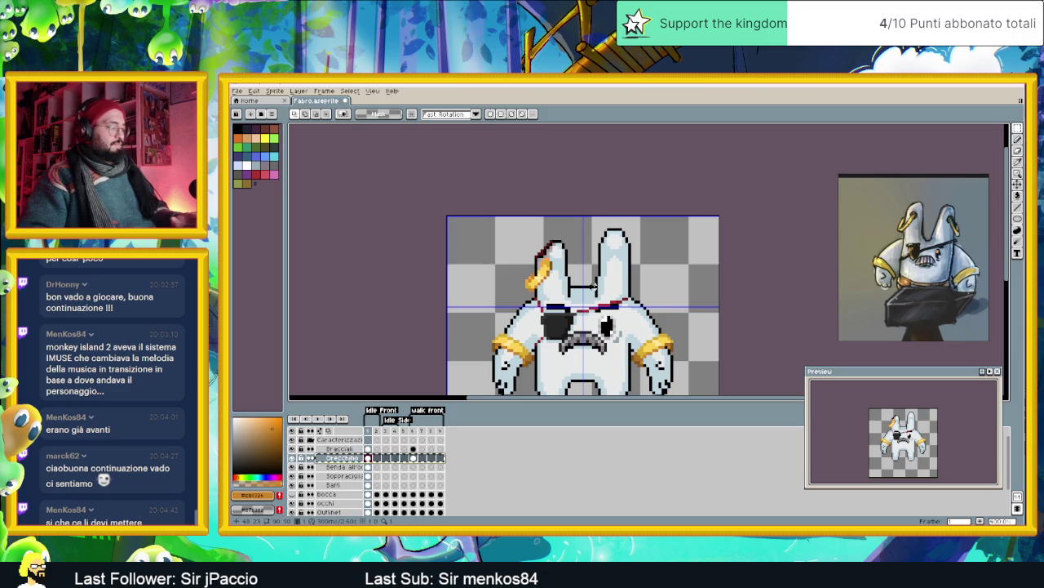
pyautogui.hotkey('ctrl', 'z')
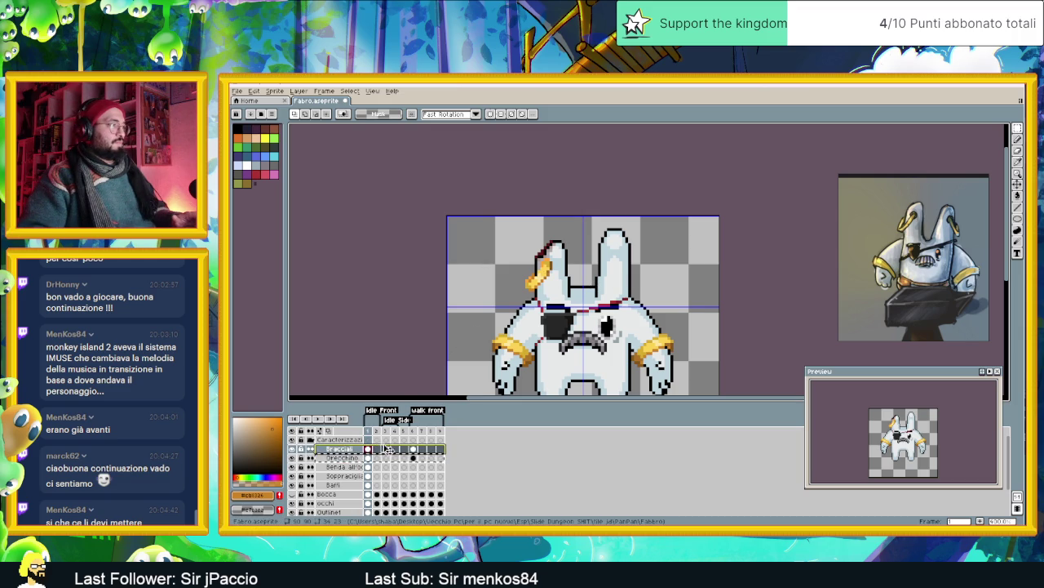
pyautogui.click(550, 269)
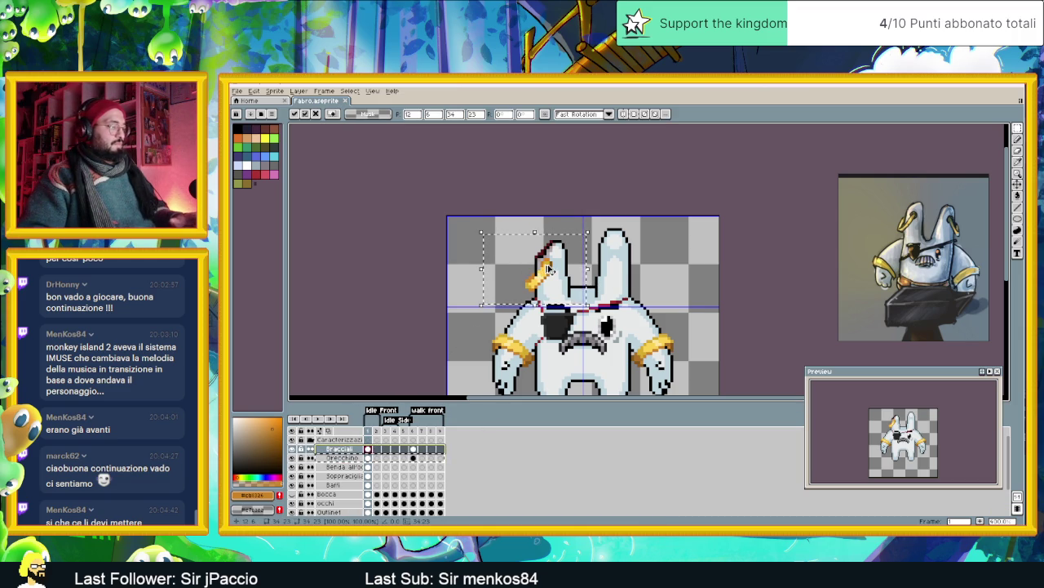
pyautogui.press('Return')
pyautogui.hotkey('alt', 'Down')
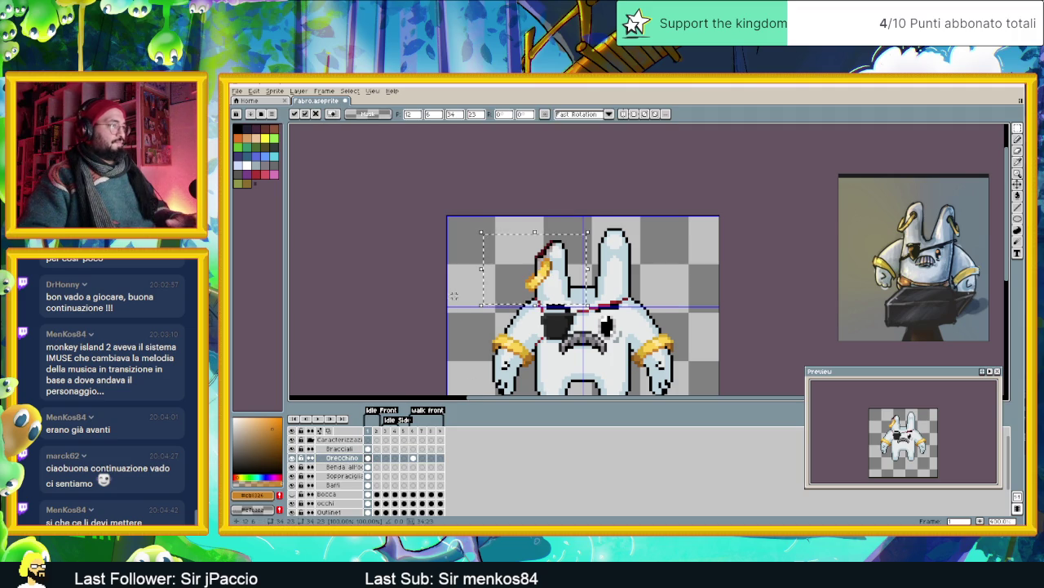
pyautogui.scroll(-1, 653, 237)
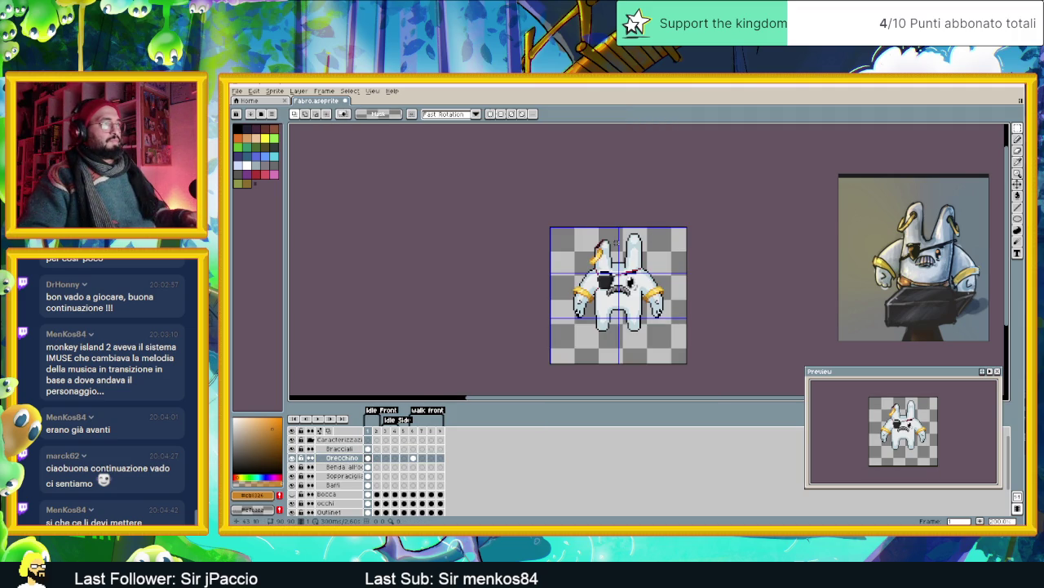
pyautogui.scroll(1, 616, 242)
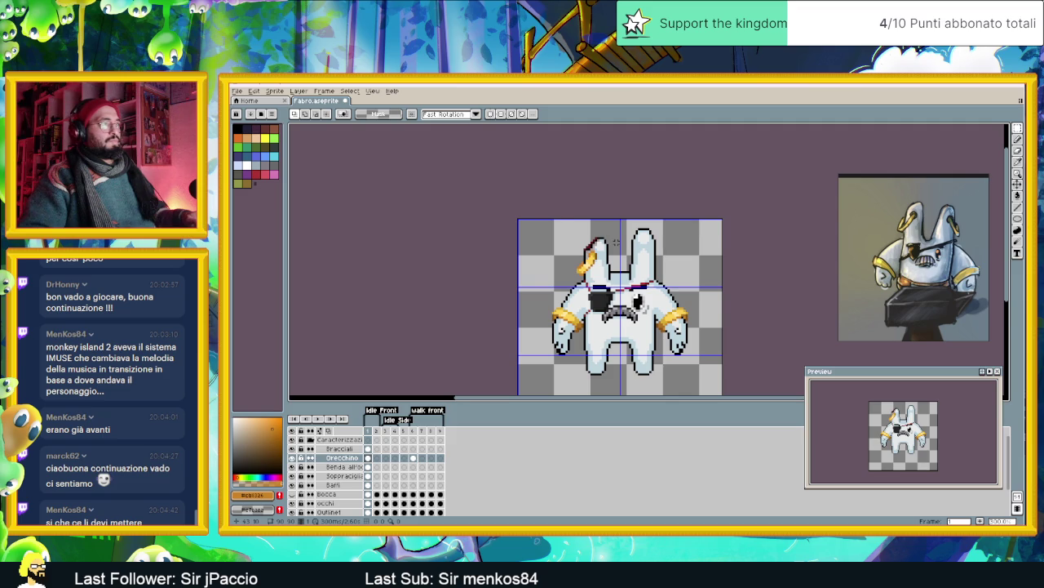
pyautogui.scroll(-1, 616, 243)
pyautogui.moveTo(648, 248); pyautogui.dragTo(577, 250)
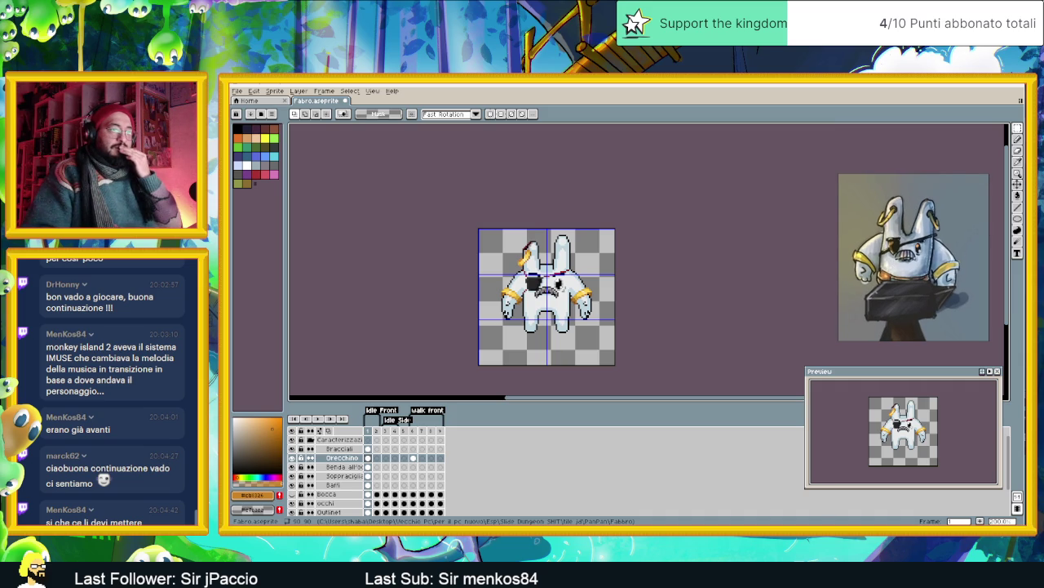
pyautogui.hotkey('alt', 'Tab')
pyautogui.click(497, 270)
pyautogui.click(506, 410)
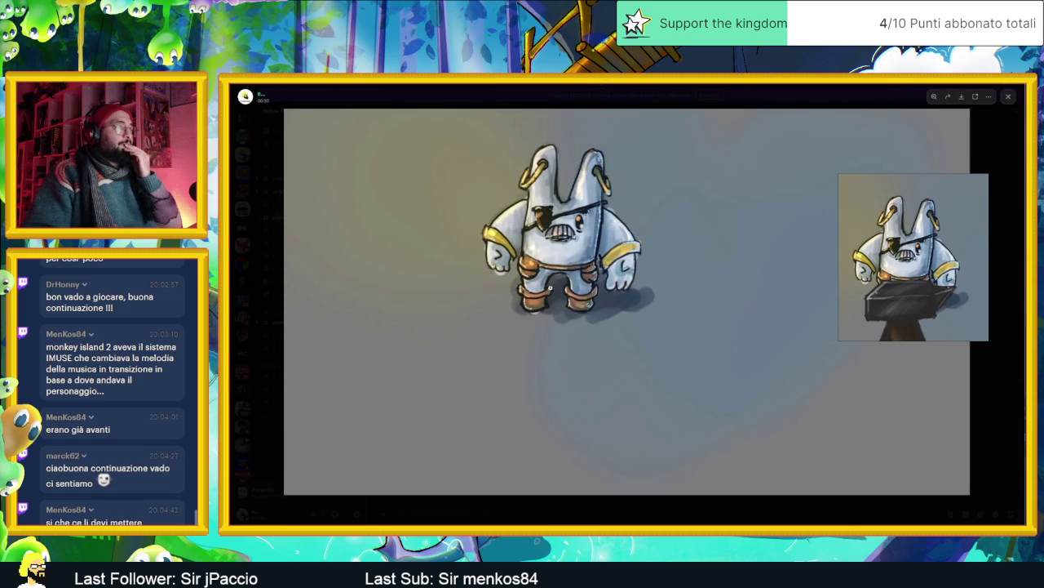
pyautogui.click(545, 306)
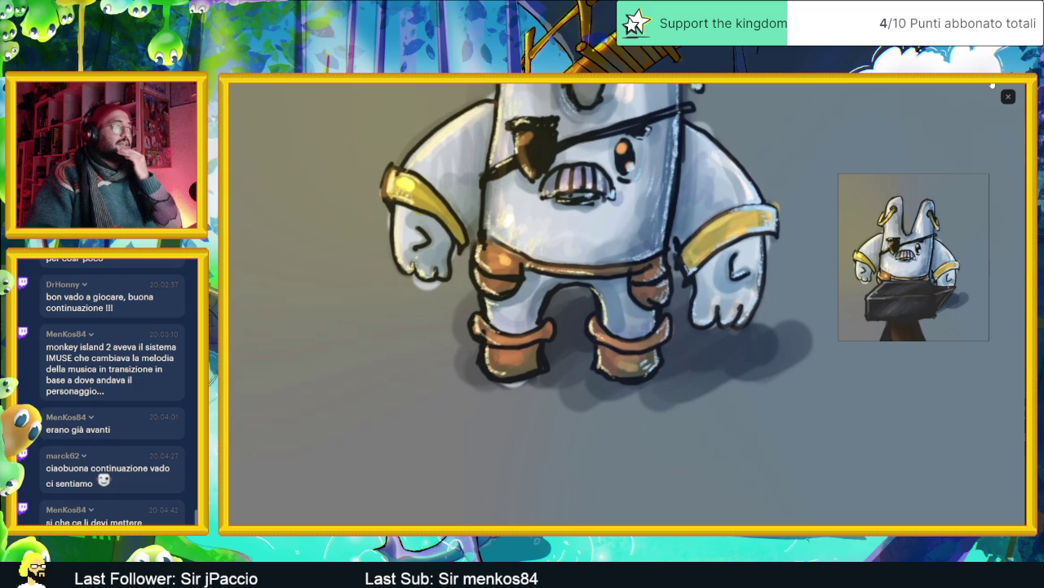
pyautogui.click(1007, 96)
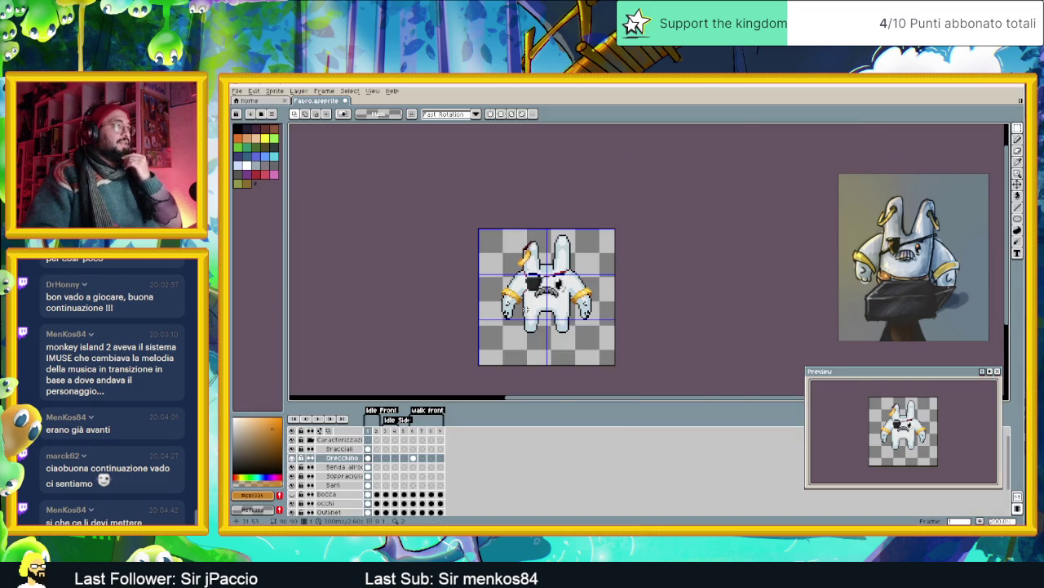
# - Add a new layer above Bracciali and rename it as the 'Cinta…' belt layer
pyautogui.scroll(3, 602, 285)
pyautogui.hscroll(2, 601, 286)
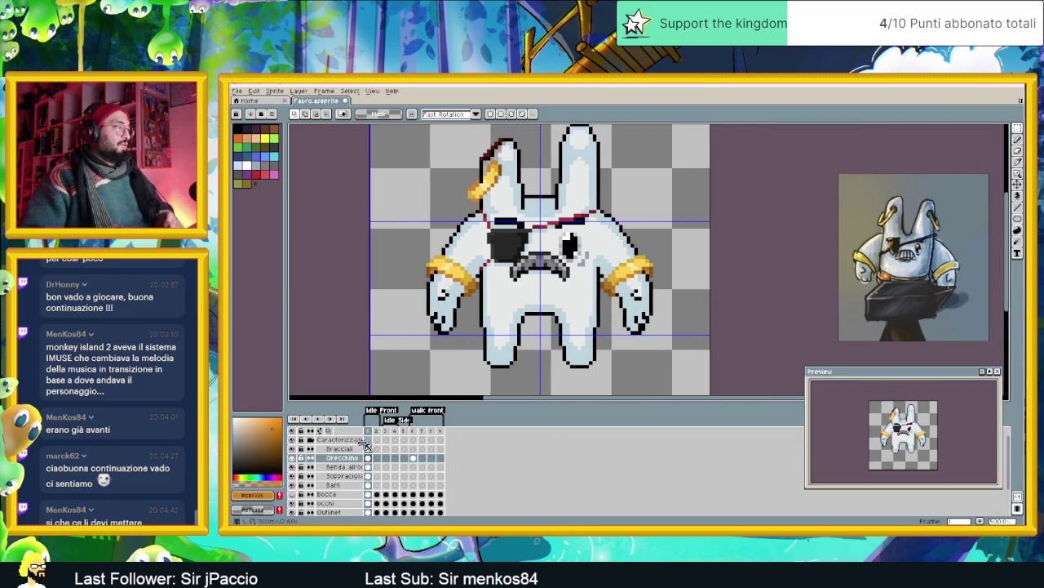
pyautogui.rightClick(367, 451)
pyautogui.moveTo(367, 467)
pyautogui.click(428, 467)
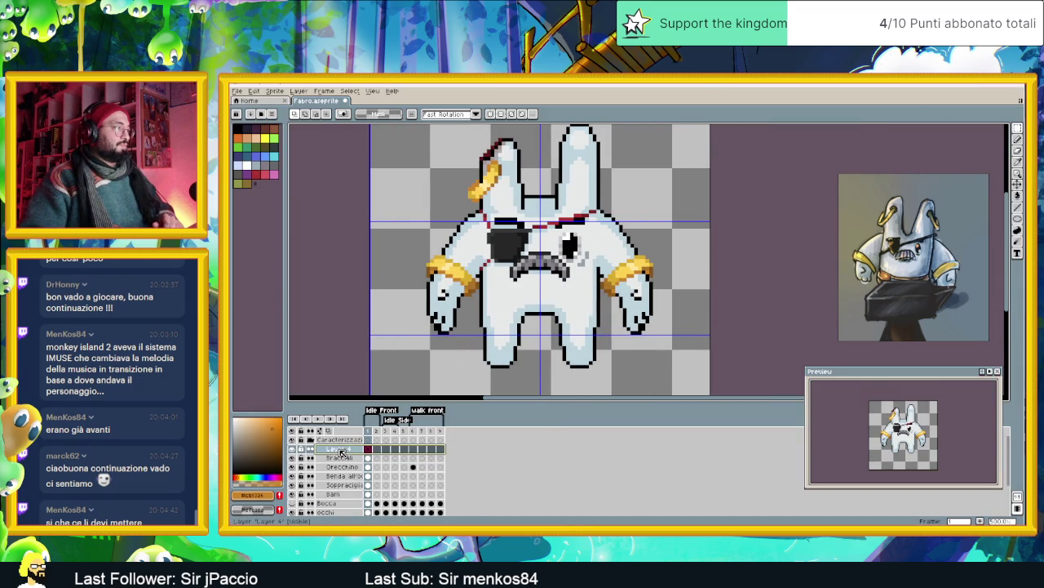
pyautogui.doubleClick(341, 450)
pyautogui.write('Cinta di p')
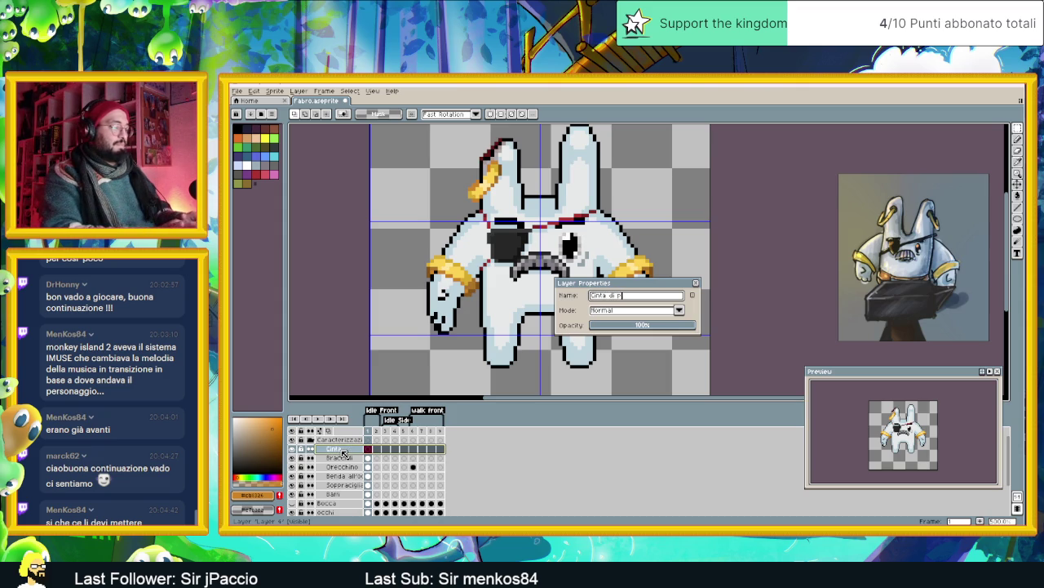
pyautogui.write('elle')
pyautogui.press('Return')
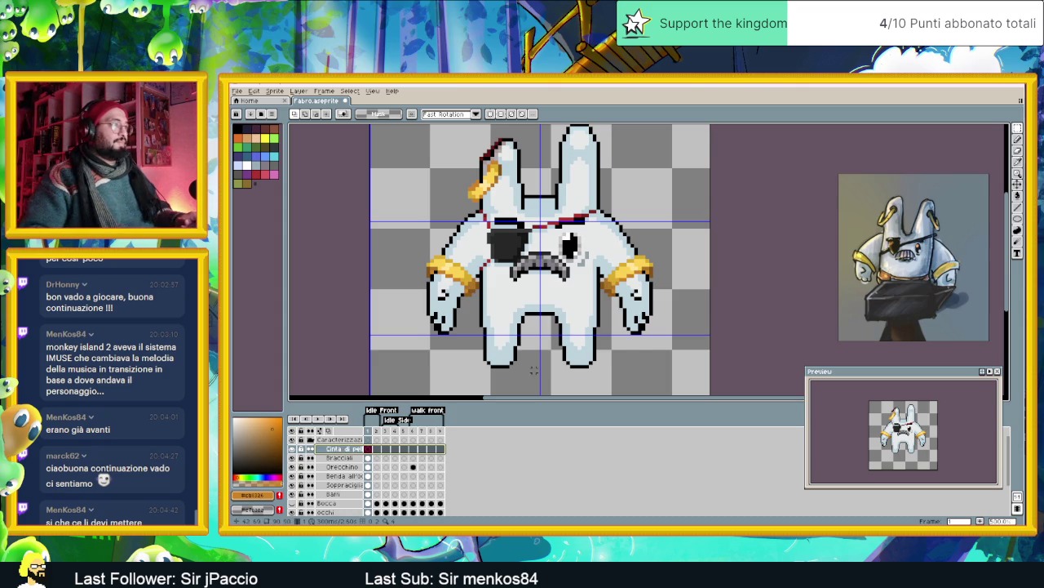
pyautogui.scroll(1, 558, 299)
pyautogui.scroll(1, 558, 299)
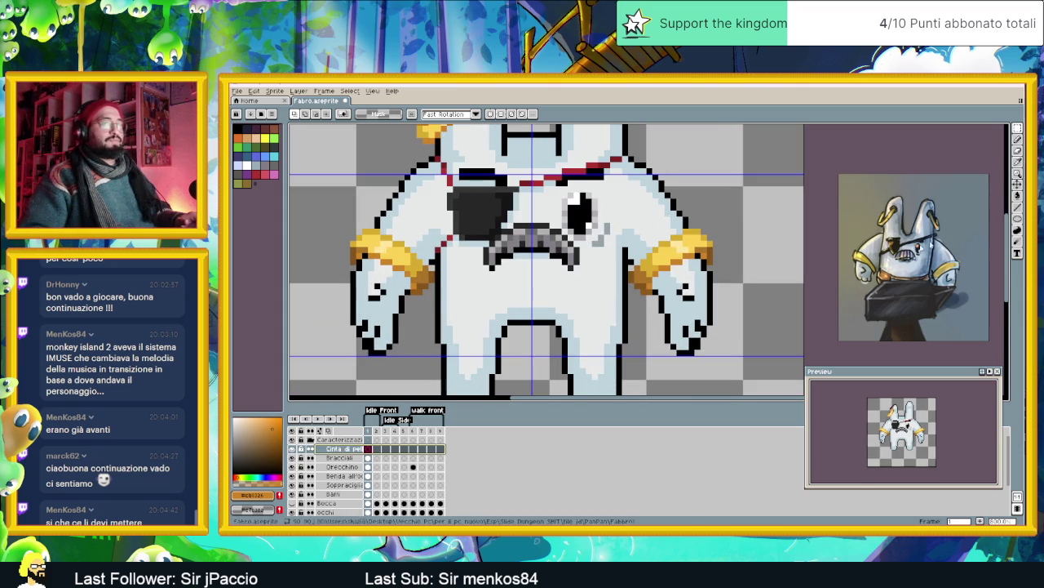
# - Draw a thick dark red-brown belt across the belly with a strap and pouch outlines
pyautogui.press('l')
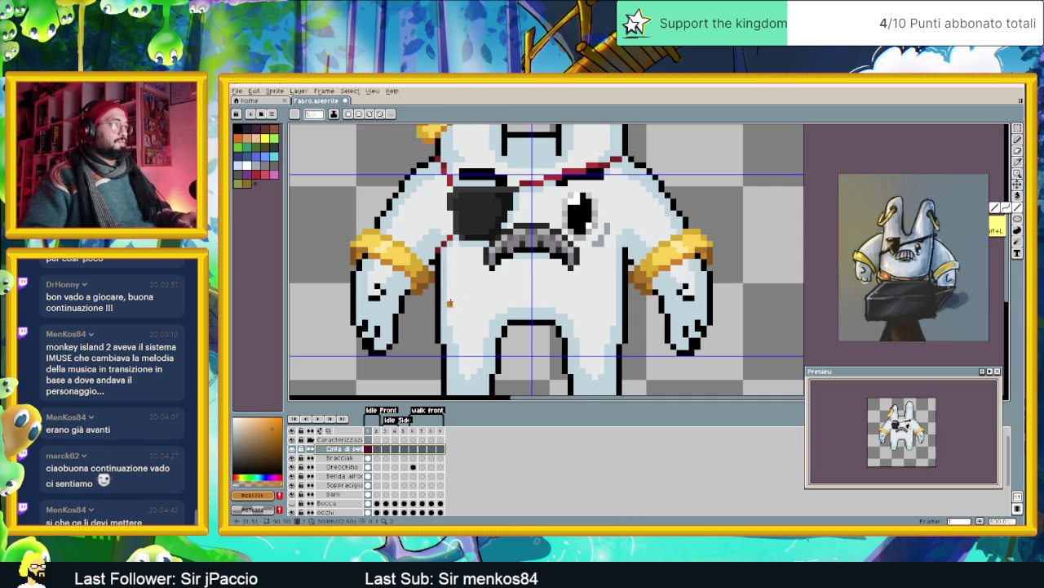
pyautogui.click(262, 129)
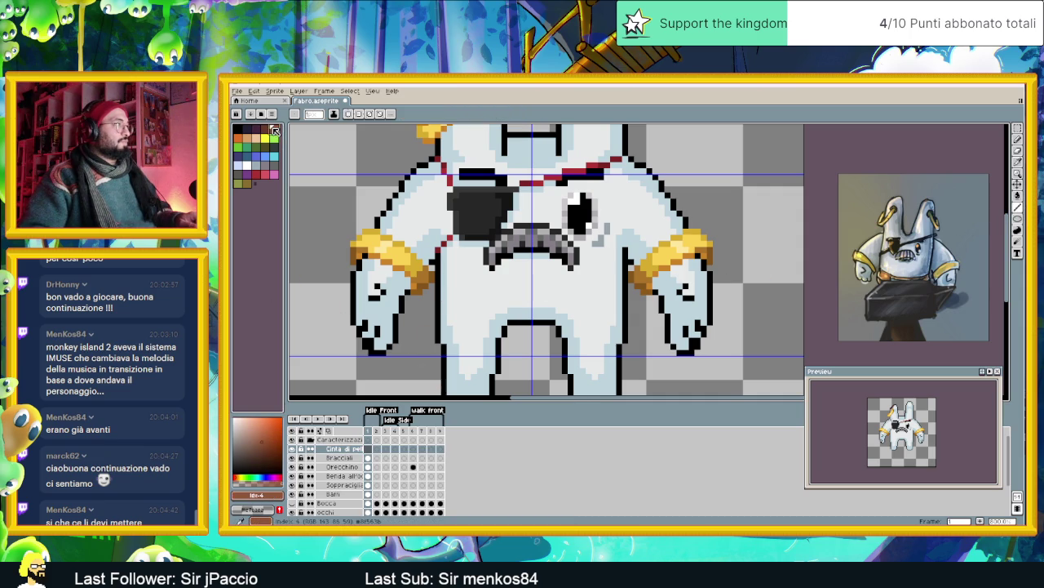
pyautogui.moveTo(439, 302); pyautogui.dragTo(620, 304)
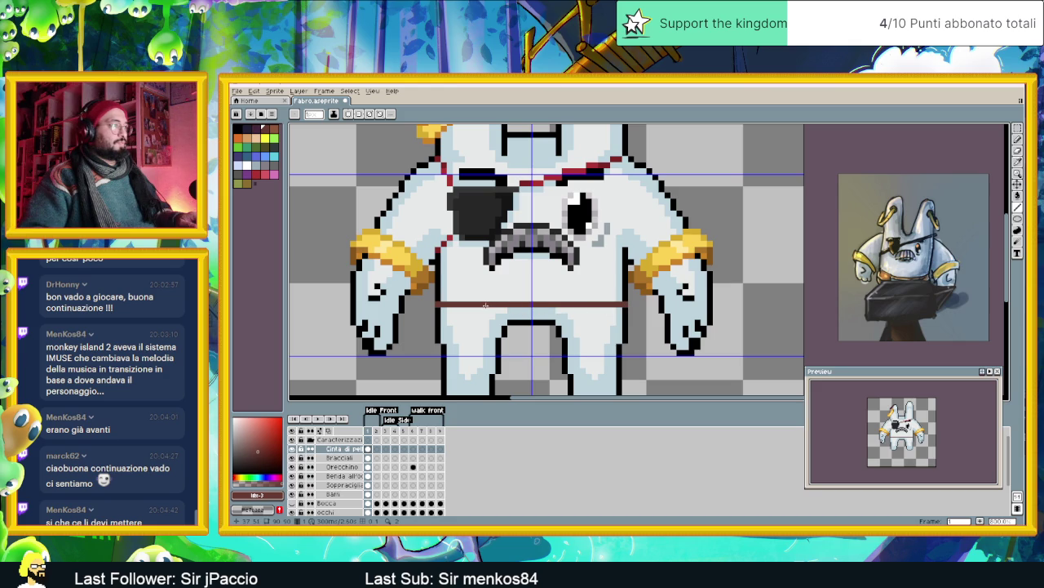
pyautogui.moveTo(442, 310); pyautogui.dragTo(622, 312)
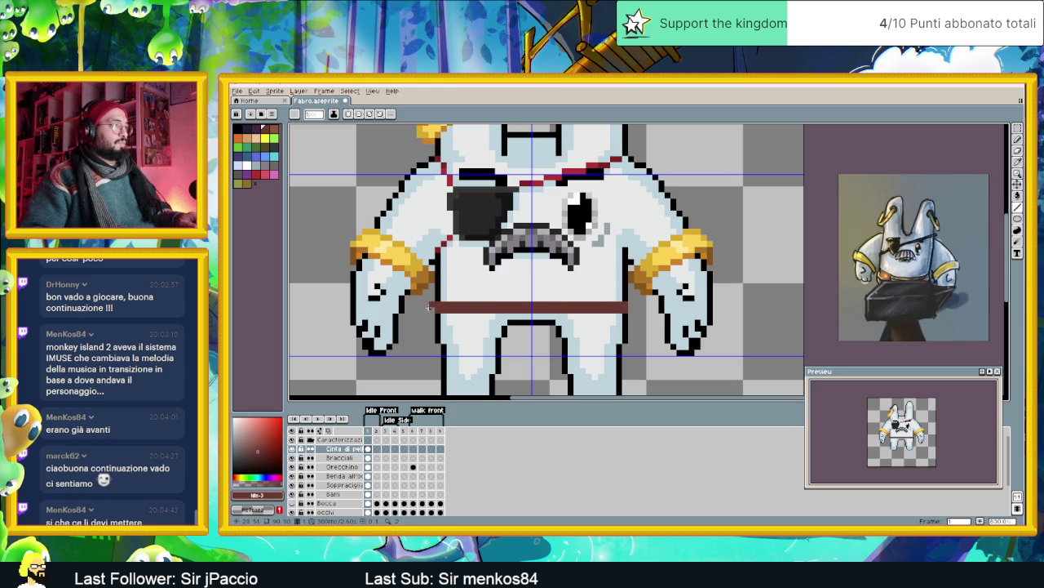
pyautogui.moveTo(425, 316); pyautogui.dragTo(425, 338)
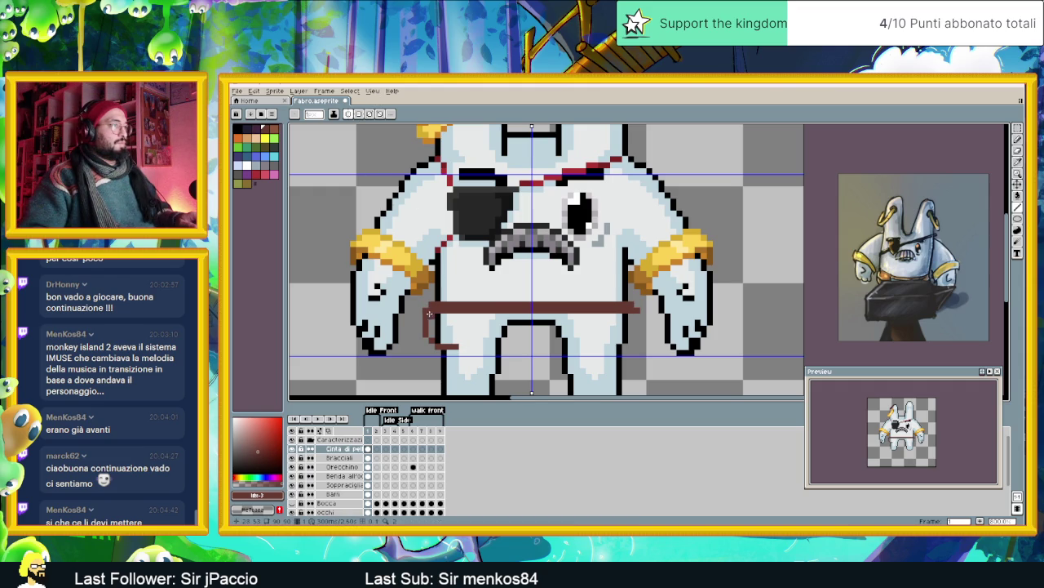
pyautogui.moveTo(425, 314)
pyautogui.mouseDown()
pyautogui.moveTo(457, 346)
pyautogui.moveTo(469, 314)
pyautogui.mouseUp()
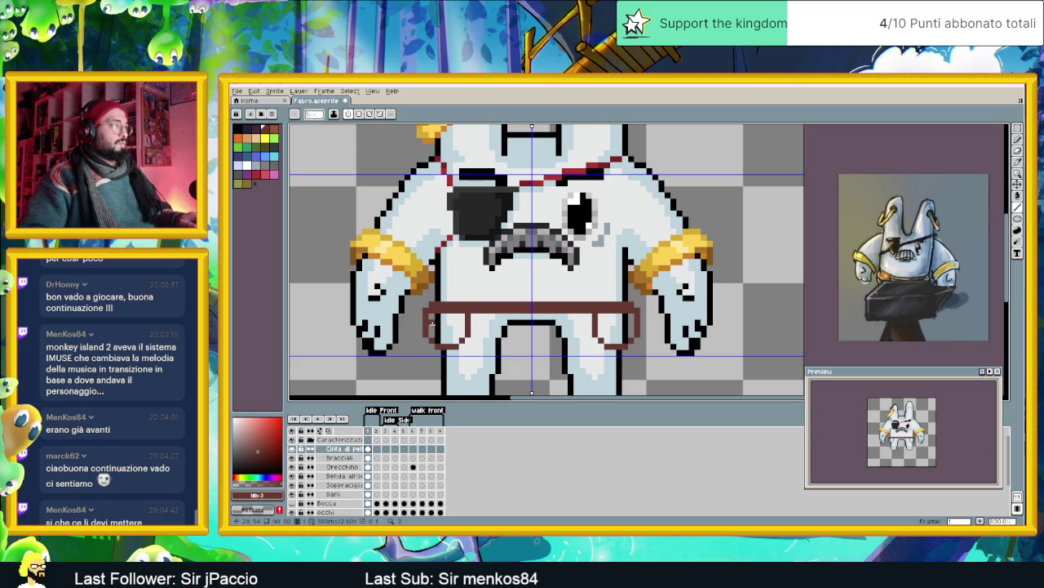
pyautogui.moveTo(438, 328); pyautogui.dragTo(464, 321)
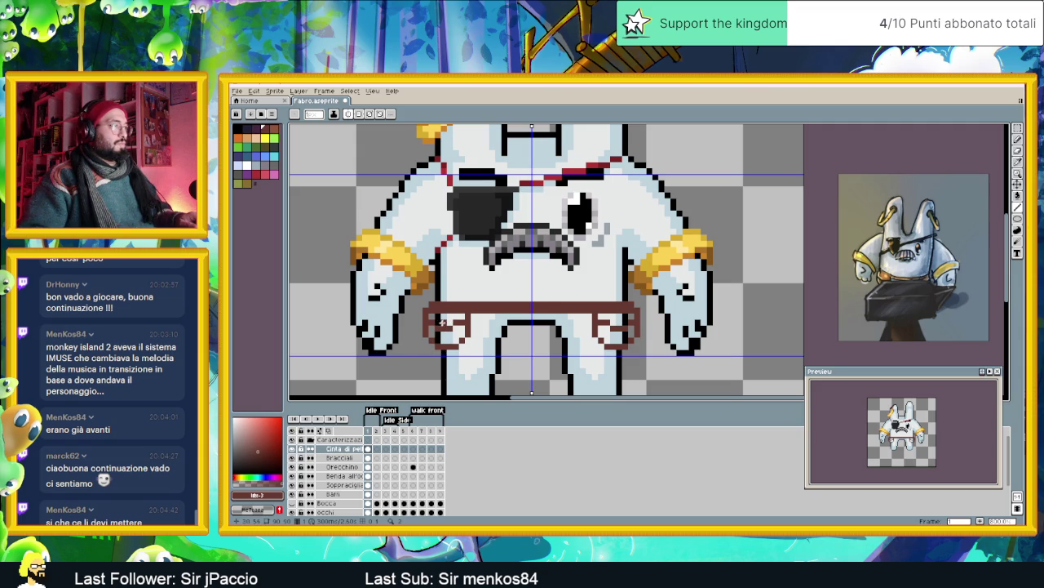
# - Fill the left and right pouches with a slightly different brown shade
pyautogui.click(260, 129)
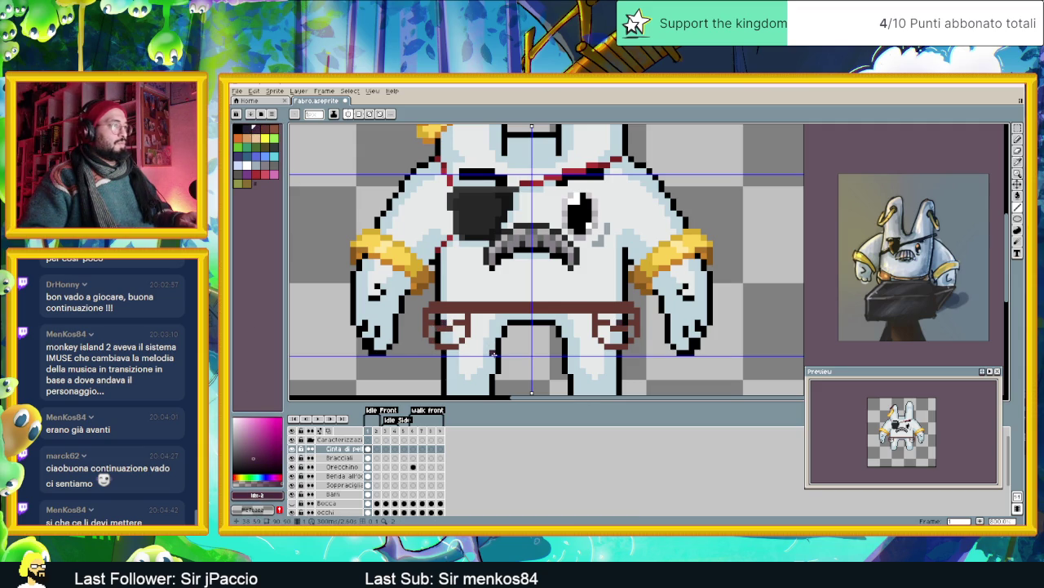
pyautogui.keyDown('alt'); pyautogui.click(469, 307); pyautogui.keyUp('alt')
pyautogui.click(260, 445)
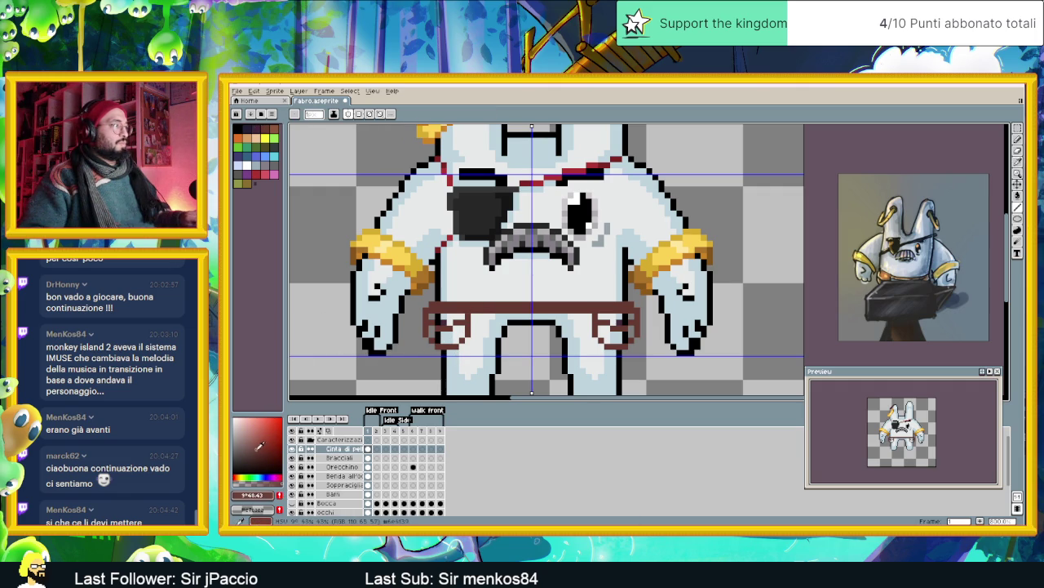
pyautogui.click(258, 446)
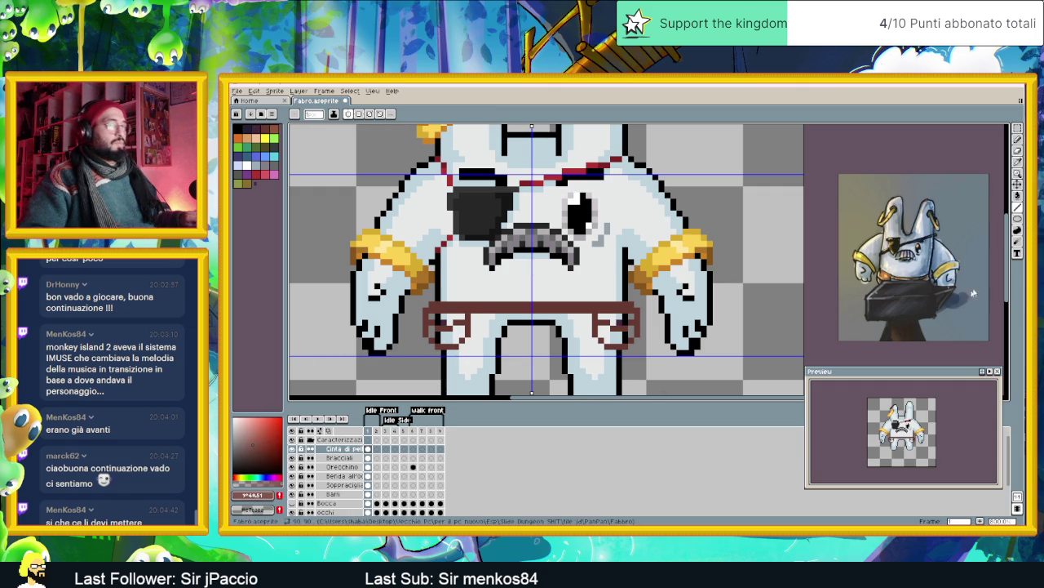
pyautogui.click(1018, 195)
pyautogui.click(452, 335)
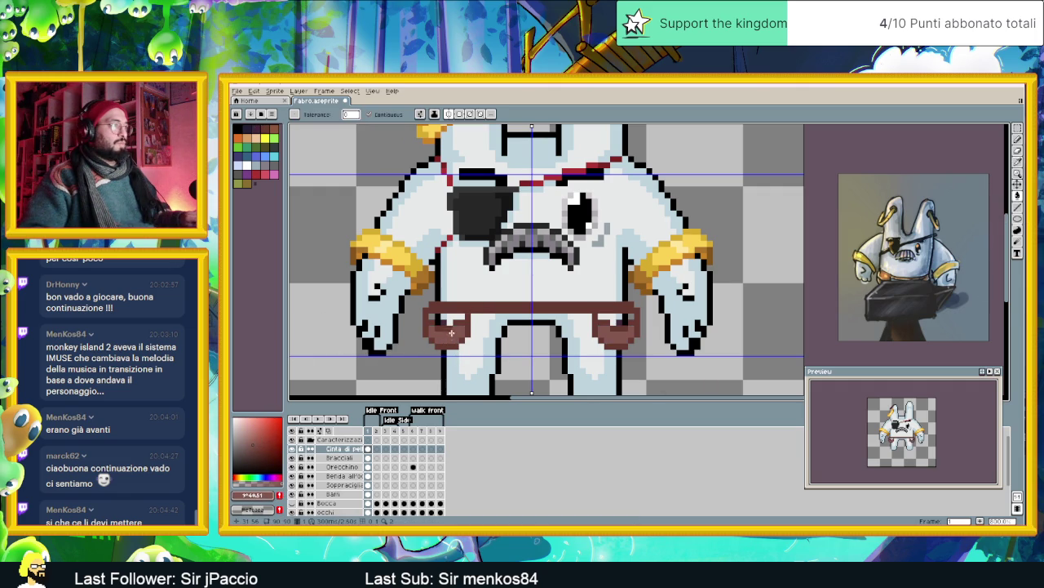
pyautogui.click(450, 319)
pyautogui.scroll(-2, 563, 357)
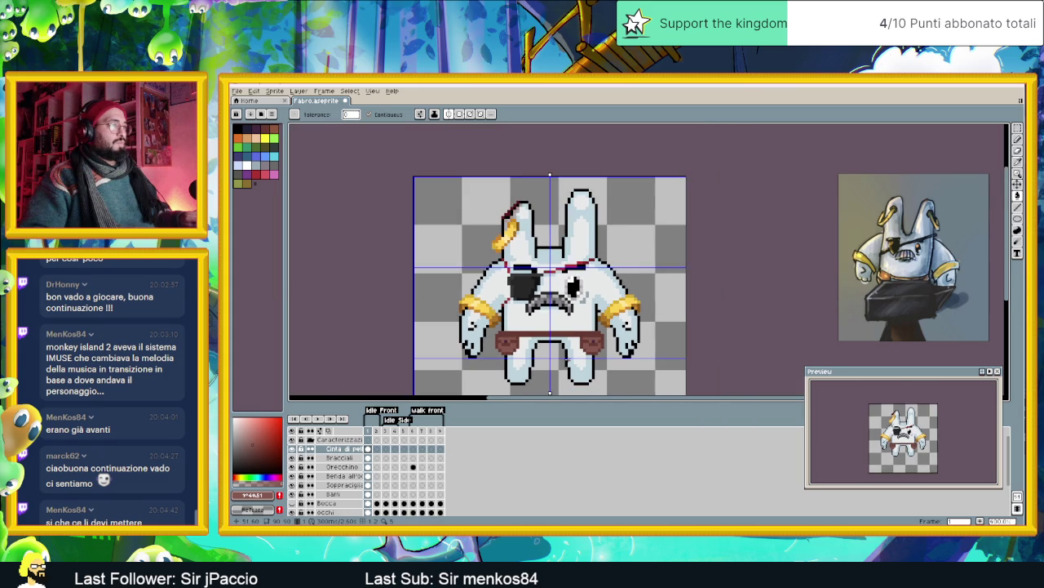
pyautogui.scroll(1, 568, 359)
pyautogui.scroll(1, 570, 351)
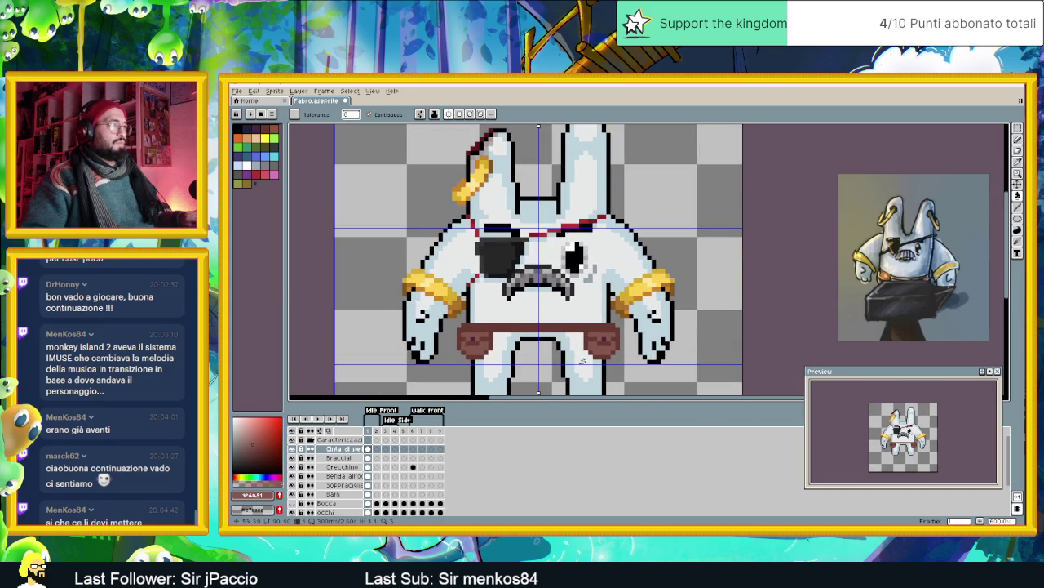
pyautogui.hotkey('shift', 'q')
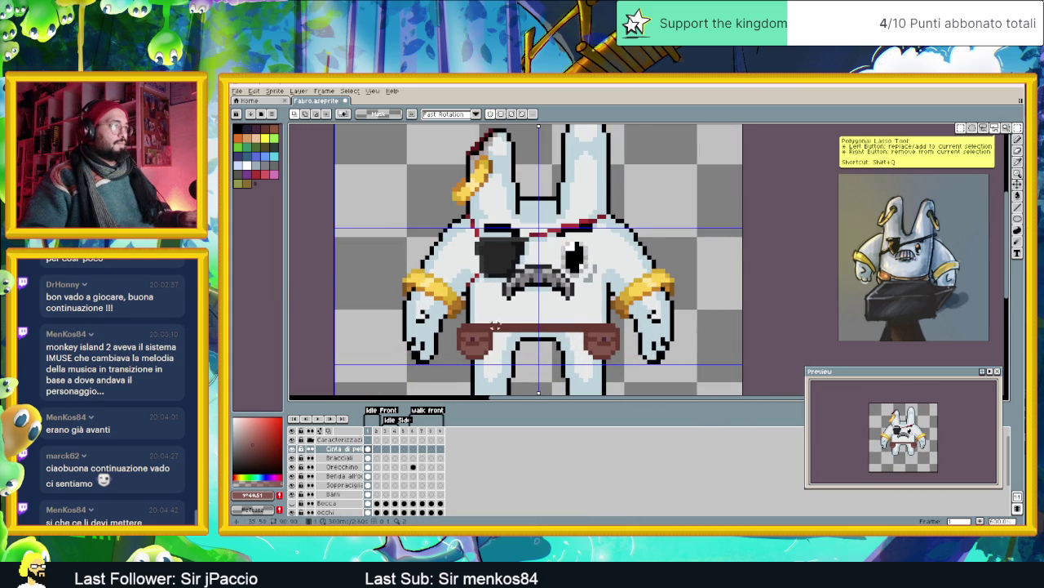
# - Select and reposition the belt's centre section between the pouches
pyautogui.scroll(1, 518, 326)
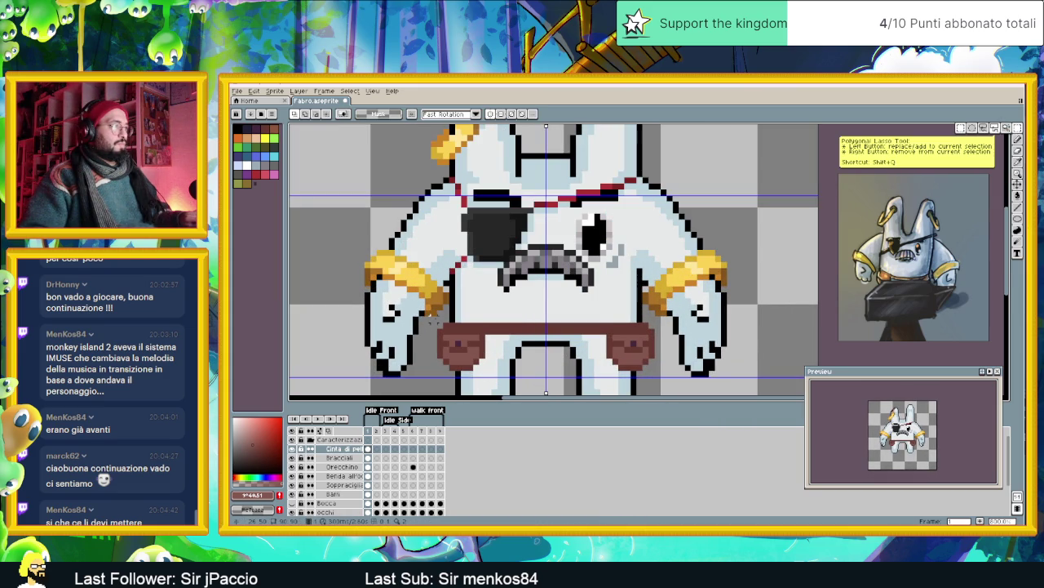
pyautogui.moveTo(430, 323); pyautogui.dragTo(475, 357)
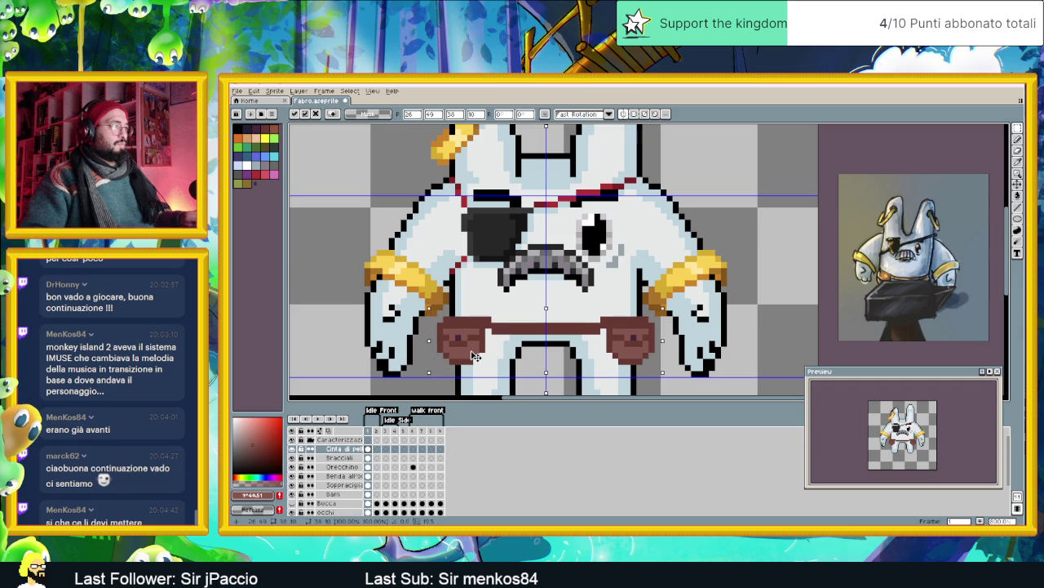
pyautogui.hotkey('ctrl', 'd')
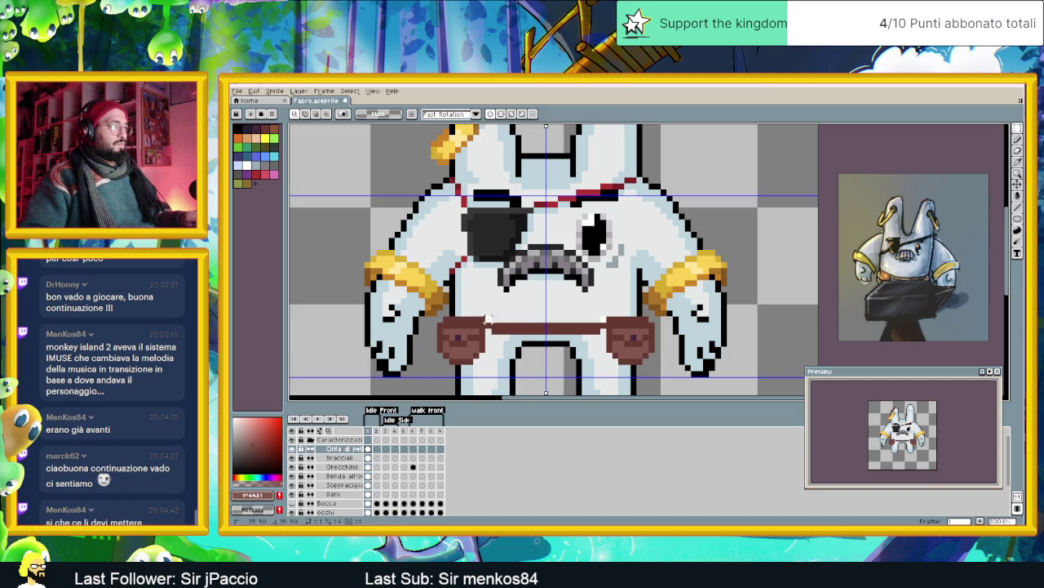
pyautogui.click(493, 331)
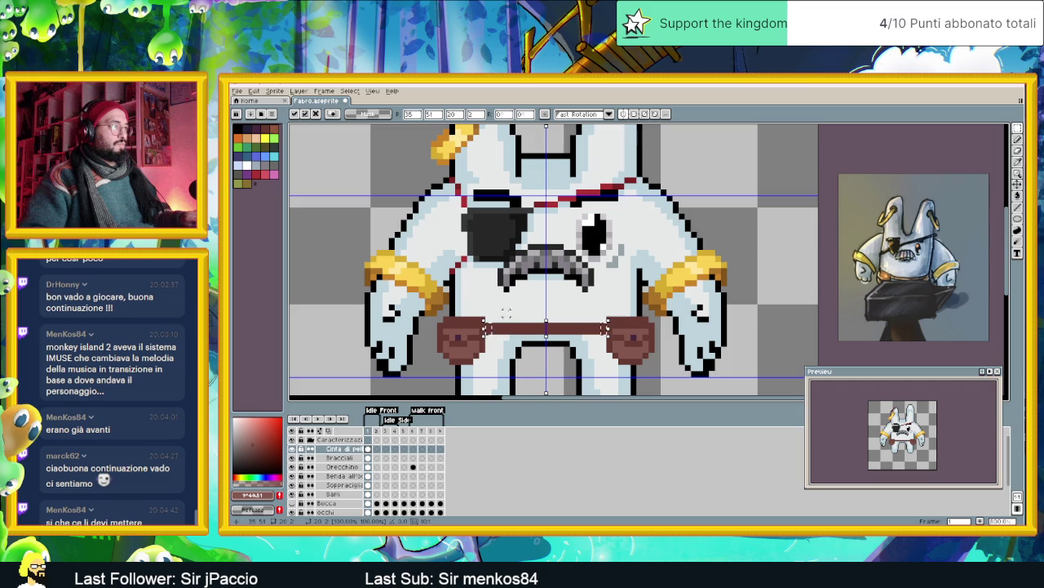
pyautogui.hotkey('ctrl', 'd')
pyautogui.moveTo(508, 314)
pyautogui.mouseDown()
pyautogui.moveTo(584, 342)
pyautogui.moveTo(560, 340)
pyautogui.mouseUp()
pyautogui.click(559, 333)
pyautogui.hotkey('ctrl', 'd')
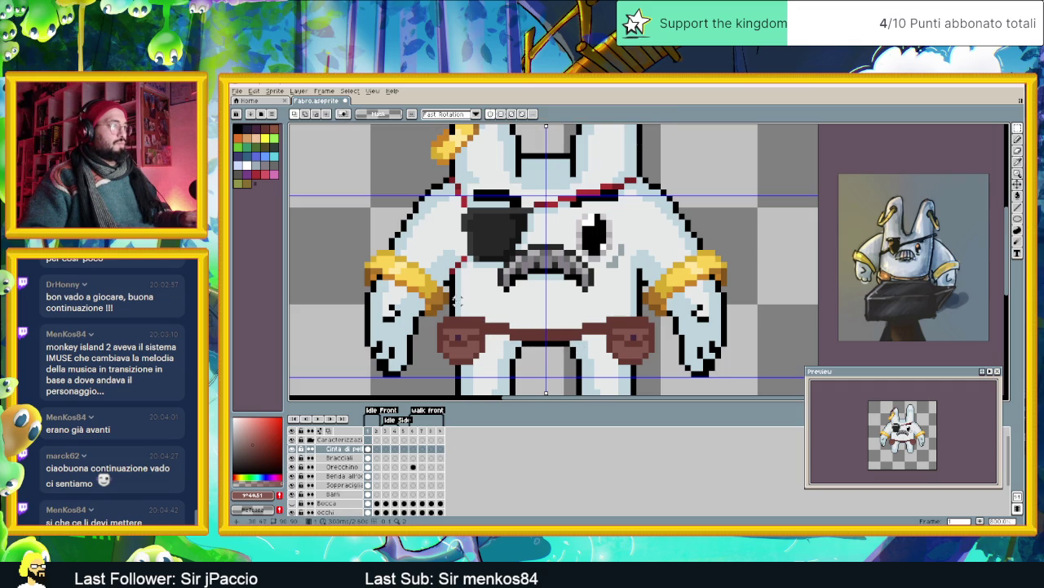
# - Move the whole belt and pouches up one pixel and deselect
pyautogui.moveTo(437, 306)
pyautogui.mouseDown()
pyautogui.moveTo(657, 379)
pyautogui.moveTo(633, 351)
pyautogui.mouseUp()
pyautogui.hotkey('ctrl', 'd')
pyautogui.scroll(-3, 686, 326)
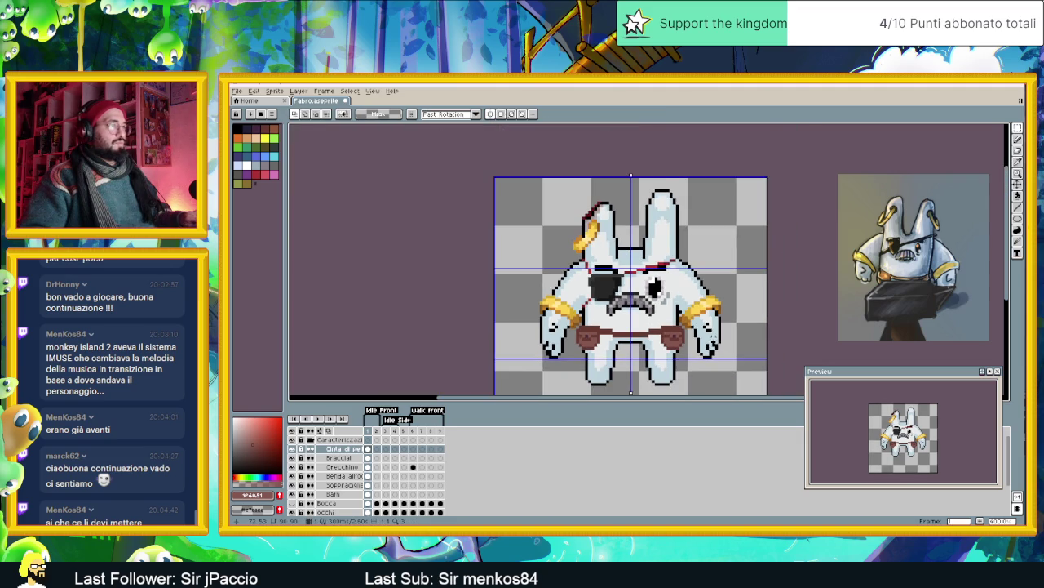
# - Outline the left and top edges of both pouches in dark purple-grey
pyautogui.scroll(1, 623, 317)
pyautogui.scroll(1, 571, 318)
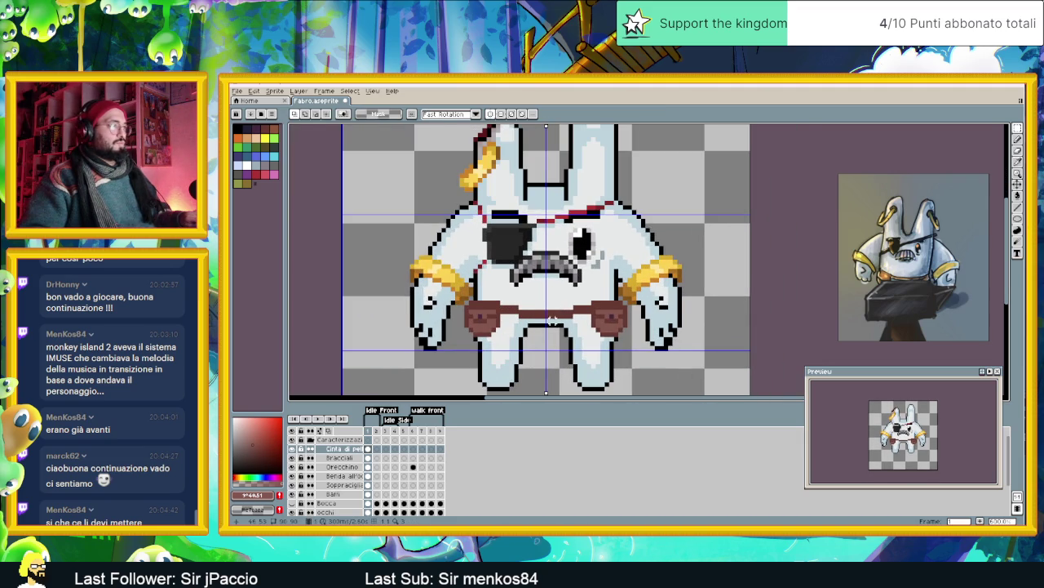
pyautogui.scroll(1, 541, 321)
pyautogui.scroll(1, 537, 320)
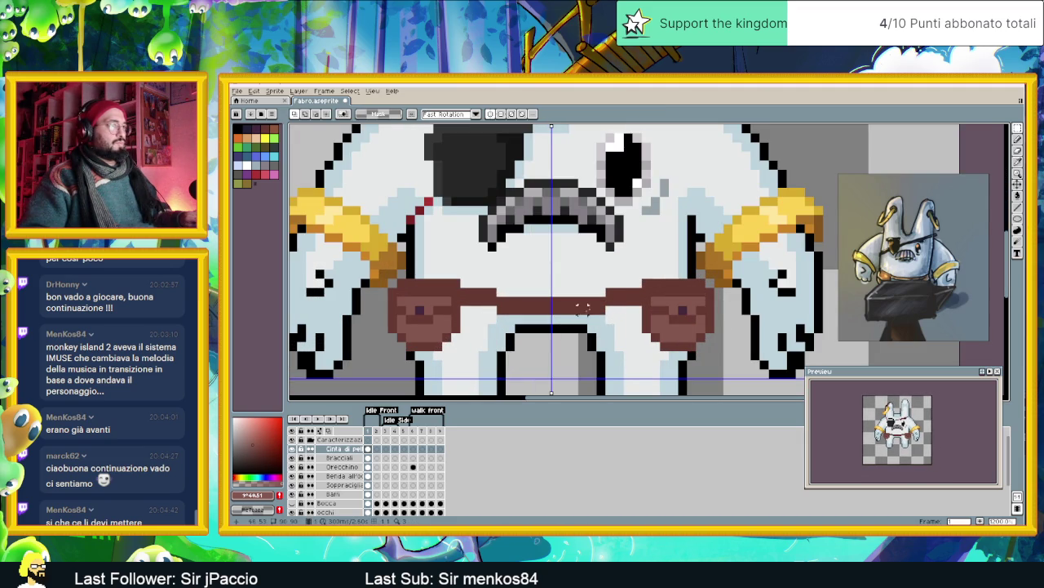
pyautogui.click(1017, 196)
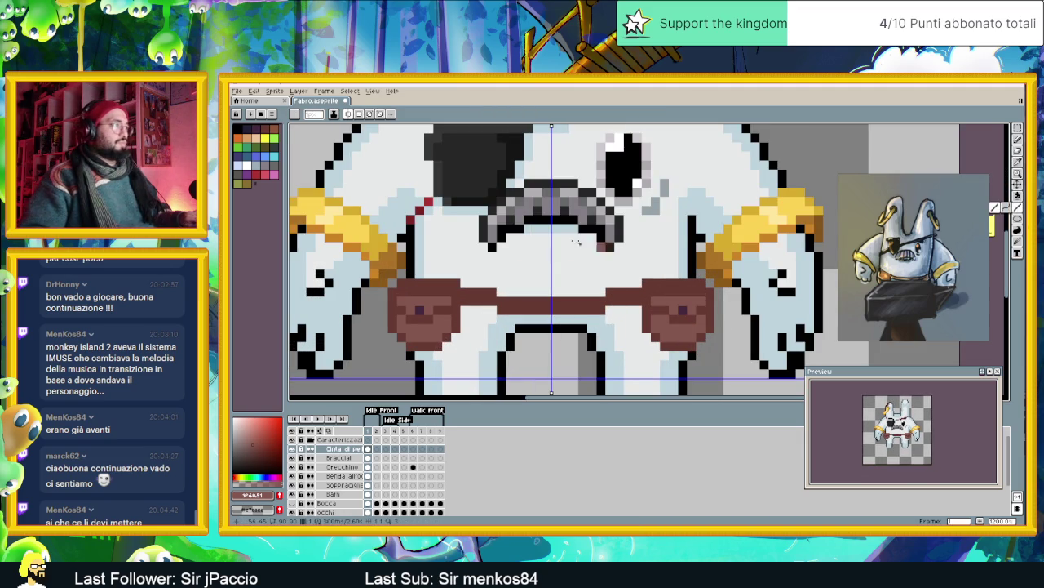
pyautogui.keyDown('alt'); pyautogui.click(326, 155); pyautogui.keyUp('alt')
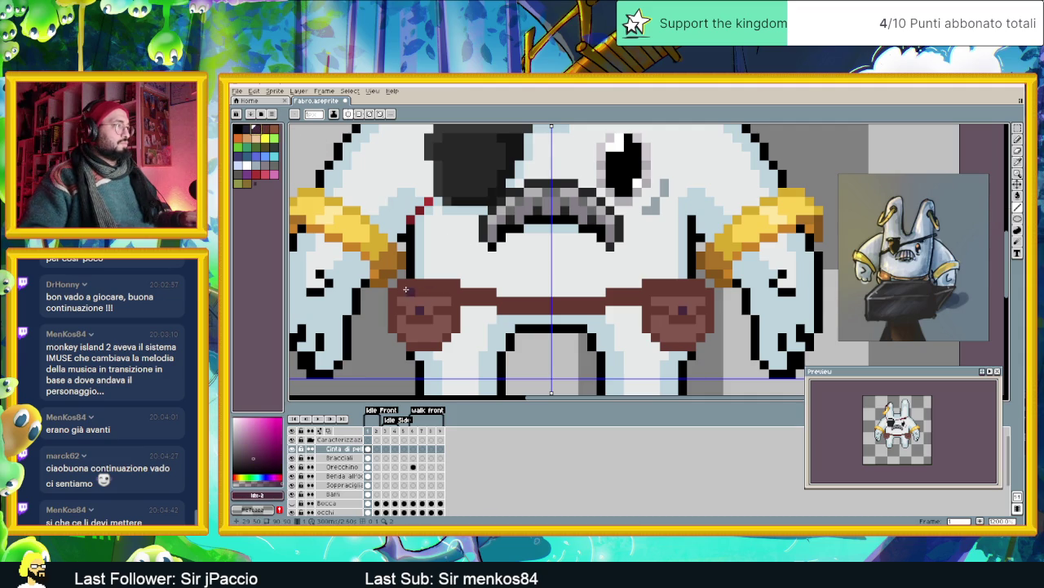
pyautogui.moveTo(399, 282)
pyautogui.mouseDown()
pyautogui.moveTo(395, 331)
pyautogui.moveTo(429, 346)
pyautogui.moveTo(457, 290)
pyautogui.mouseUp()
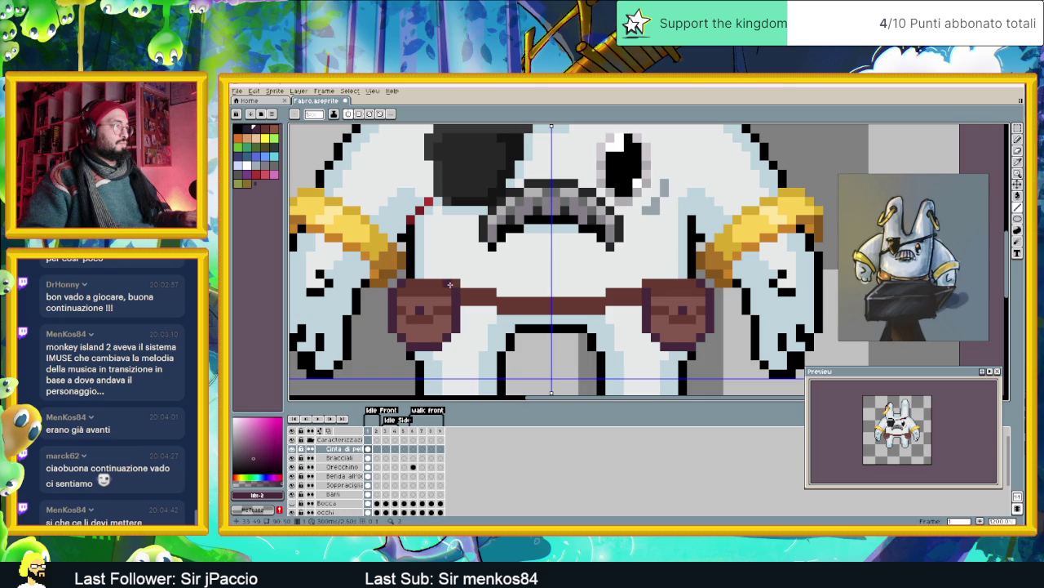
pyautogui.moveTo(407, 282); pyautogui.dragTo(443, 282)
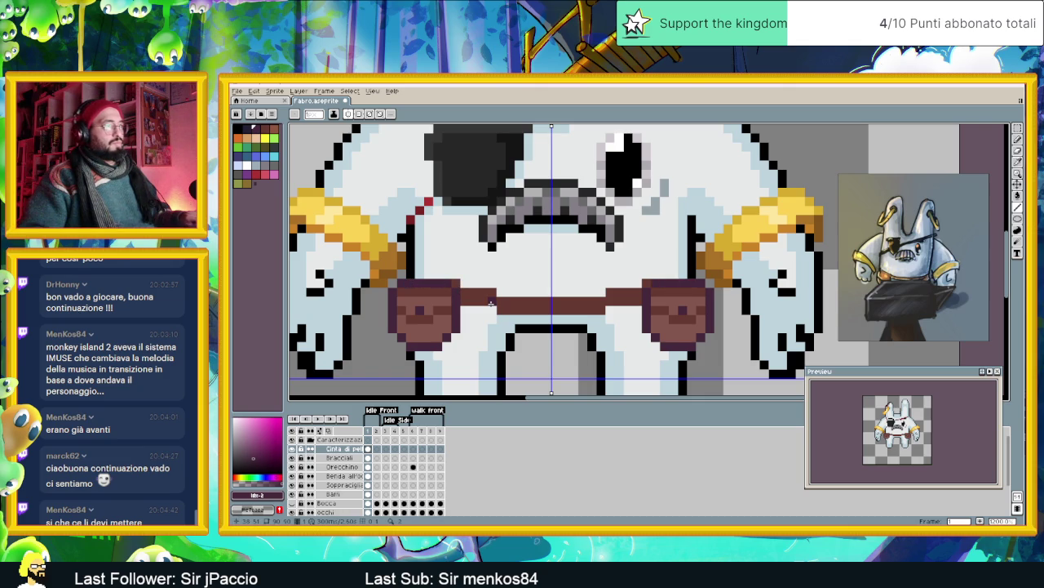
# - Darken the pouches' bottom edges with the belt's dark brown, then eyedrop the pouch brown
pyautogui.keyDown('alt'); pyautogui.click(489, 303); pyautogui.keyUp('alt')
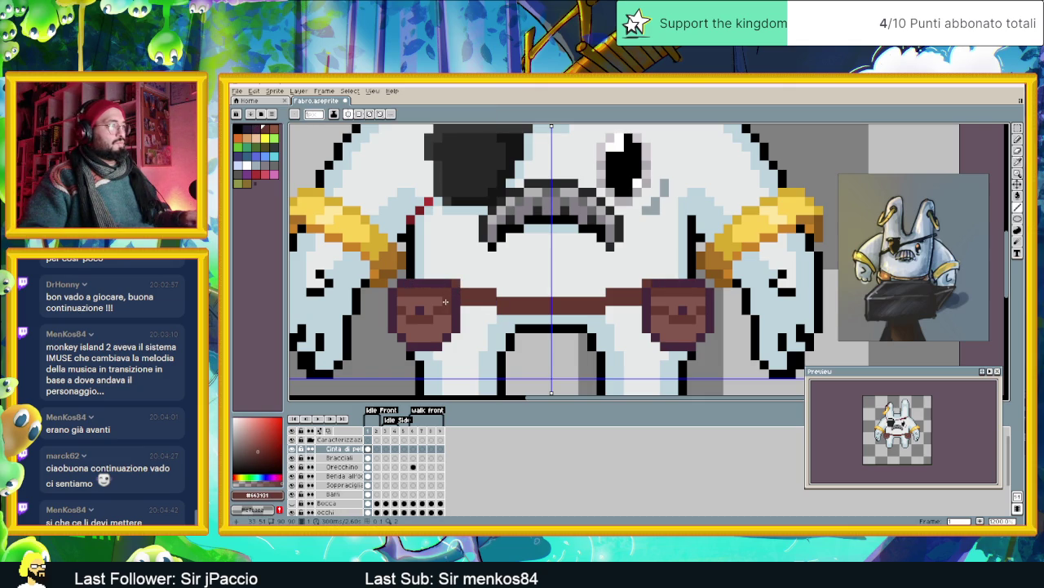
pyautogui.click(402, 303)
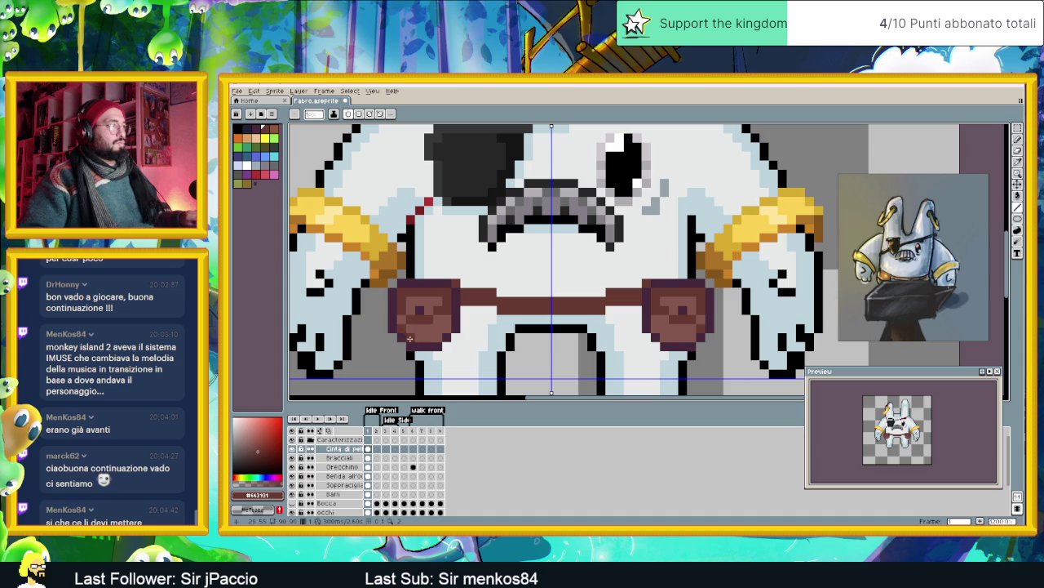
pyautogui.moveTo(409, 336); pyautogui.dragTo(427, 338)
pyautogui.click(445, 330)
pyautogui.scroll(-2, 506, 328)
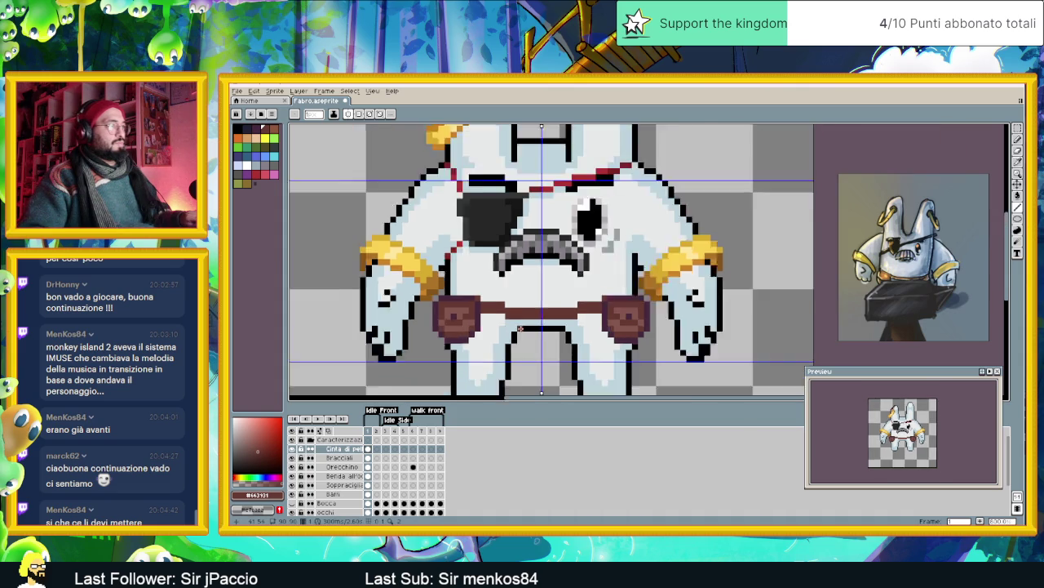
pyautogui.scroll(-2, 521, 329)
pyautogui.scroll(-1, 521, 329)
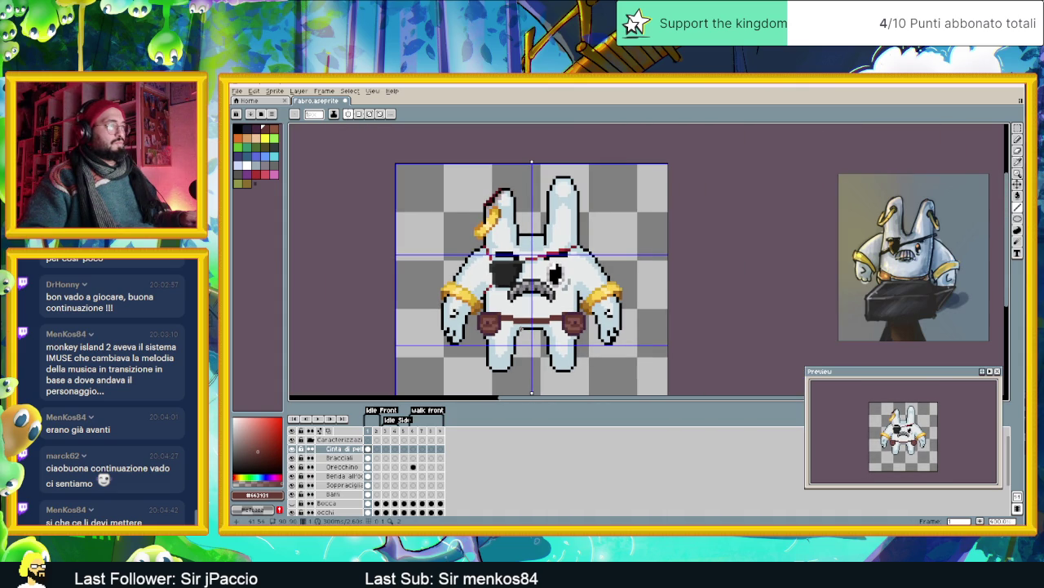
pyautogui.scroll(2, 521, 329)
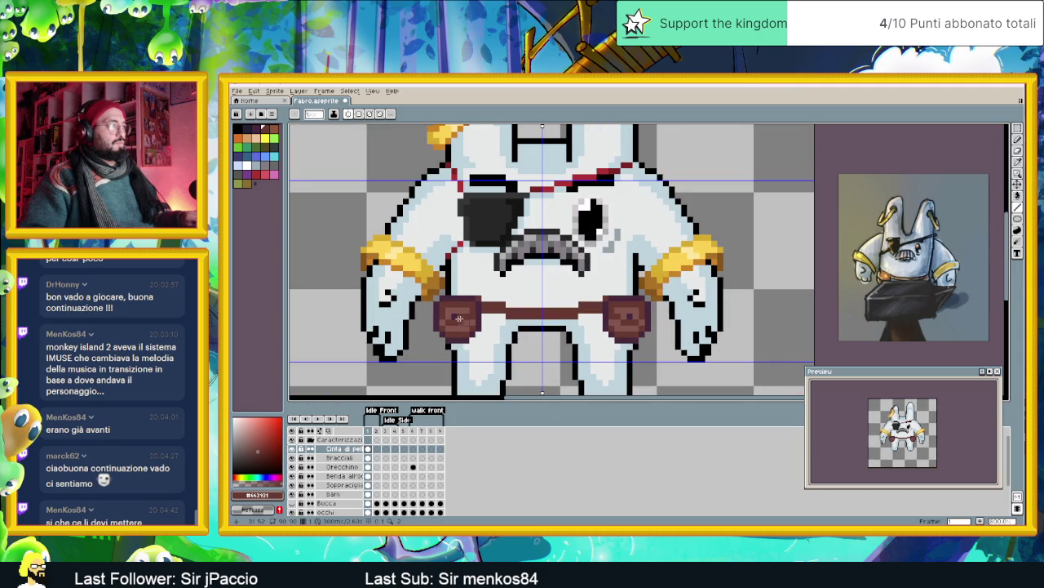
pyautogui.scroll(-2, 522, 340)
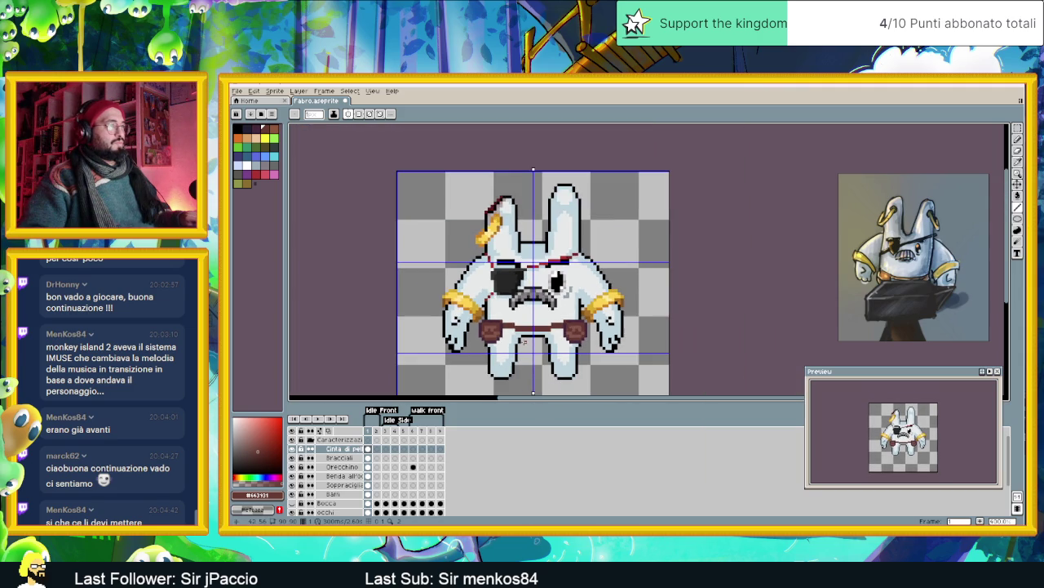
pyautogui.scroll(-1, 524, 339)
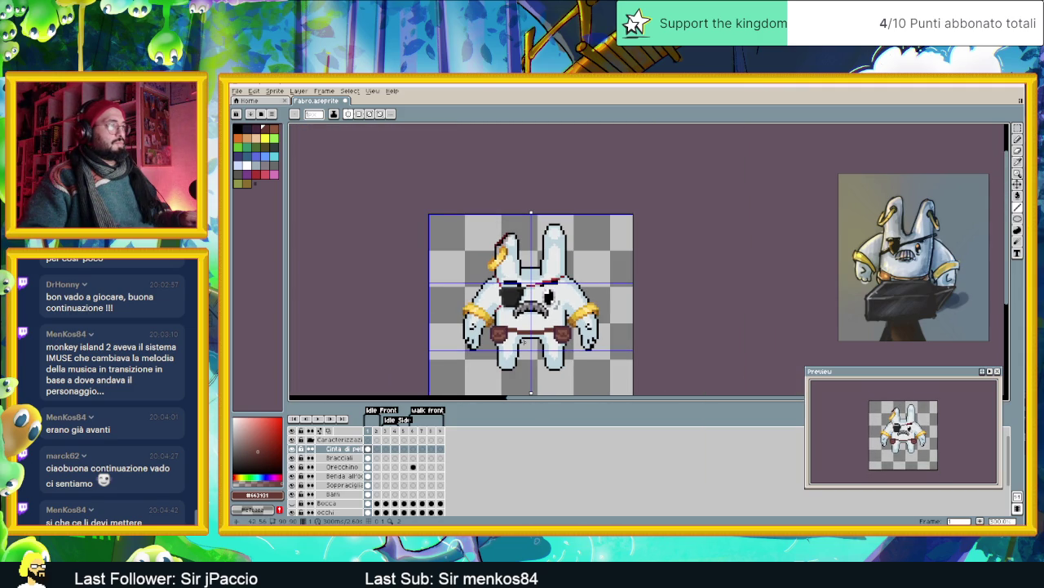
pyautogui.scroll(3, 523, 340)
pyautogui.scroll(3, 524, 339)
pyautogui.press('i')
pyautogui.keyDown('alt'); pyautogui.click(415, 296); pyautogui.keyUp('alt')
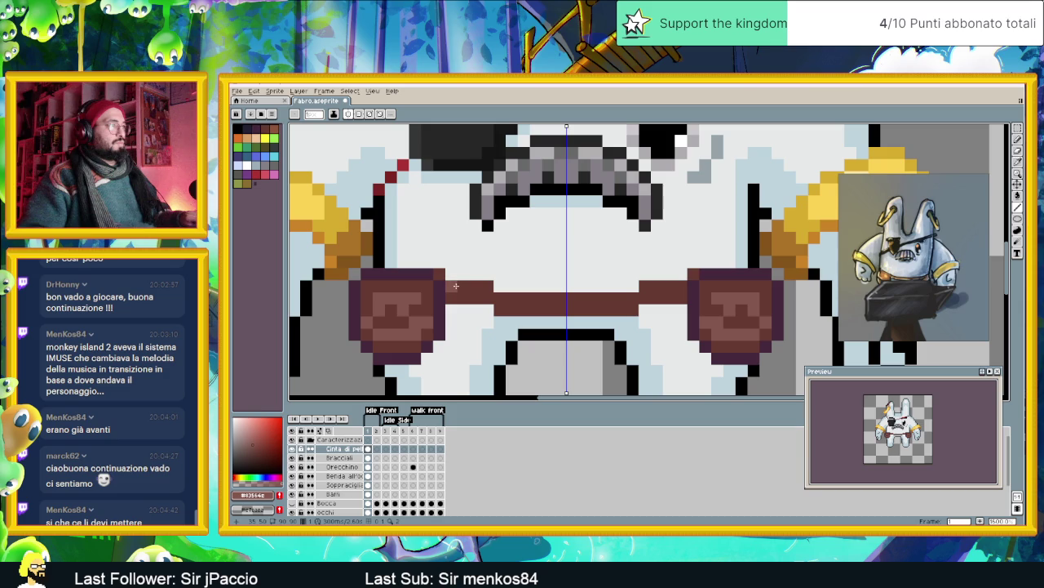
# - Lighten the strap's top and middle rows on both sides
pyautogui.moveTo(450, 286); pyautogui.dragTo(474, 286)
pyautogui.click(500, 299)
pyautogui.keyDown('shift'); pyautogui.click(601, 299); pyautogui.keyUp('shift')
pyautogui.scroll(-1, 600, 300)
pyautogui.scroll(-1, 596, 303)
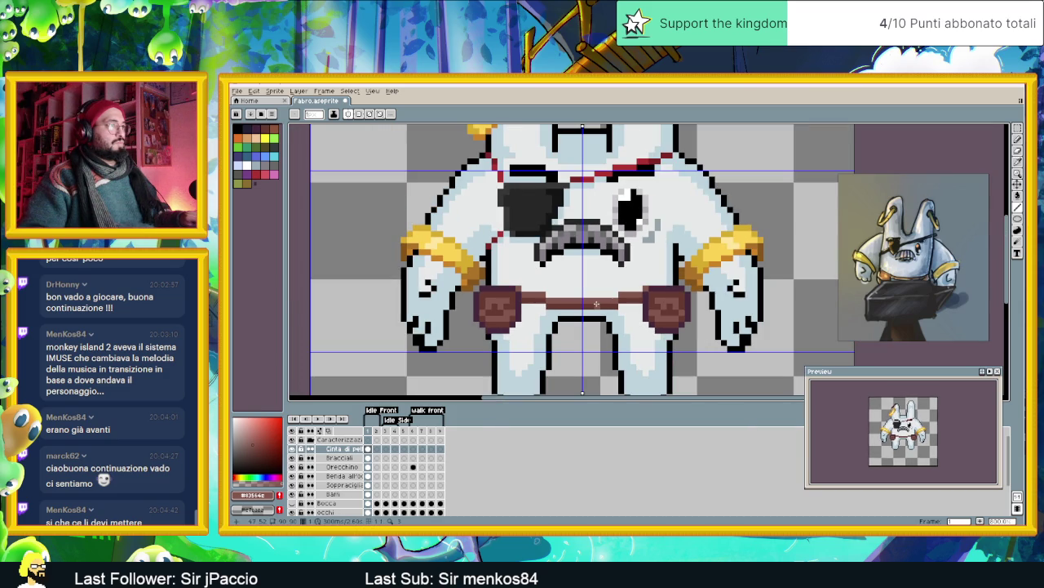
pyautogui.scroll(2, 605, 303)
pyautogui.scroll(1, 606, 303)
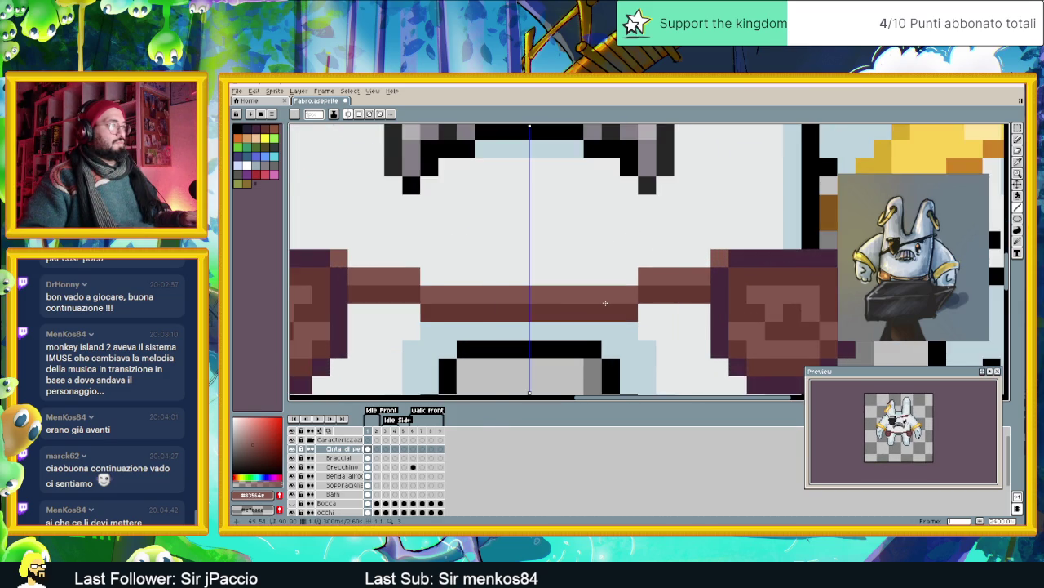
pyautogui.scroll(-1, 605, 303)
# - Repaint several mirrored strap pixels in a warmer brown, undoing the last edit
pyautogui.press('i')
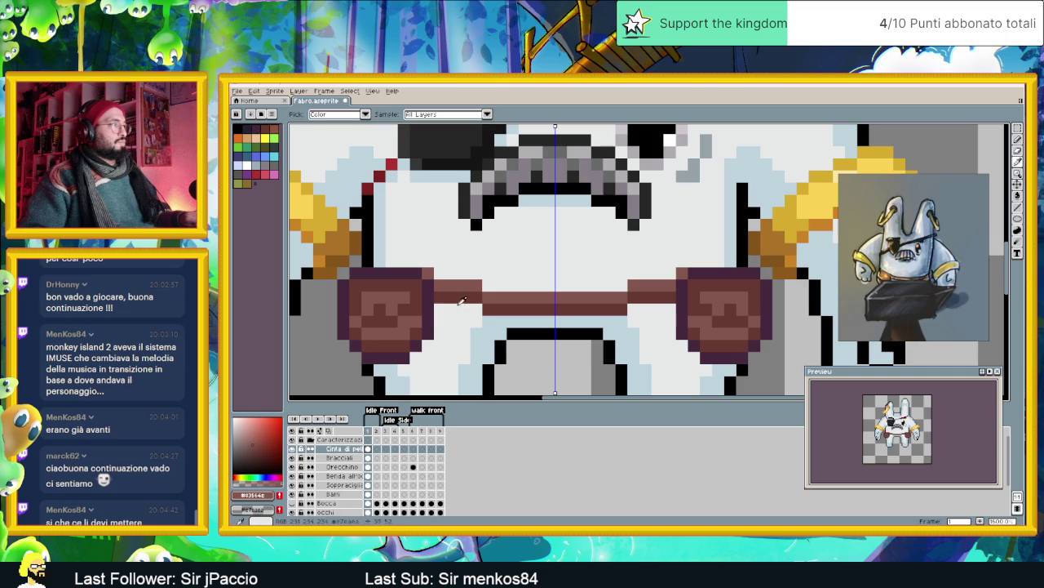
pyautogui.click(466, 290)
pyautogui.press('b')
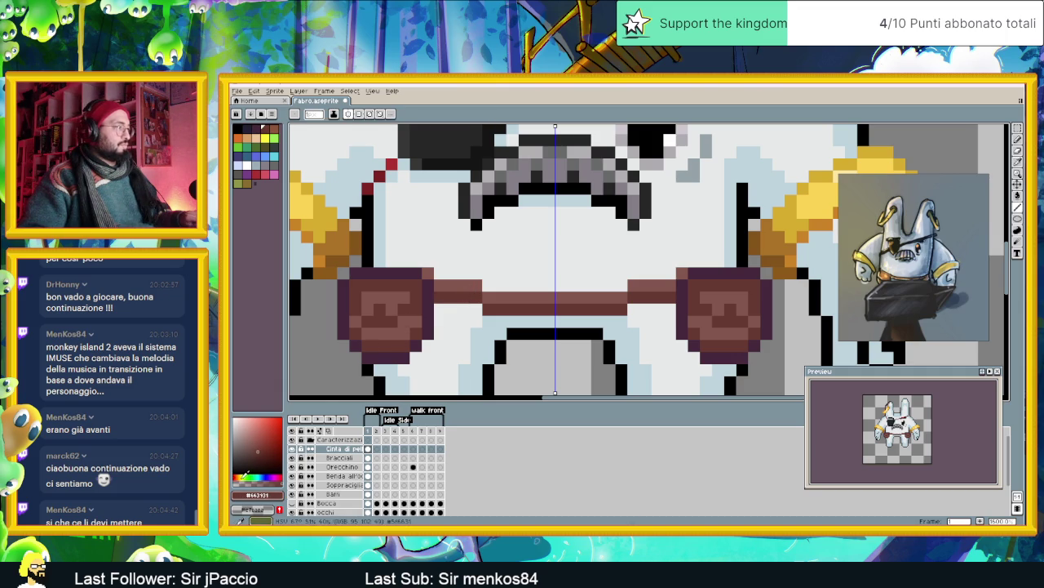
pyautogui.click(242, 474)
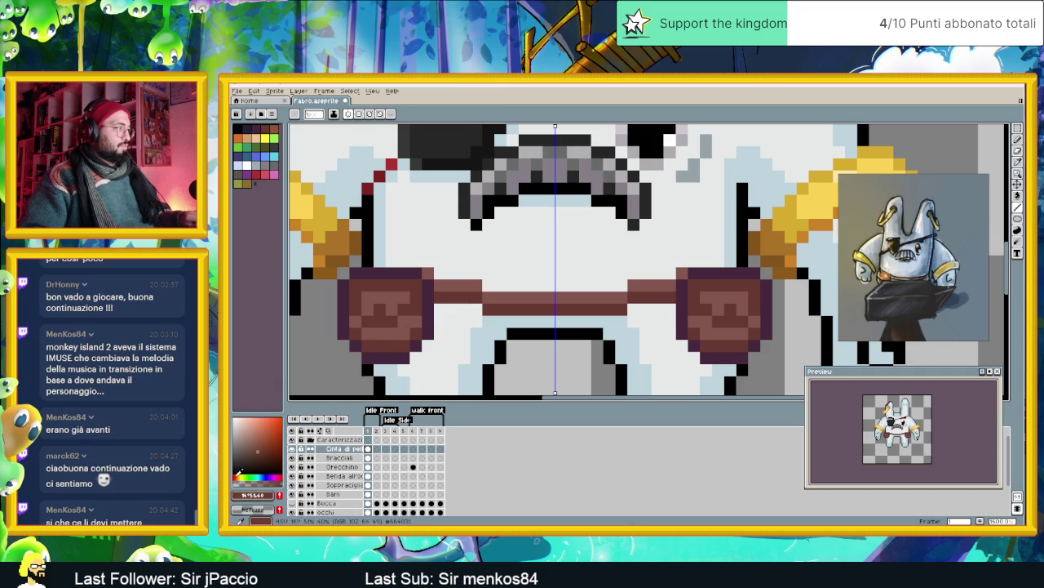
pyautogui.moveTo(458, 286); pyautogui.dragTo(452, 286)
pyautogui.click(452, 286)
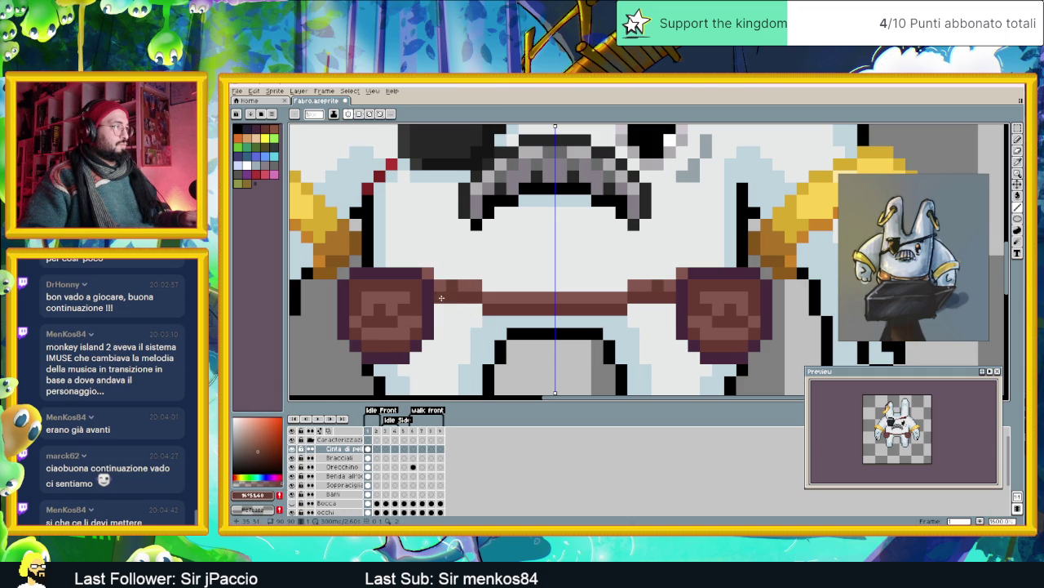
pyautogui.click(473, 287)
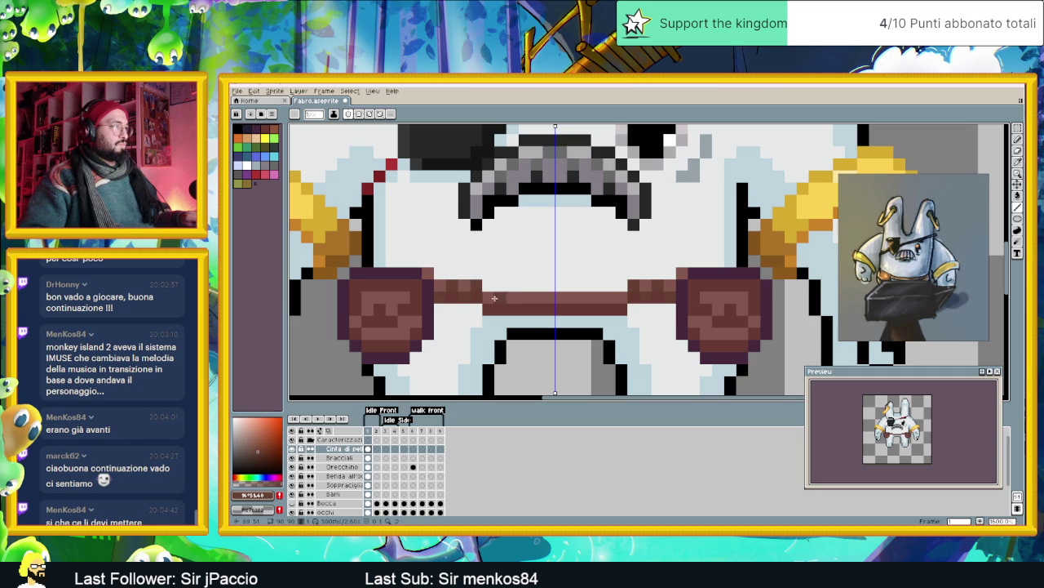
pyautogui.click(488, 298)
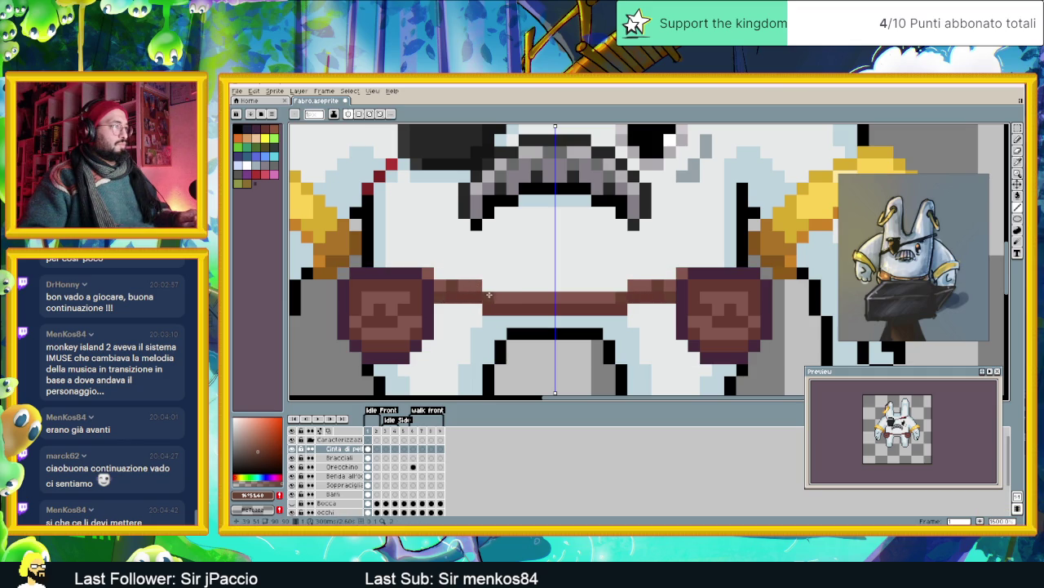
pyautogui.hotkey('ctrl', 'z')
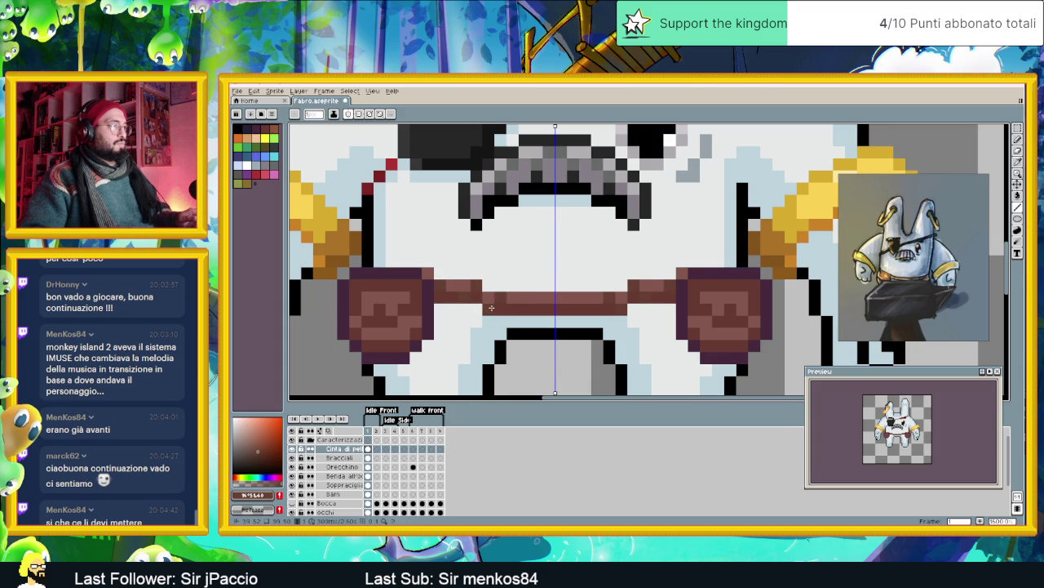
# - Darken a few pixels along the belt strap
pyautogui.moveTo(531, 296); pyautogui.dragTo(572, 298)
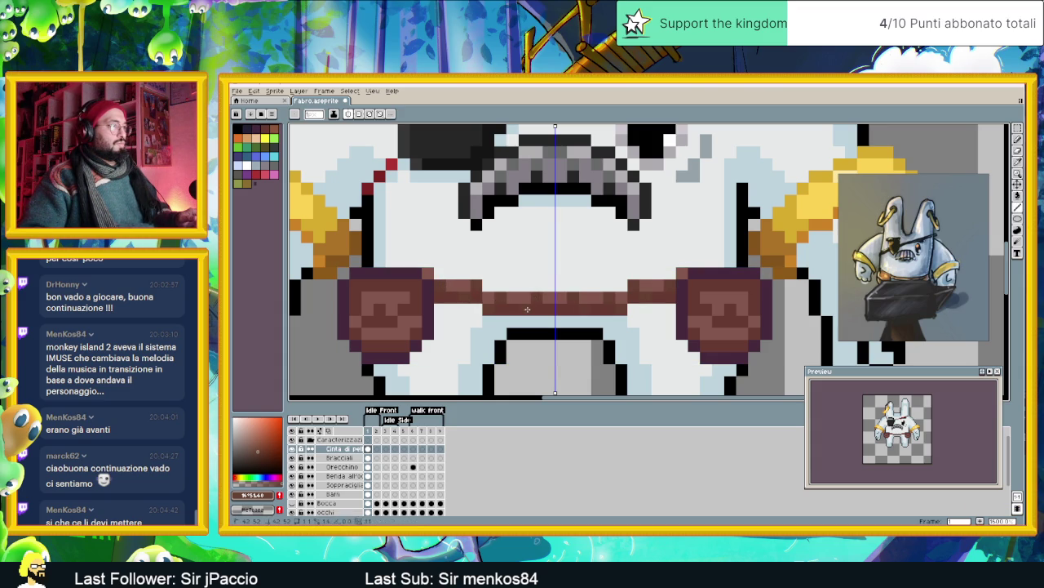
pyautogui.scroll(-2, 633, 332)
pyautogui.scroll(-2, 632, 331)
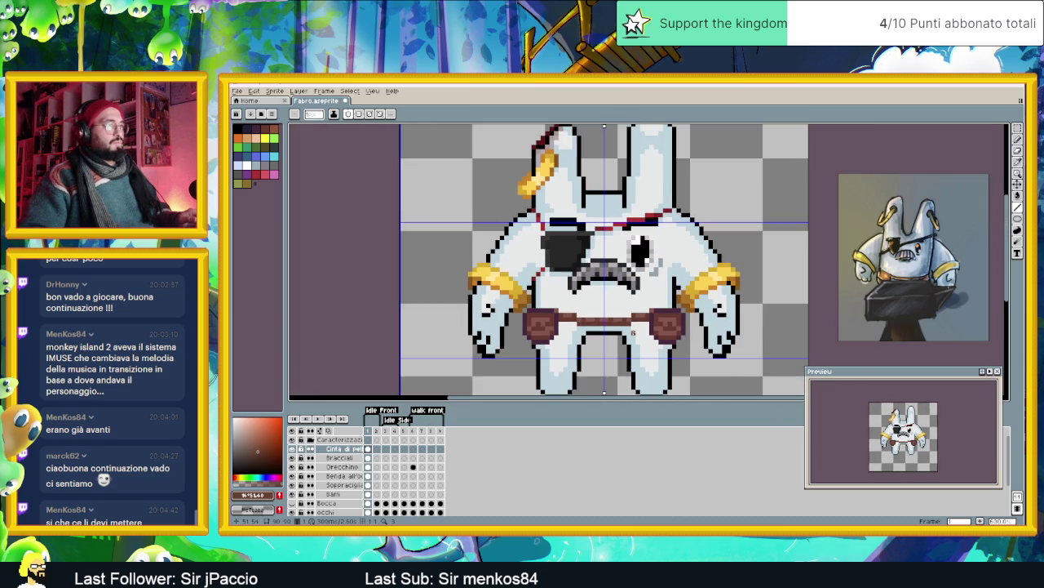
pyautogui.scroll(-1, 654, 331)
pyautogui.scroll(-1, 620, 322)
pyautogui.scroll(-1, 555, 308)
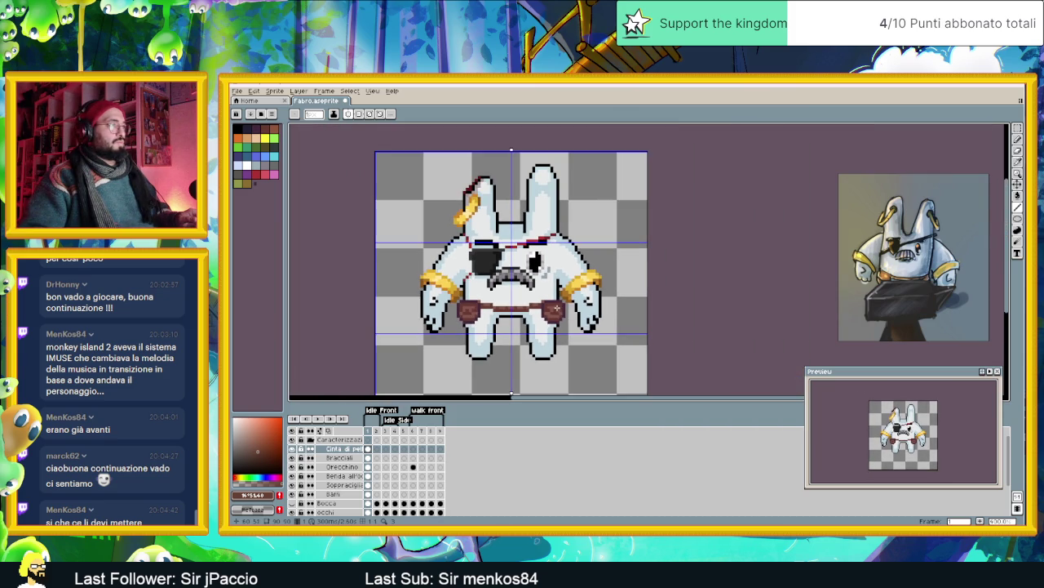
pyautogui.scroll(-1, 558, 308)
pyautogui.scroll(1, 578, 324)
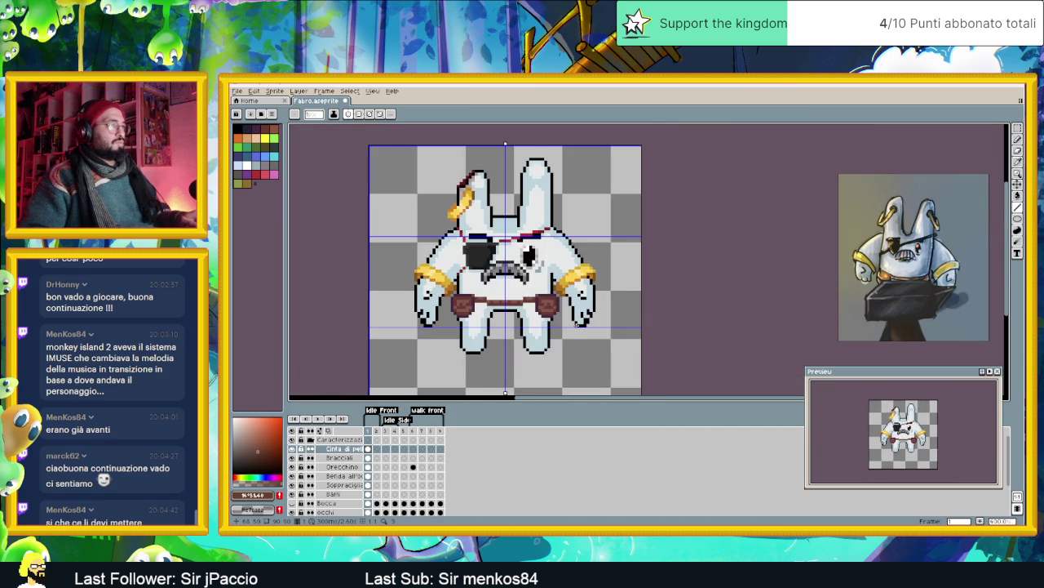
pyautogui.scroll(1, 573, 324)
pyautogui.scroll(1, 550, 317)
pyautogui.scroll(-1, 549, 315)
pyautogui.scroll(1, 545, 313)
pyautogui.scroll(2, 541, 309)
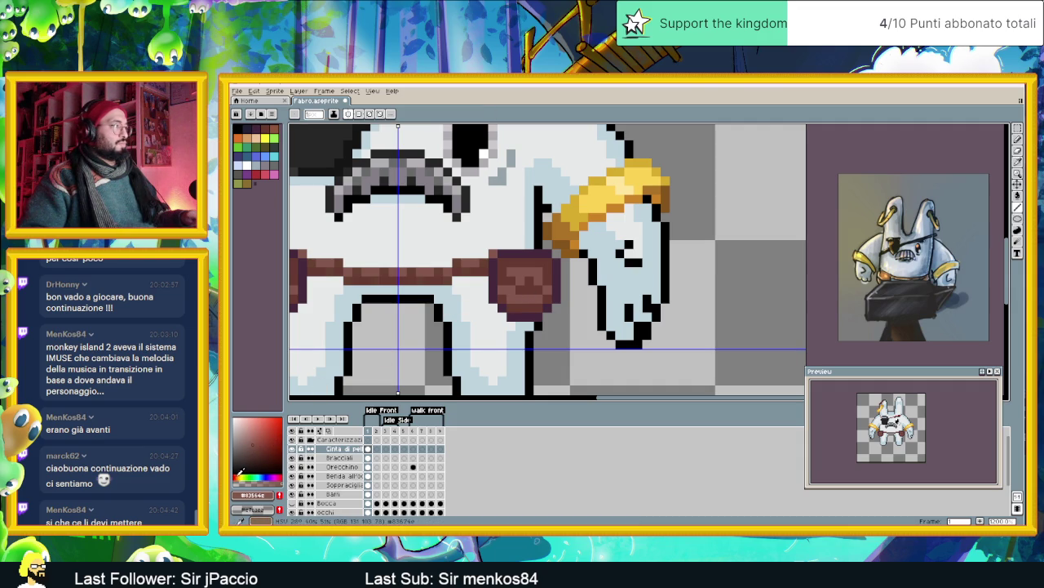
# - Shade the pouches' lower rows with a darker orange-brown
pyautogui.click(237, 478)
pyautogui.click(270, 449)
pyautogui.click(263, 445)
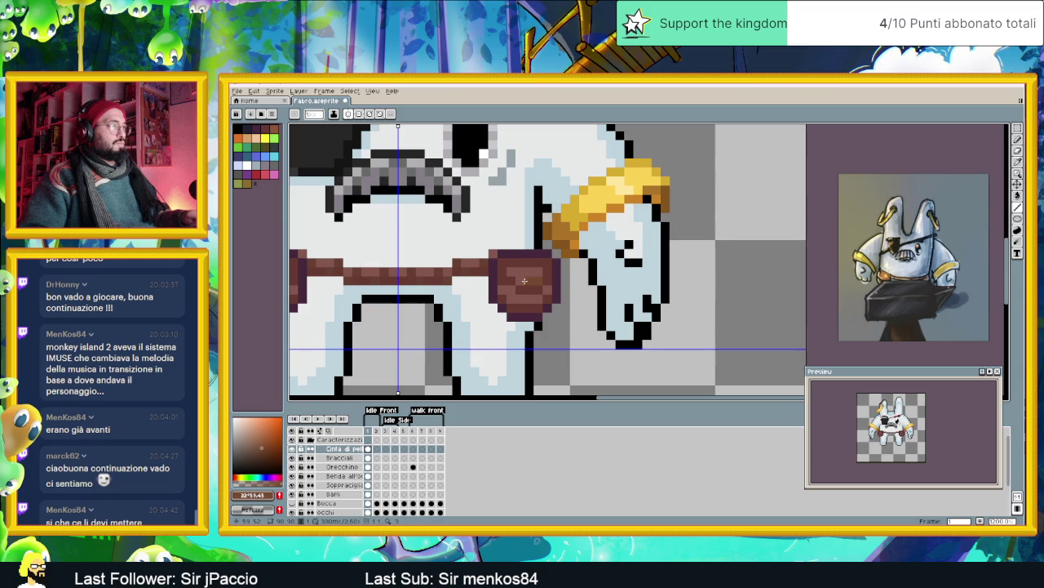
pyautogui.moveTo(507, 299); pyautogui.dragTo(540, 299)
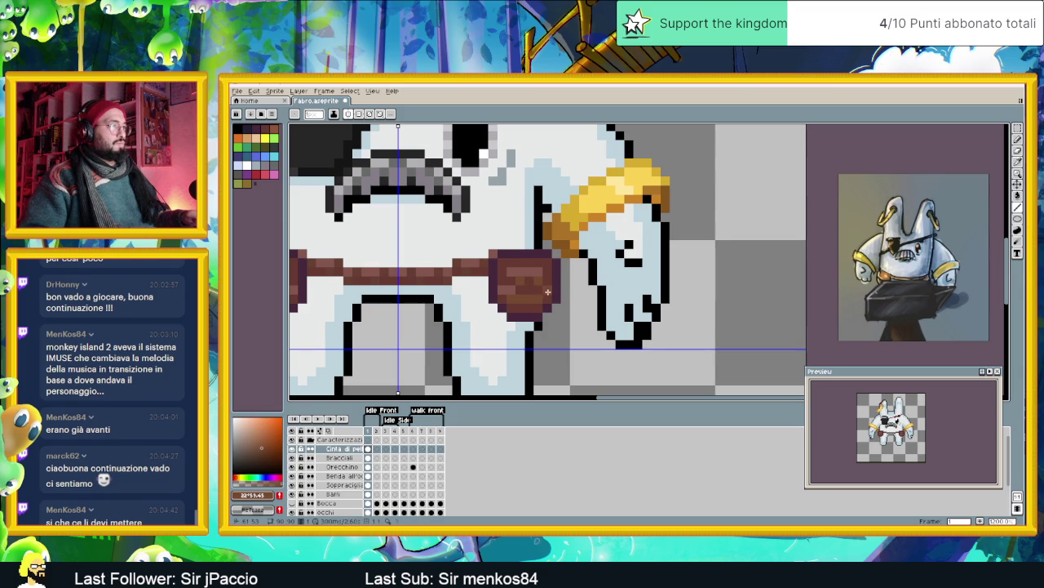
pyautogui.hscroll(-3, 457, 286)
pyautogui.scroll(-3, 419, 295)
pyautogui.scroll(-1, 511, 309)
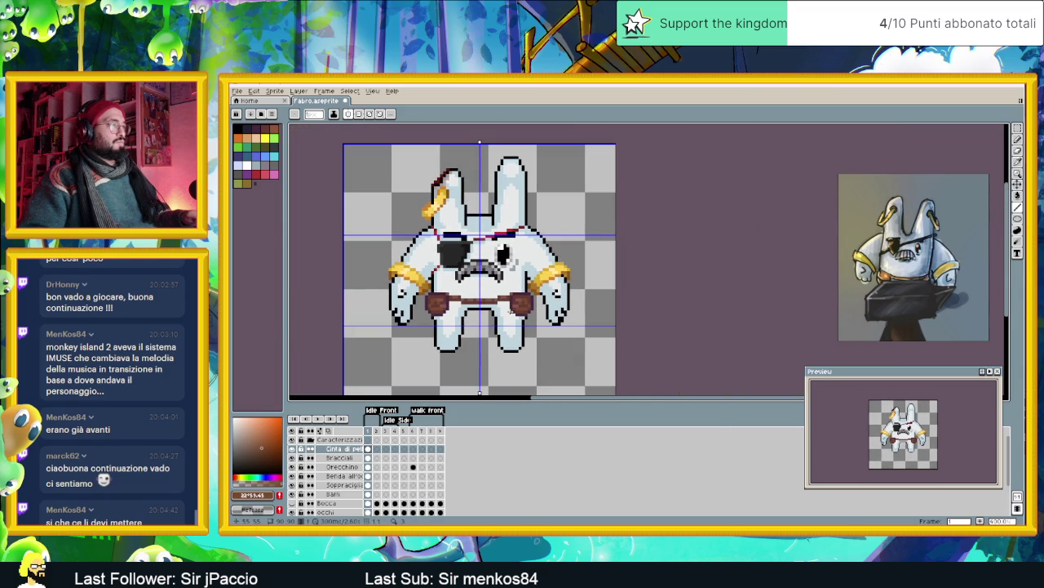
pyautogui.scroll(-1, 510, 308)
pyautogui.scroll(1, 489, 308)
pyautogui.scroll(1, 489, 308)
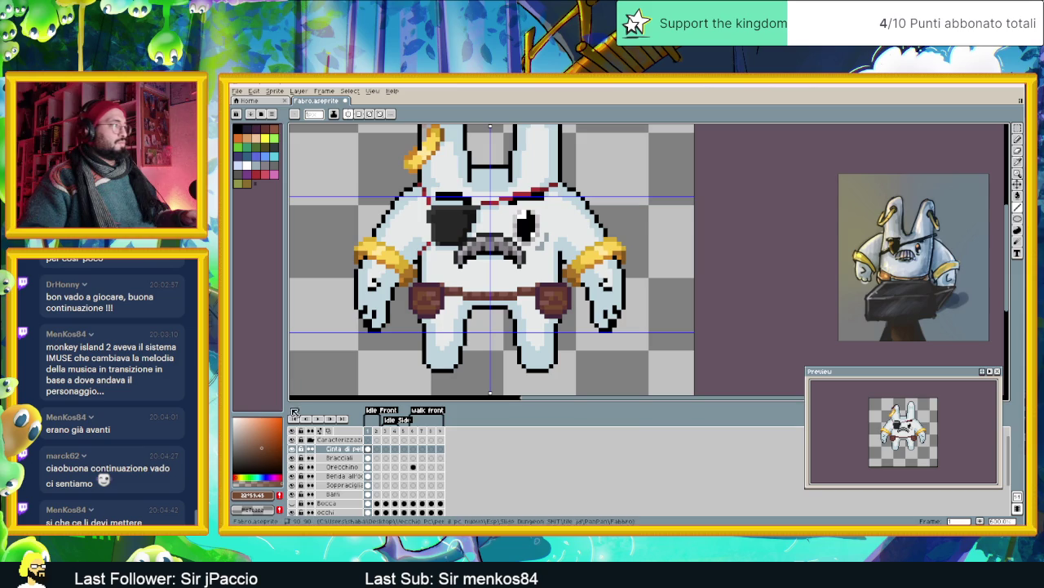
pyautogui.click(271, 441)
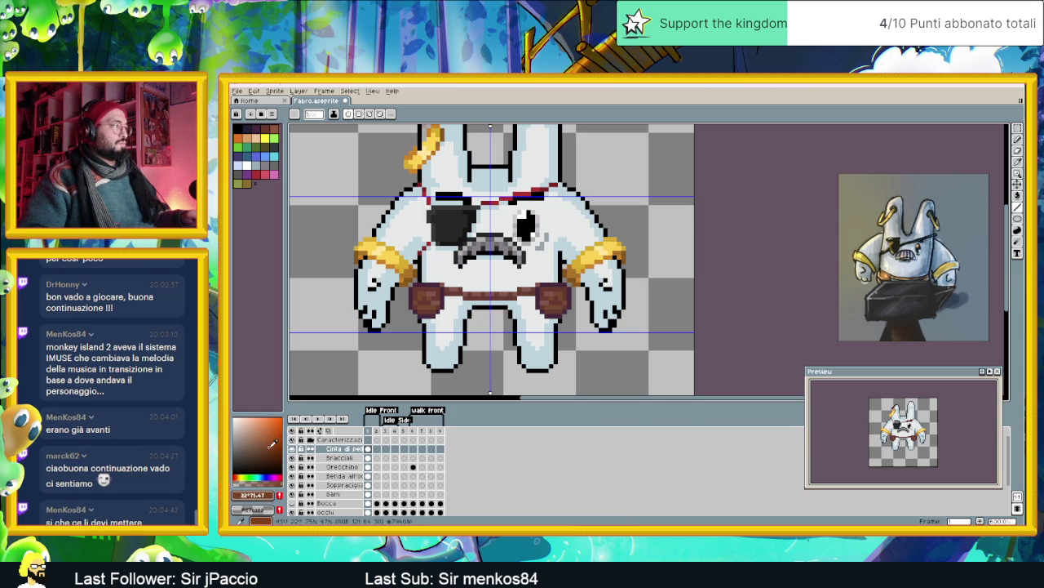
# - Add darker brown shading to the pouch after undoing a stray stroke
pyautogui.scroll(2, 559, 288)
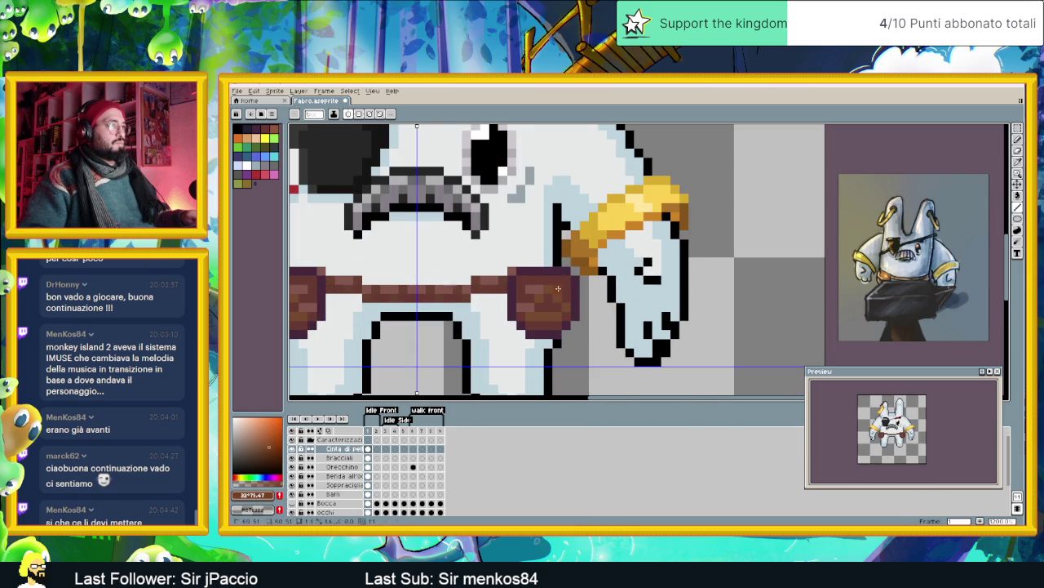
pyautogui.moveTo(559, 311); pyautogui.dragTo(545, 315)
pyautogui.scroll(-3, 541, 297)
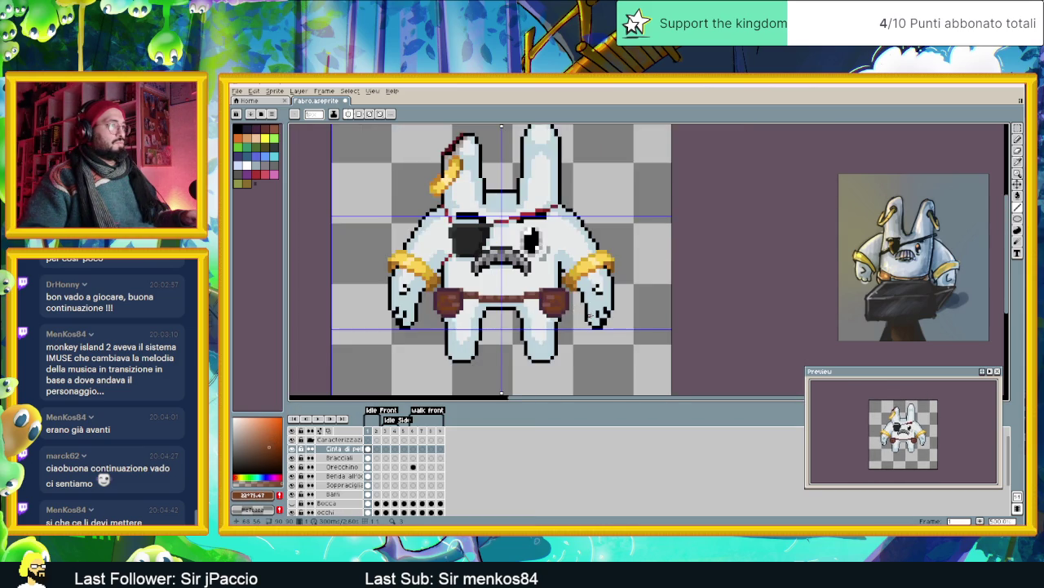
pyautogui.scroll(-2, 541, 297)
pyautogui.scroll(3, 586, 314)
pyautogui.scroll(3, 586, 314)
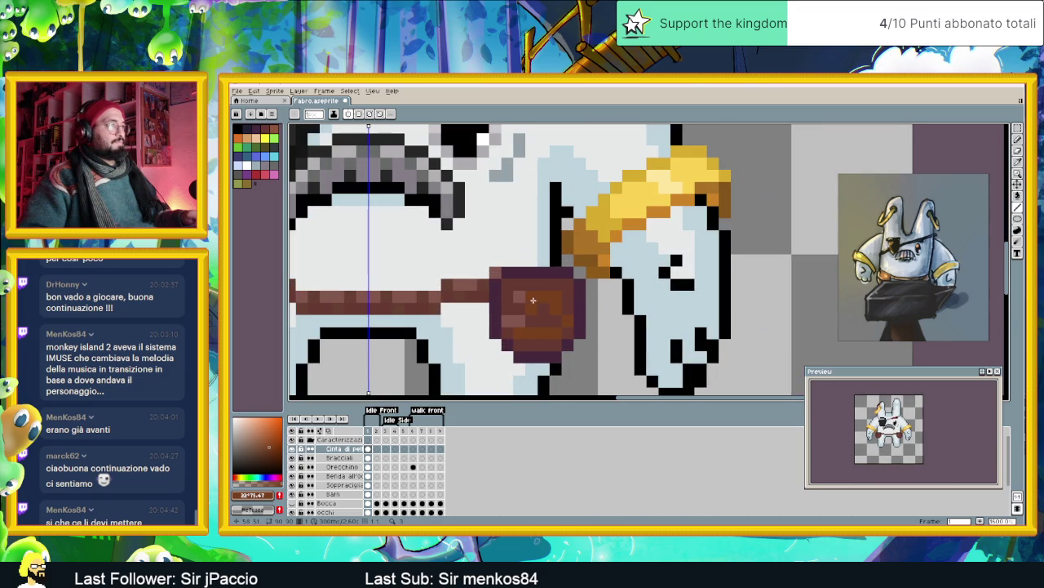
pyautogui.hotkey('ctrl', 'z')
pyautogui.hotkey('ctrl', 'z')
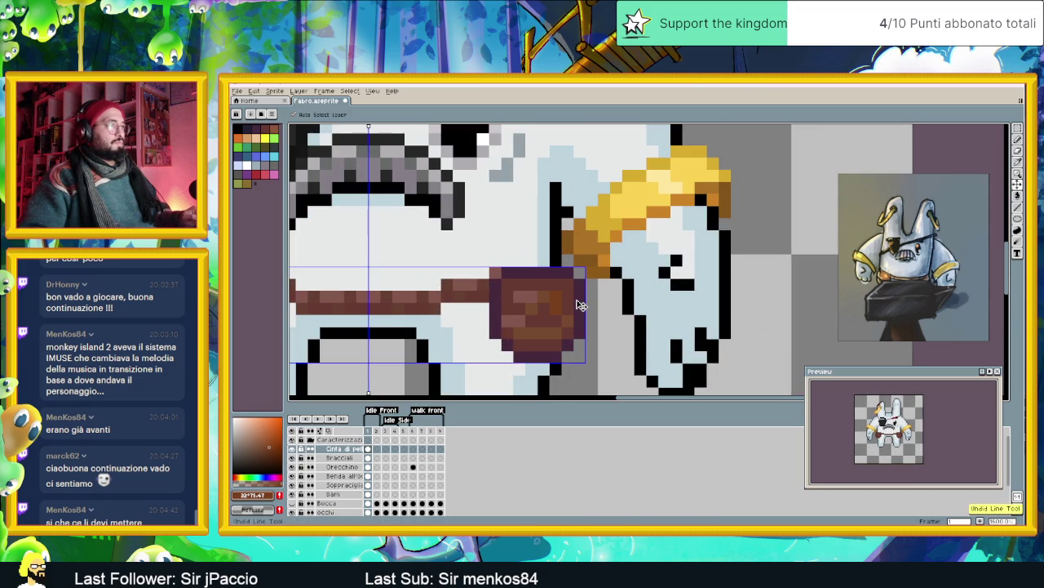
pyautogui.hotkey('ctrl', 'd')
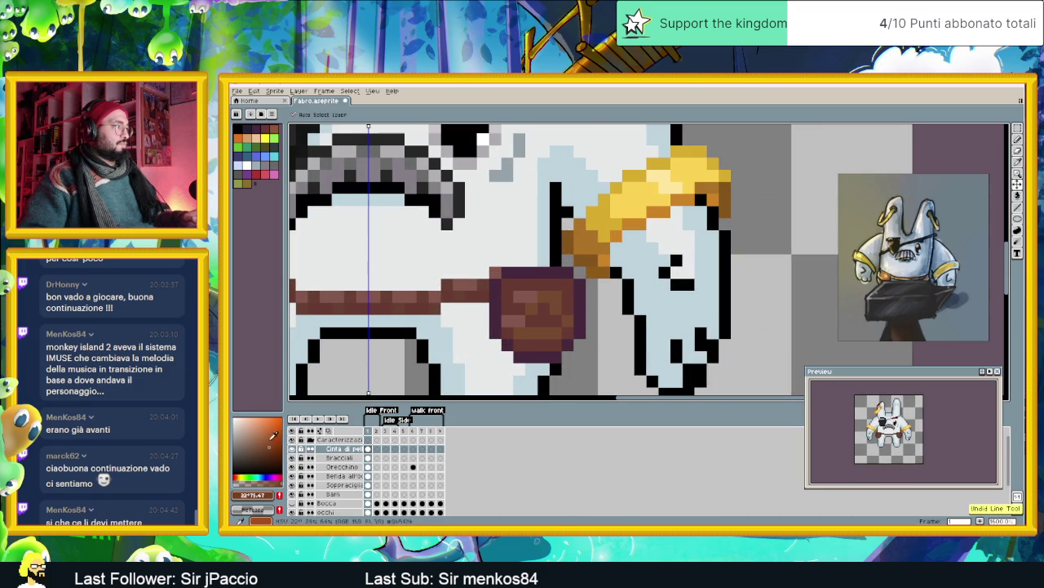
pyautogui.moveTo(269, 442); pyautogui.dragTo(270, 444)
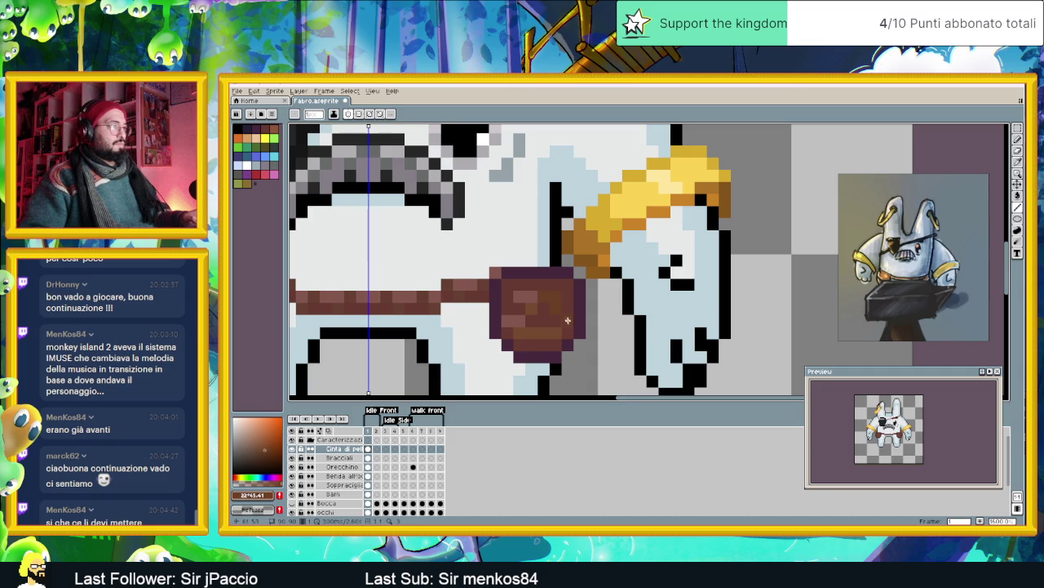
pyautogui.moveTo(557, 332); pyautogui.dragTo(533, 333)
# - Paint the pouch's right edge in its dark purple outline colour
pyautogui.keyDown('alt'); pyautogui.click(573, 284); pyautogui.keyUp('alt')
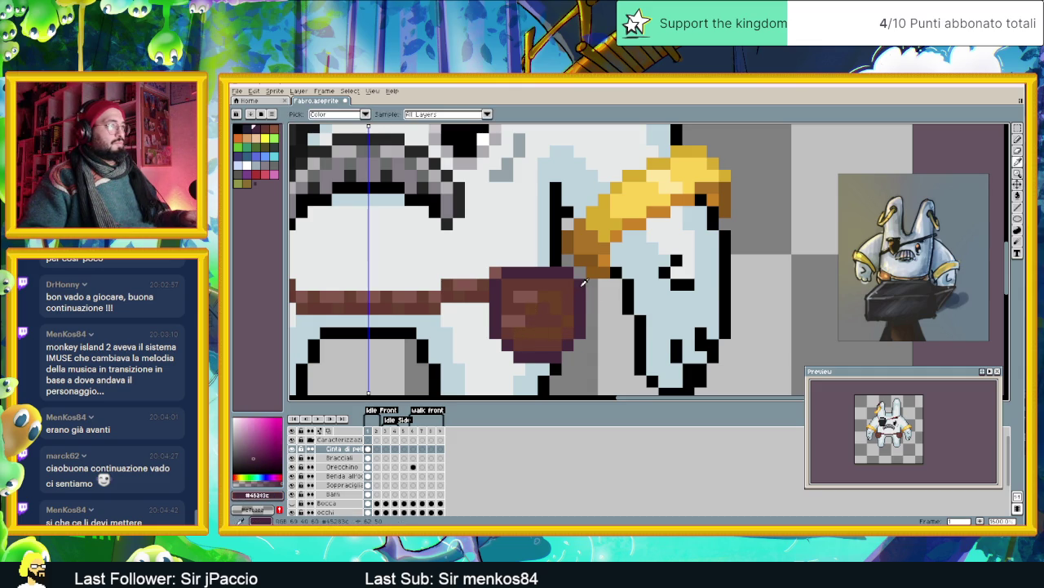
pyautogui.click(592, 320)
pyautogui.scroll(-2, 612, 309)
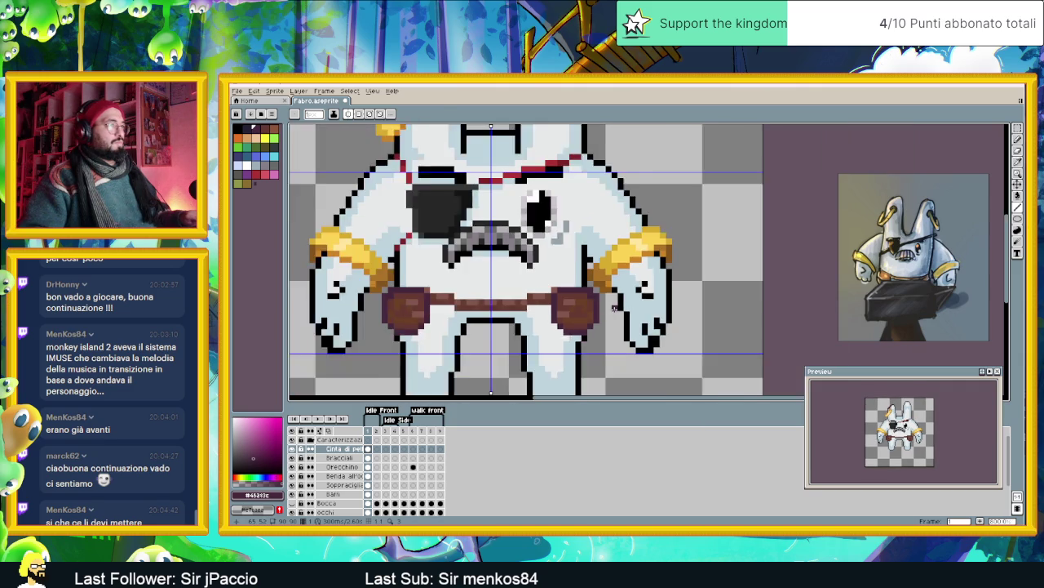
pyautogui.scroll(1, 599, 299)
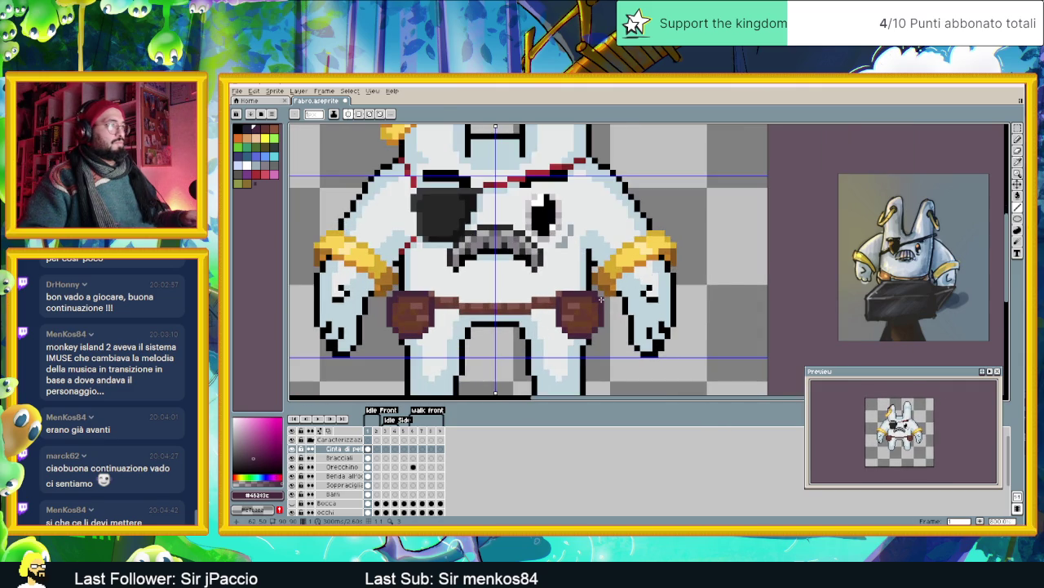
pyautogui.scroll(1, 588, 302)
pyautogui.scroll(1, 563, 306)
pyautogui.scroll(-1, 506, 314)
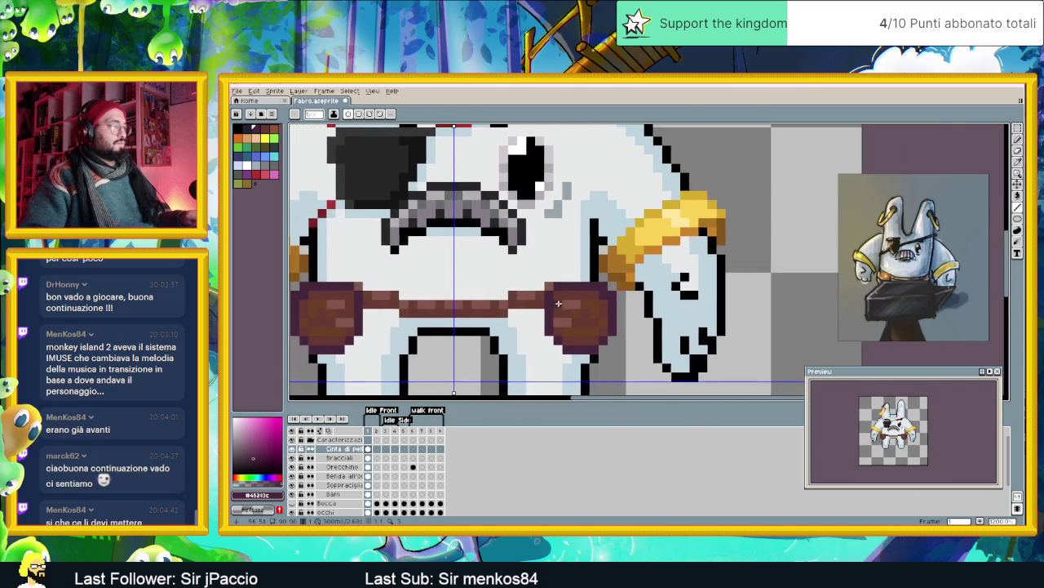
pyautogui.scroll(1, 522, 310)
pyautogui.scroll(1, 572, 306)
# - Paint lighter brown highlights down the pouch, then choose a brighter shade
pyautogui.keyDown('alt'); pyautogui.click(575, 300); pyautogui.keyUp('alt')
pyautogui.moveTo(598, 302)
pyautogui.mouseDown()
pyautogui.moveTo(599, 315)
pyautogui.moveTo(581, 314)
pyautogui.moveTo(567, 336)
pyautogui.moveTo(595, 337)
pyautogui.mouseUp()
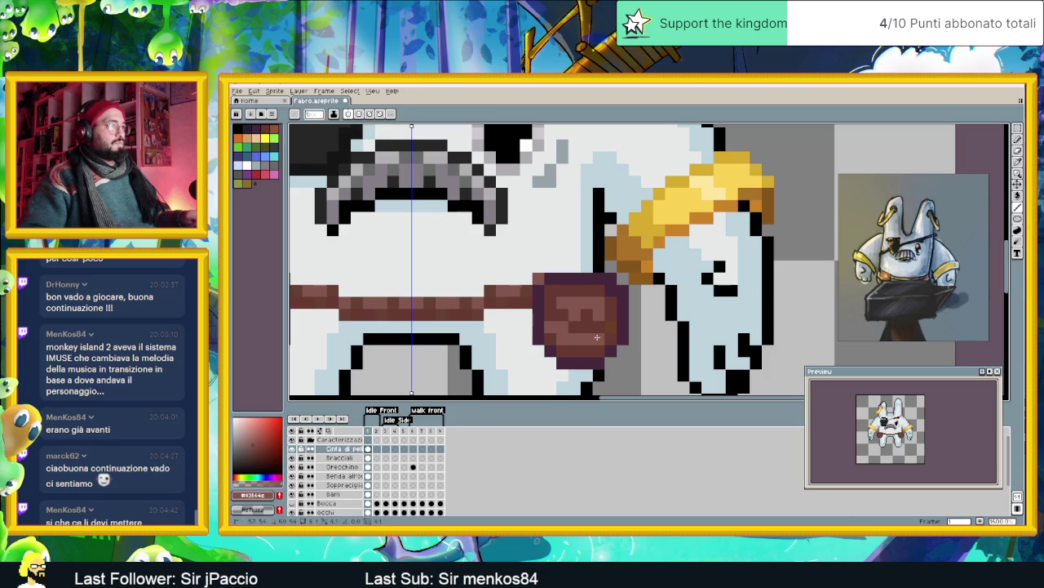
pyautogui.scroll(-1, 607, 328)
pyautogui.scroll(-1, 607, 327)
pyautogui.scroll(1, 612, 318)
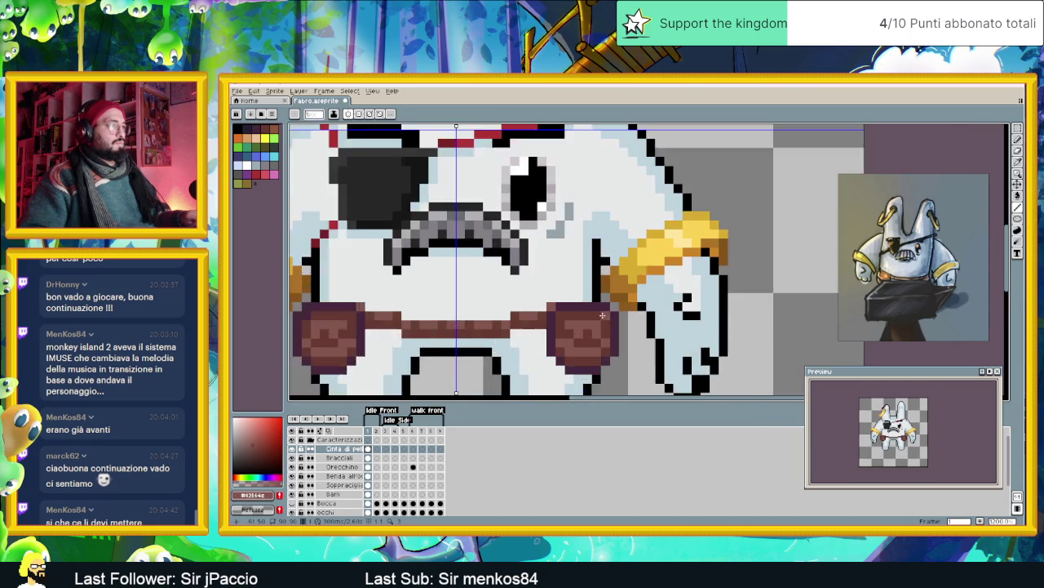
pyautogui.scroll(1, 616, 312)
pyautogui.keyDown('alt'); pyautogui.click(617, 313); pyautogui.keyUp('alt')
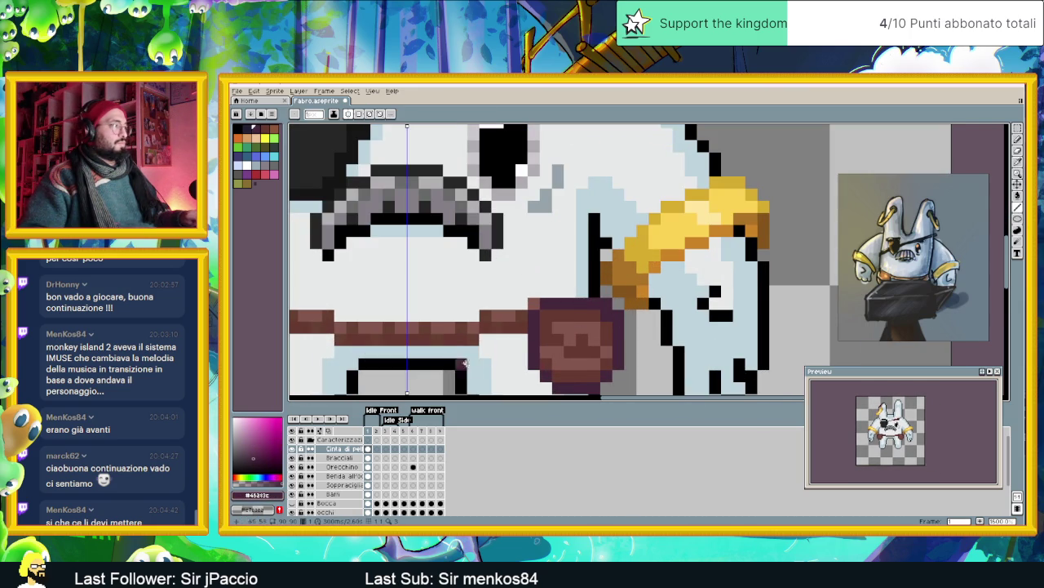
pyautogui.keyDown('alt'); pyautogui.click(600, 307); pyautogui.keyUp('alt')
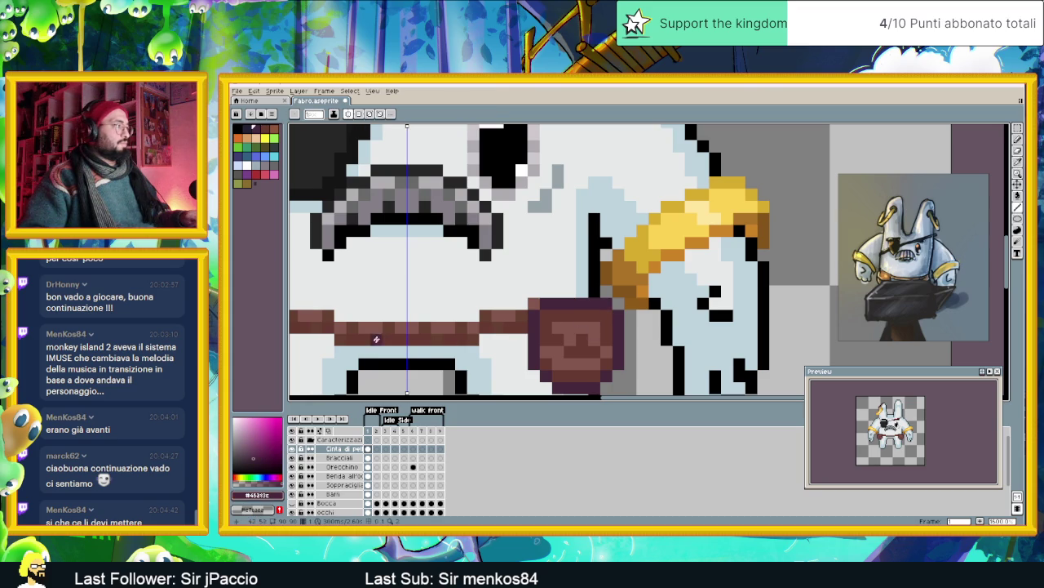
pyautogui.click(271, 480)
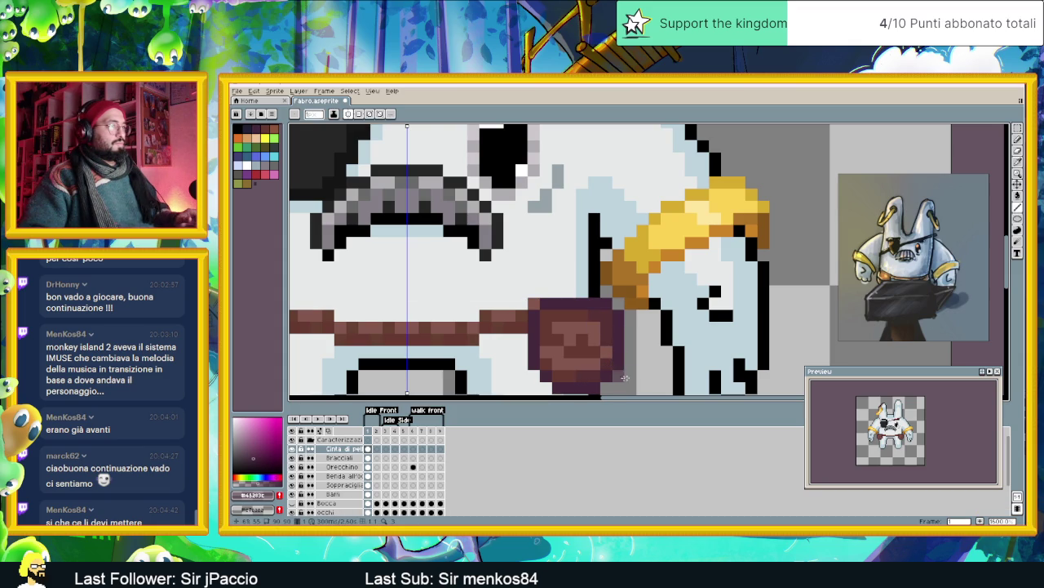
pyautogui.scroll(-2, 662, 327)
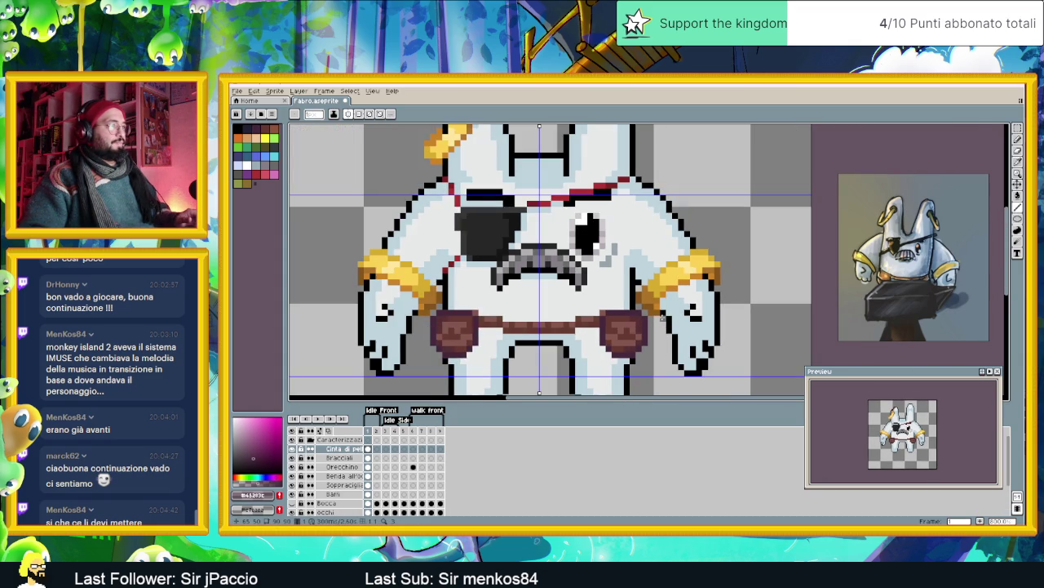
# - Zoom over the shaded pouches and set a darker brown foreground colour
pyautogui.scroll(2, 663, 318)
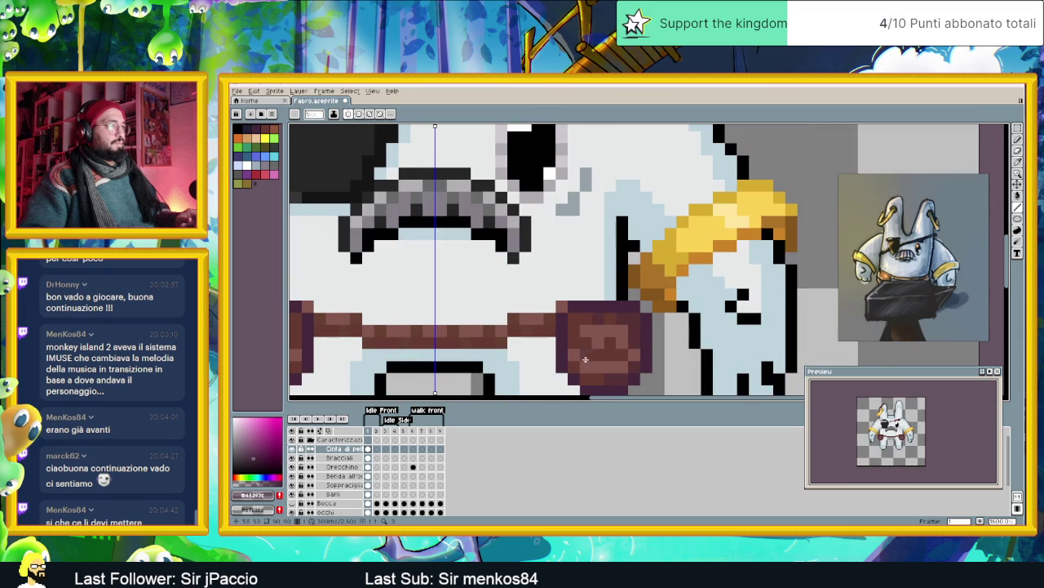
pyautogui.scroll(-2, 580, 358)
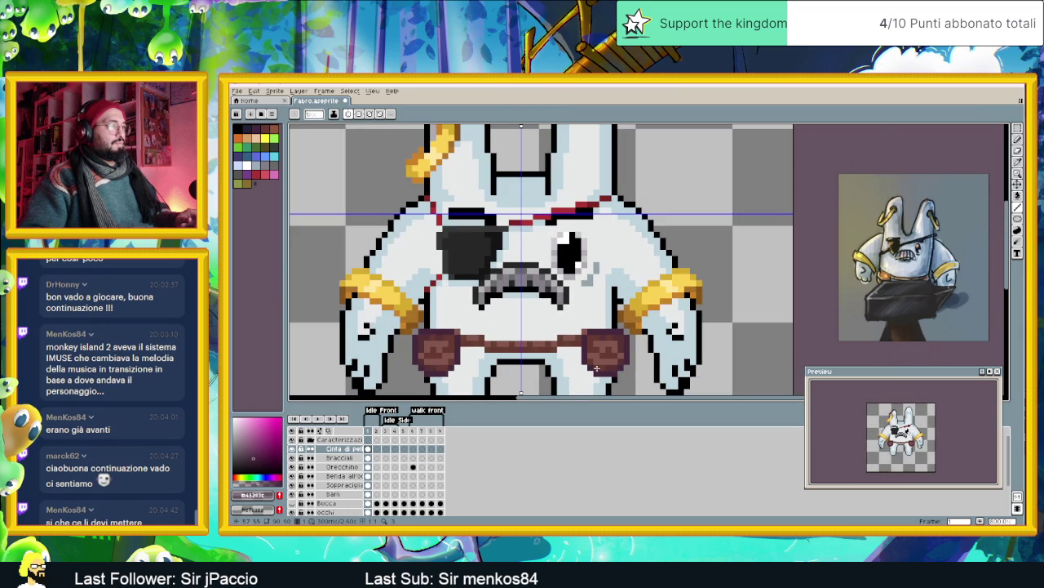
pyautogui.scroll(1, 613, 353)
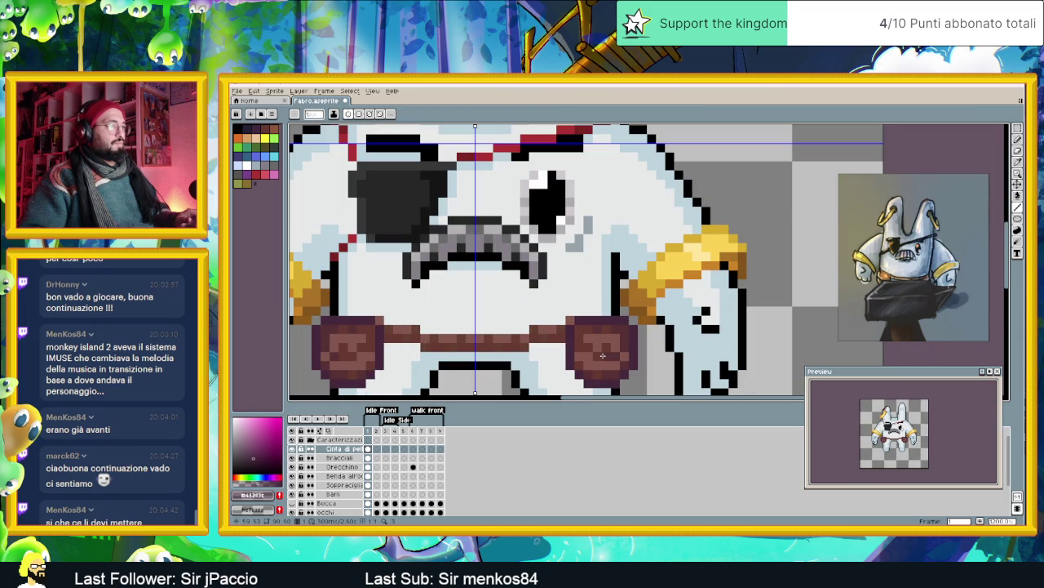
pyautogui.scroll(-3, 551, 373)
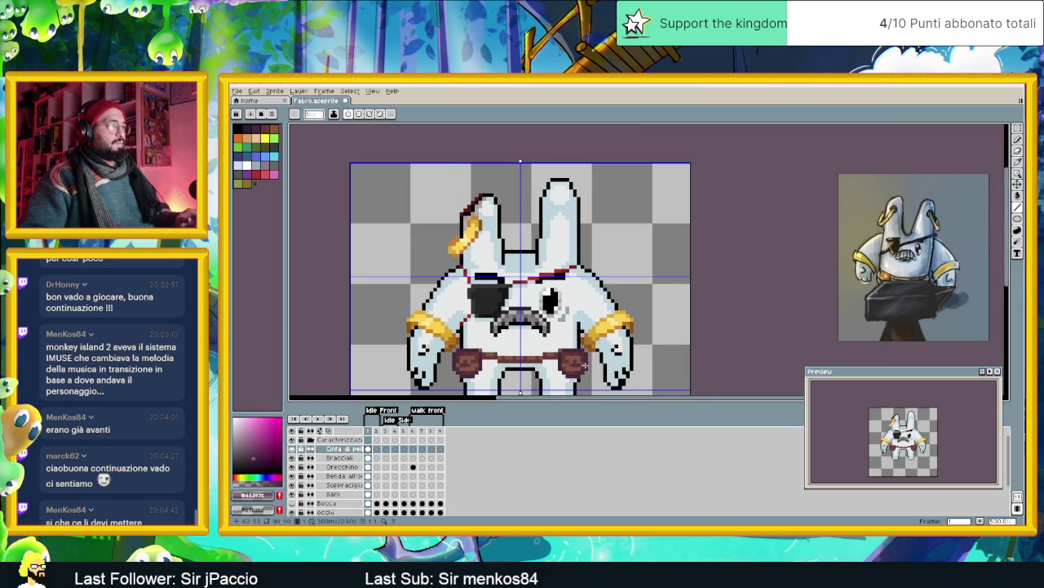
pyautogui.scroll(3, 586, 364)
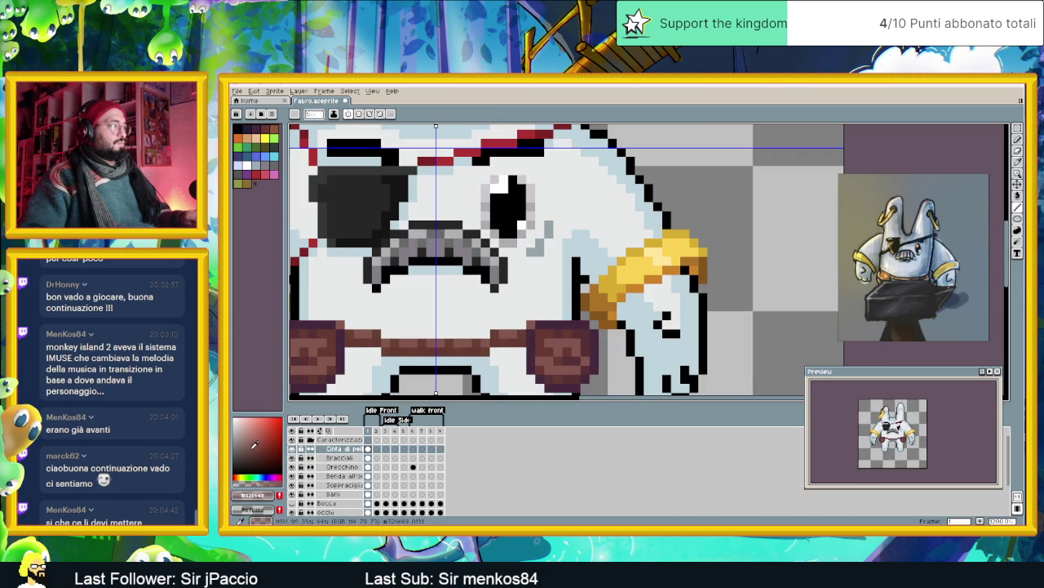
pyautogui.click(249, 450)
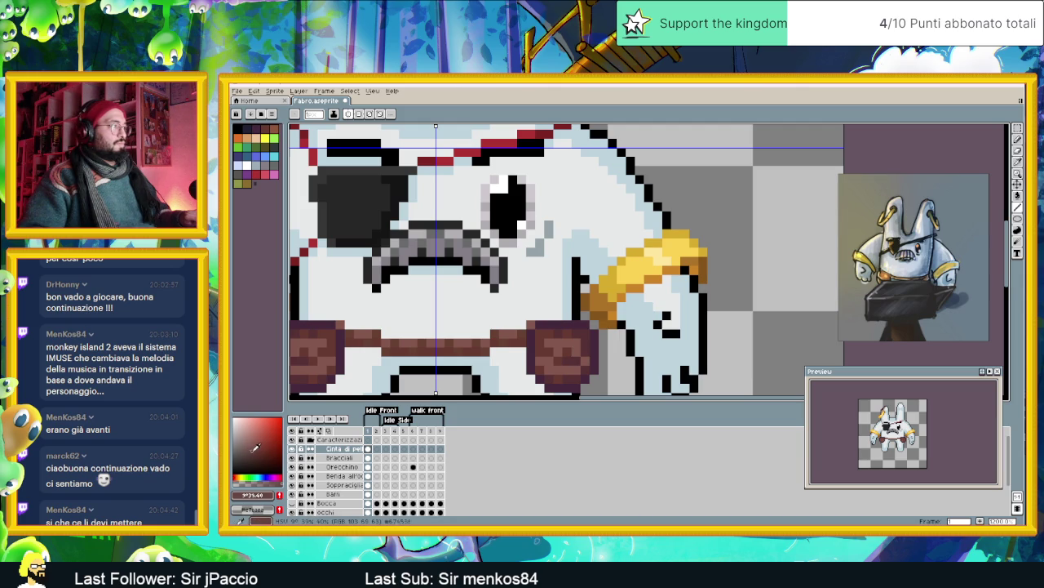
pyautogui.click(254, 450)
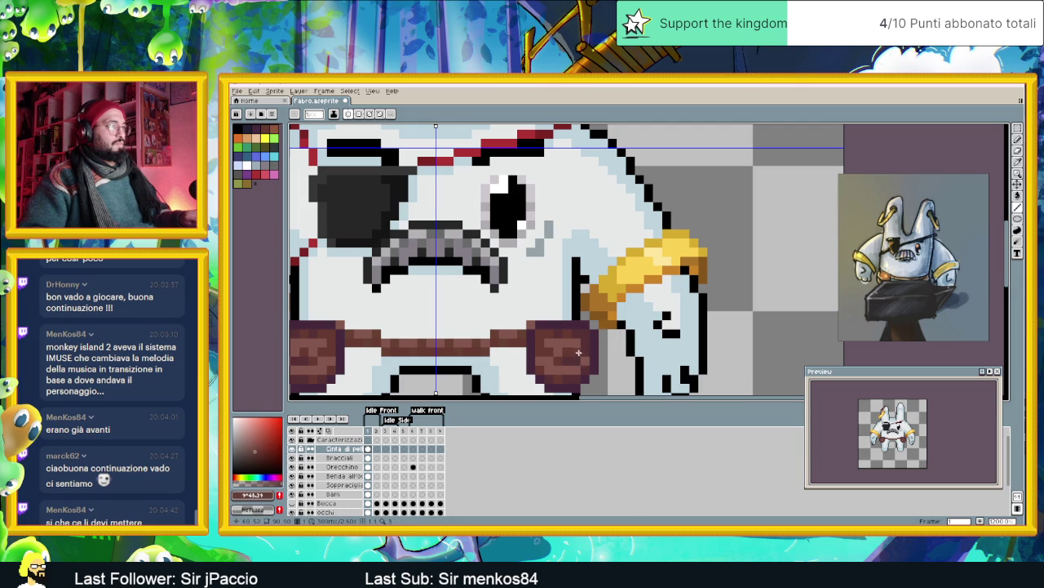
pyautogui.scroll(-3, 575, 368)
pyautogui.scroll(-1, 575, 368)
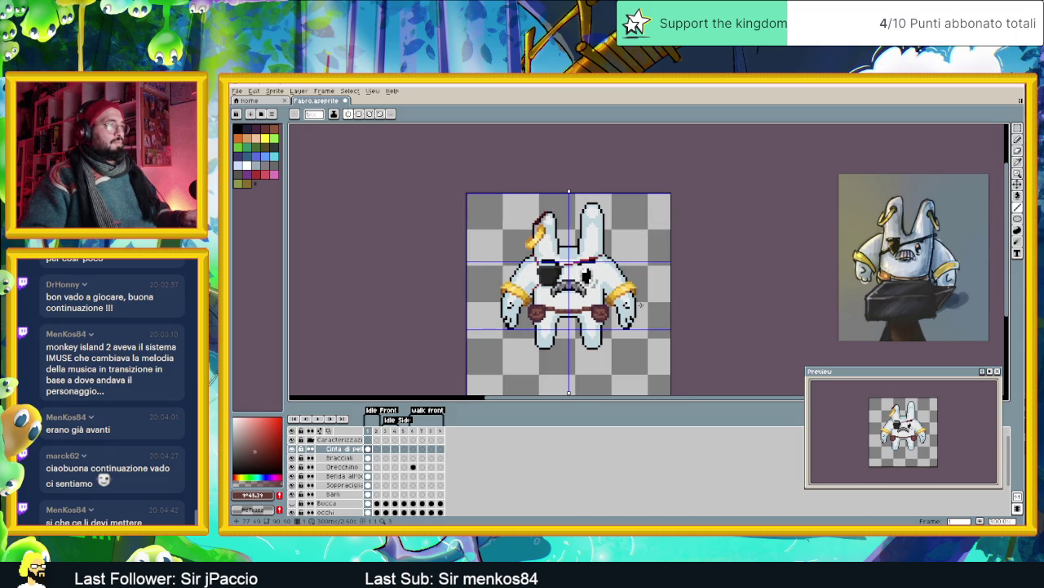
pyautogui.scroll(1, 634, 304)
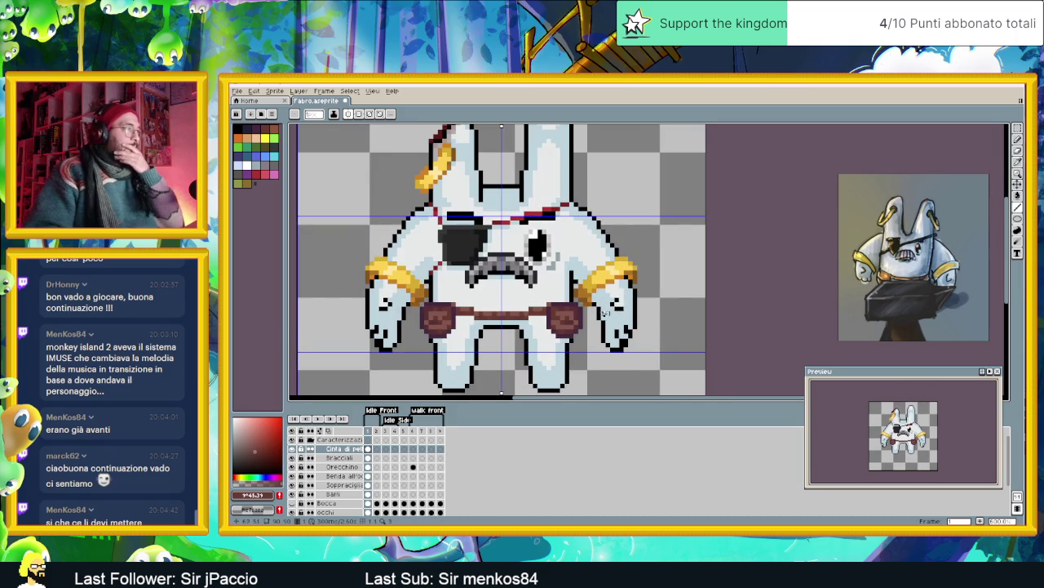
pyautogui.scroll(1, 590, 318)
pyautogui.scroll(1, 589, 318)
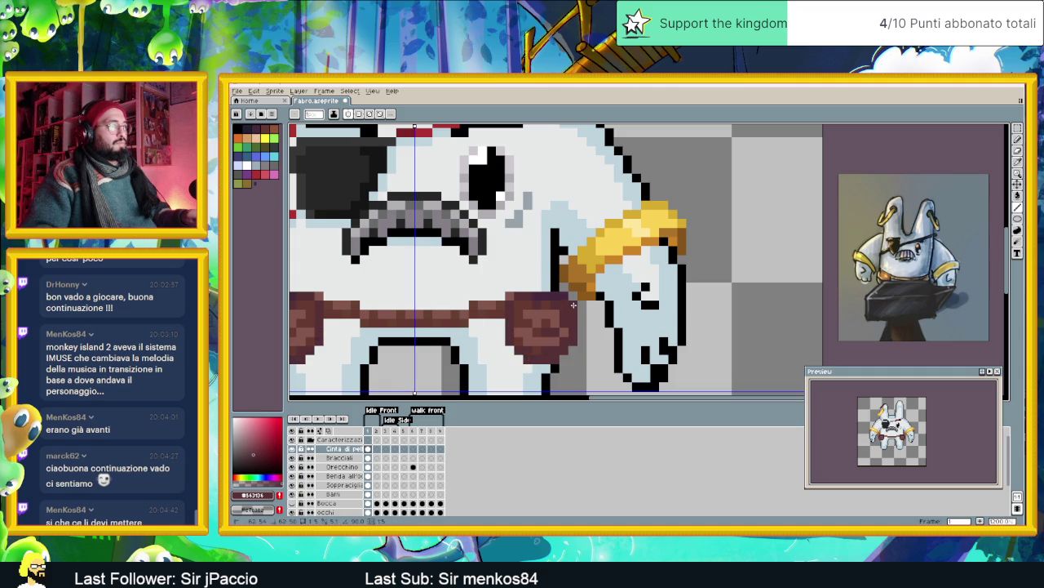
pyautogui.scroll(-3, 591, 333)
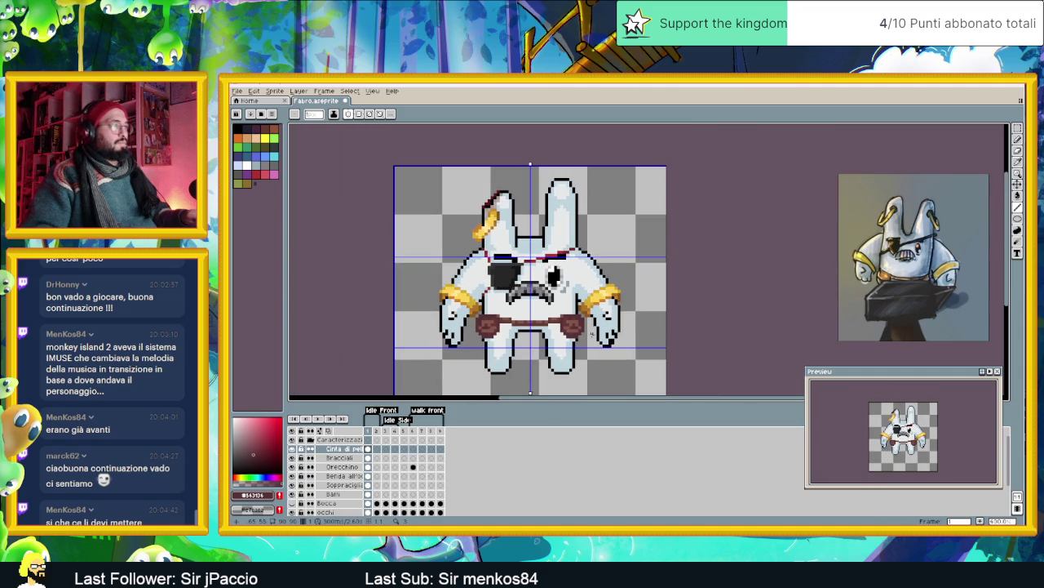
pyautogui.scroll(-1, 592, 332)
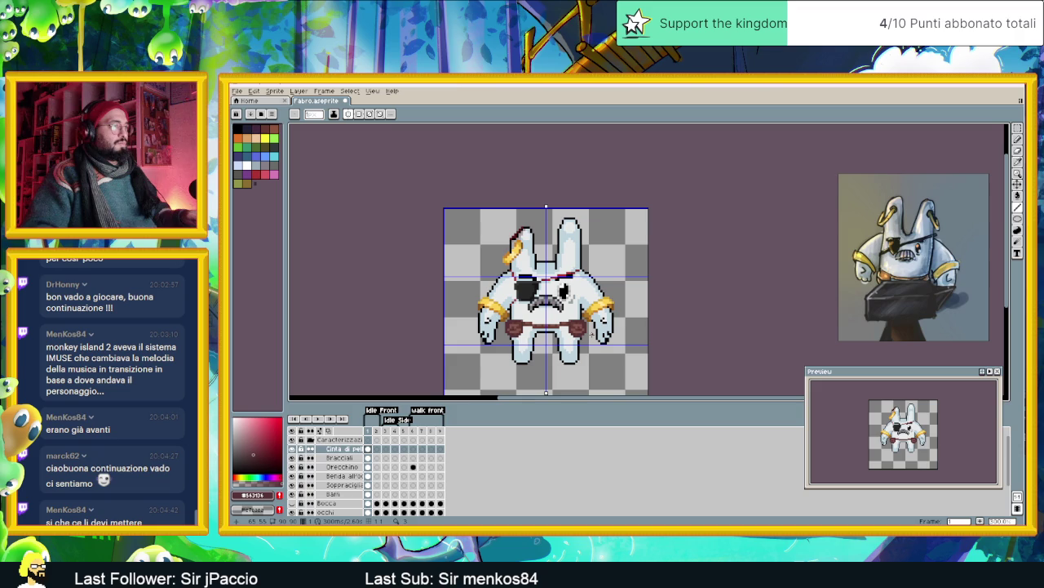
pyautogui.scroll(1, 590, 330)
pyautogui.scroll(1, 583, 329)
pyautogui.scroll(-1, 575, 327)
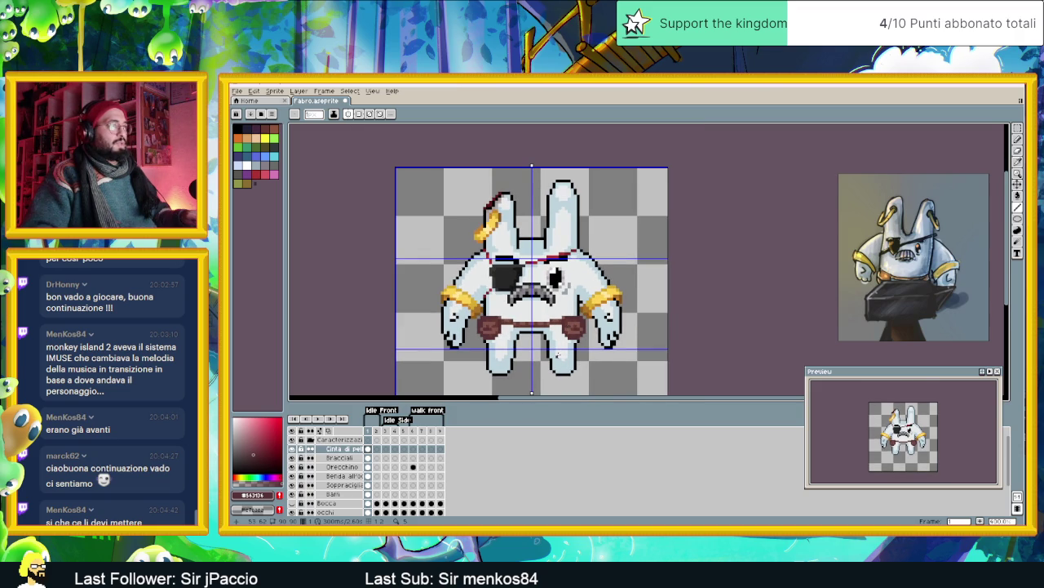
pyautogui.moveTo(558, 355); pyautogui.dragTo(556, 320)
pyautogui.scroll(1, 561, 330)
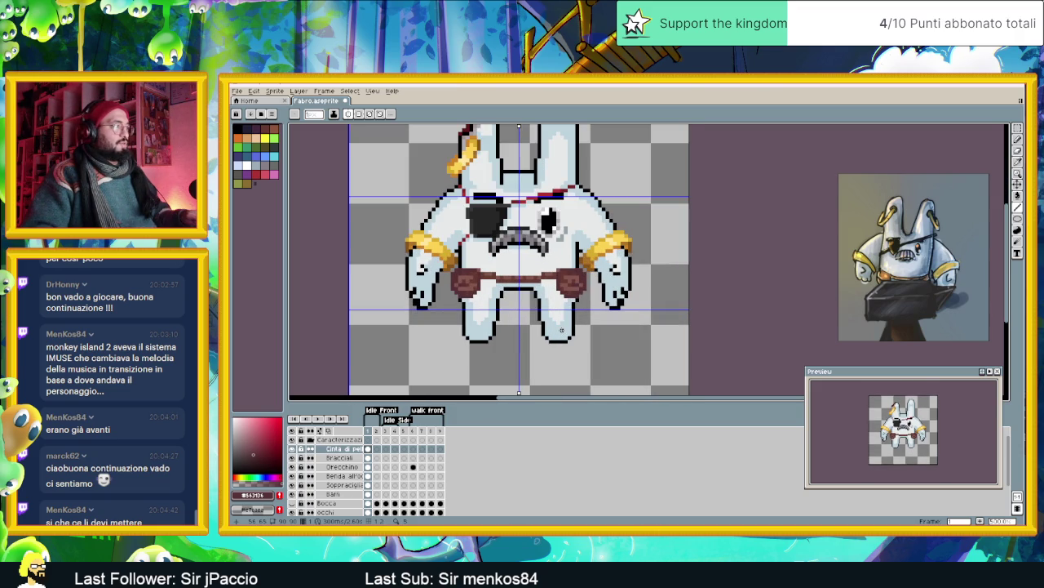
pyautogui.scroll(1, 562, 330)
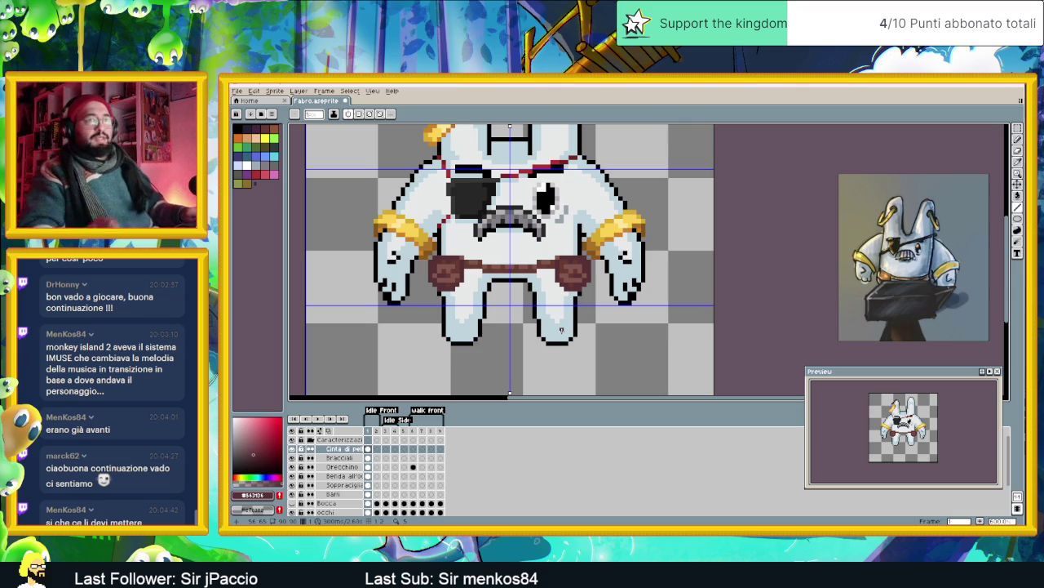
pyautogui.scroll(-1, 562, 330)
pyautogui.scroll(-1, 579, 332)
pyautogui.scroll(-1, 600, 334)
pyautogui.scroll(1, 600, 336)
pyautogui.scroll(1, 539, 327)
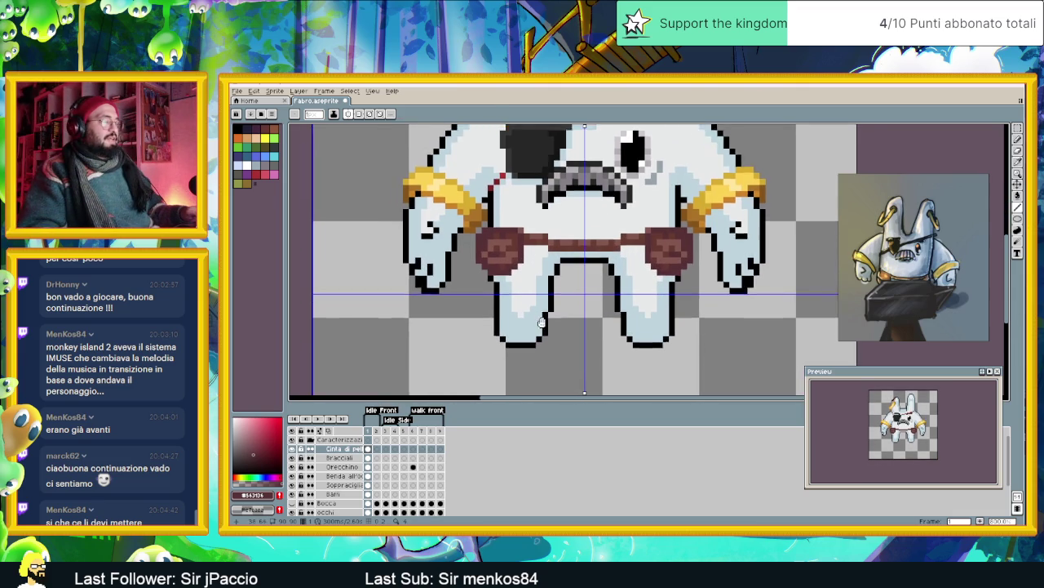
pyautogui.scroll(2, 508, 313)
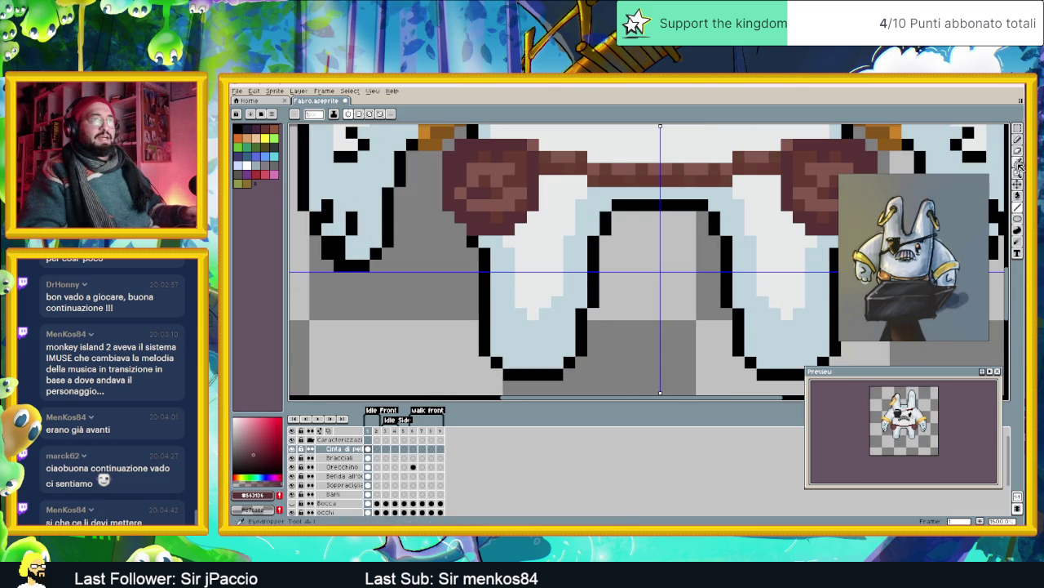
pyautogui.scroll(-1, 601, 350)
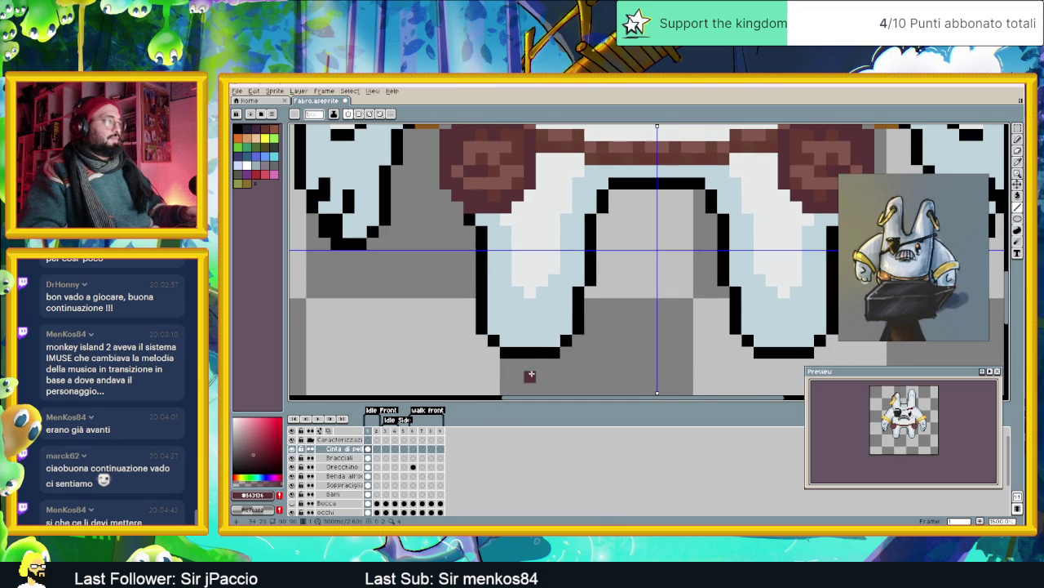
# - Add a new layer named 'Stivaletti' above the Cinta di pelle layer
pyautogui.rightClick(346, 449)
pyautogui.moveTo(363, 465)
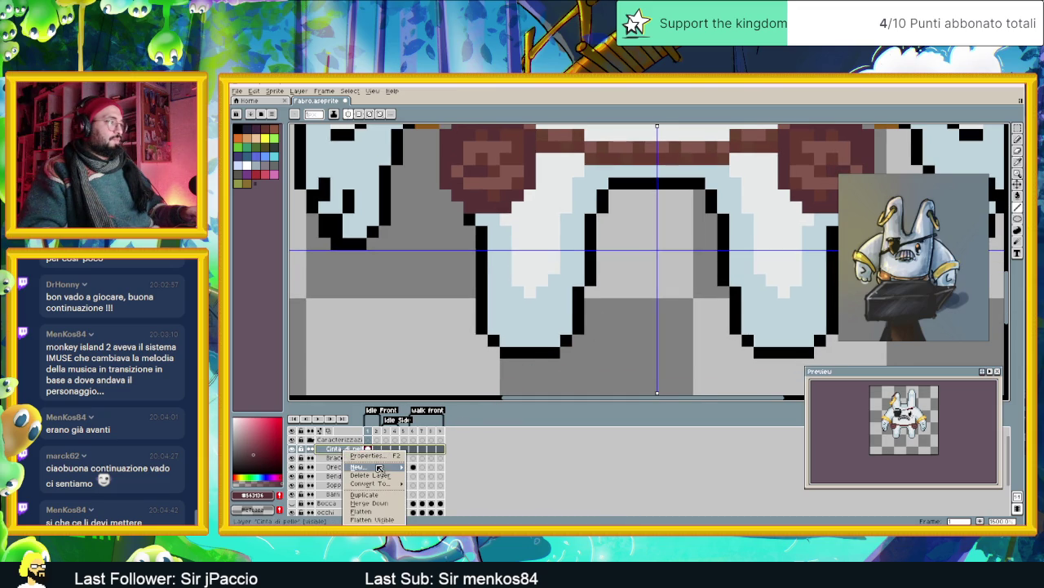
pyautogui.click(421, 469)
pyautogui.doubleClick(348, 449)
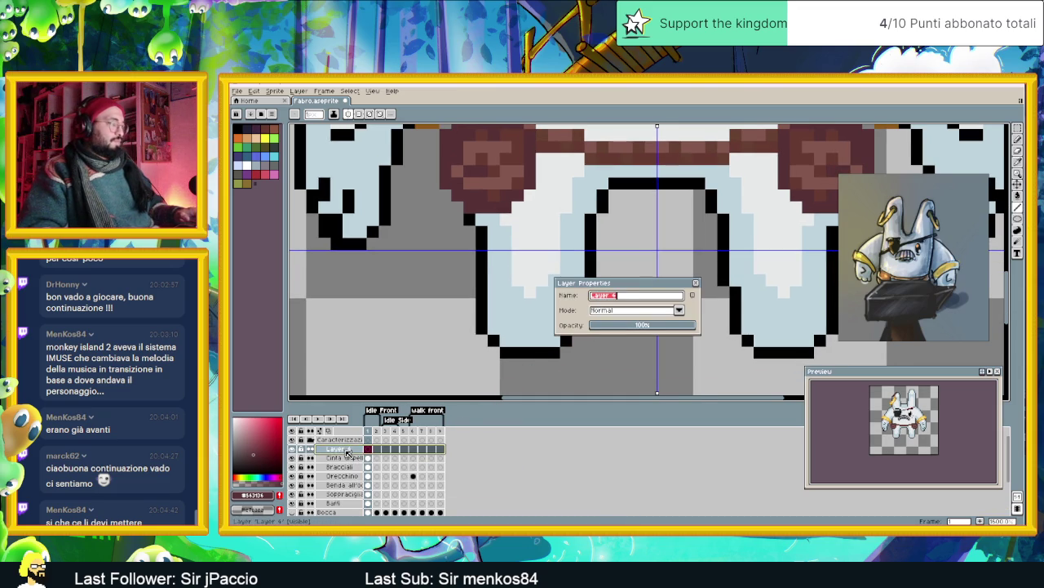
pyautogui.write('Stivaletti')
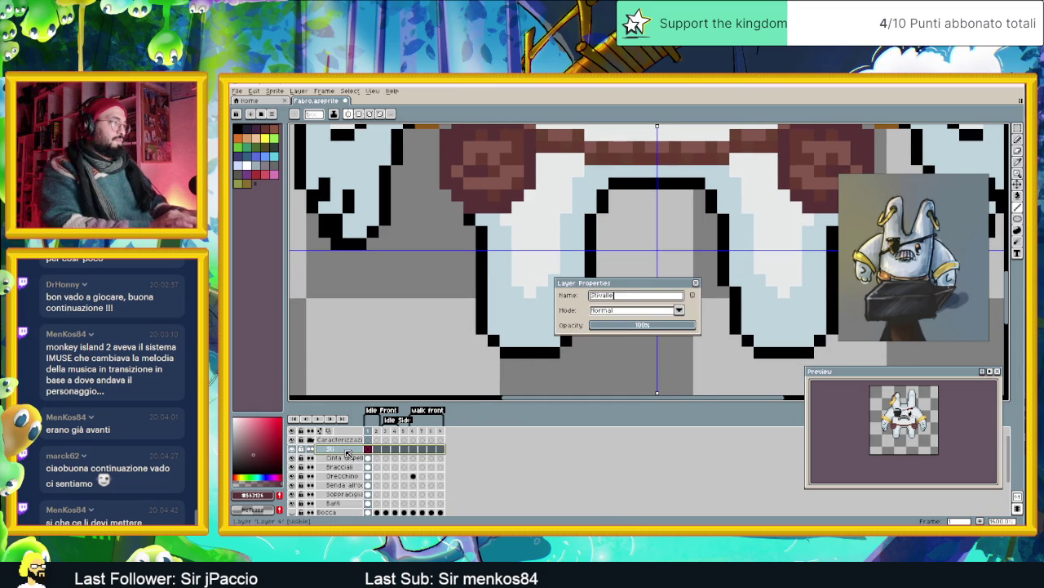
pyautogui.press('Return')
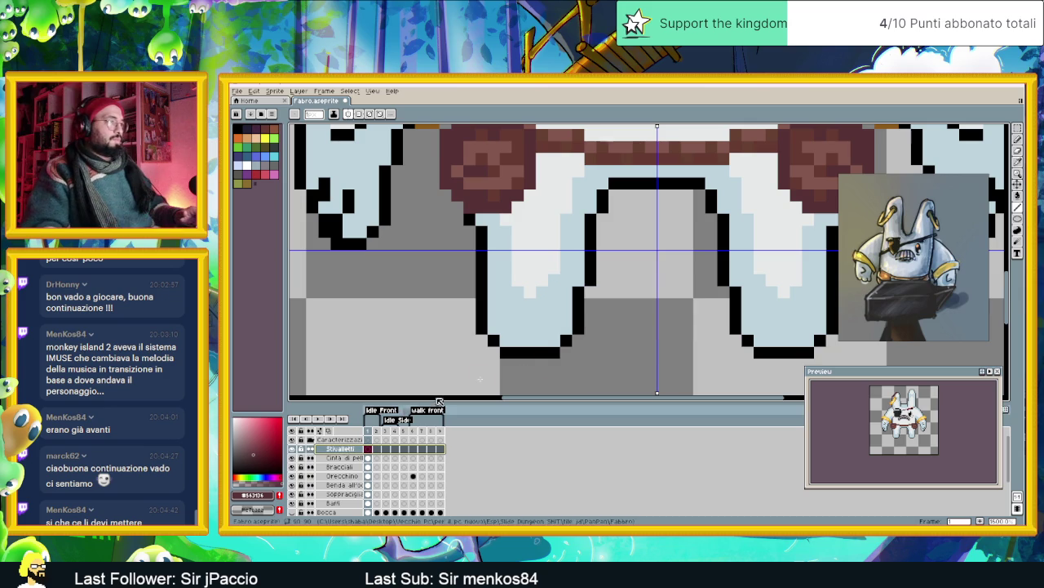
# - Draw dark-red boot outlines: the bottom line, sides and top cuff line, mirrored on both legs
pyautogui.moveTo(501, 351); pyautogui.dragTo(587, 343)
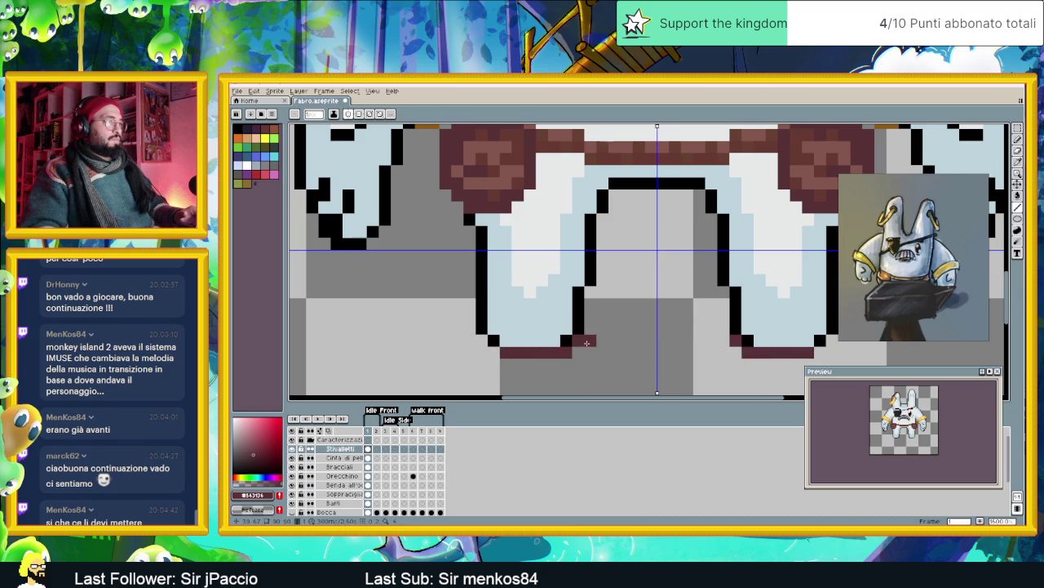
pyautogui.click(579, 328)
pyautogui.moveTo(579, 317); pyautogui.dragTo(580, 295)
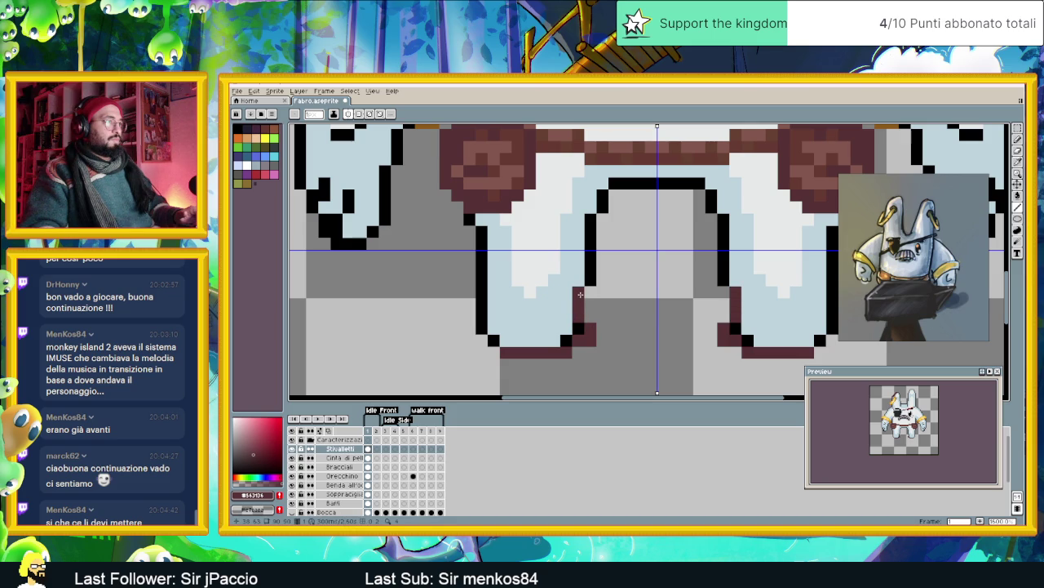
pyautogui.click(590, 279)
pyautogui.click(601, 290)
pyautogui.click(614, 267)
pyautogui.click(590, 256)
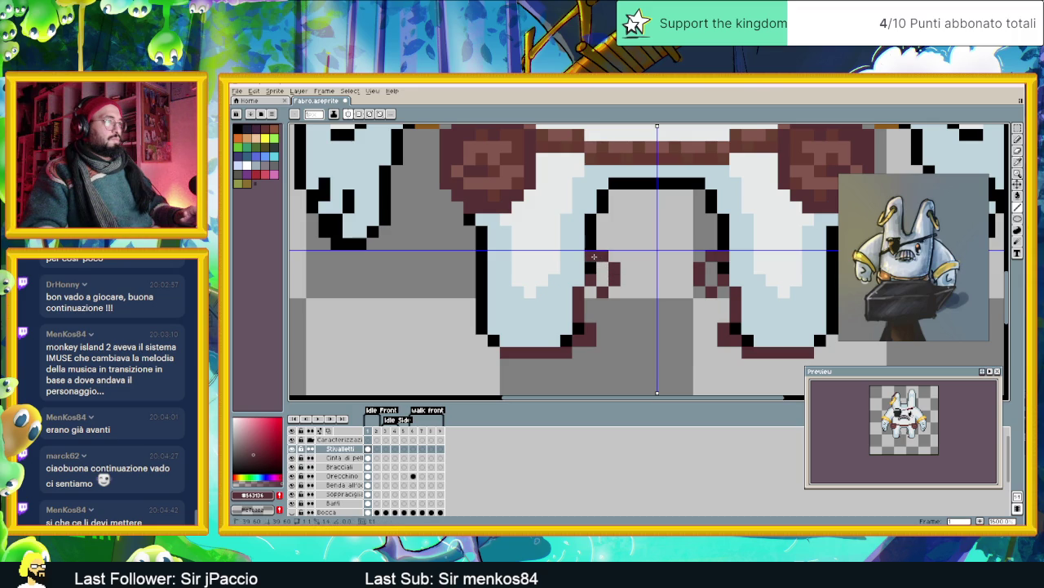
pyautogui.moveTo(568, 267); pyautogui.dragTo(501, 266)
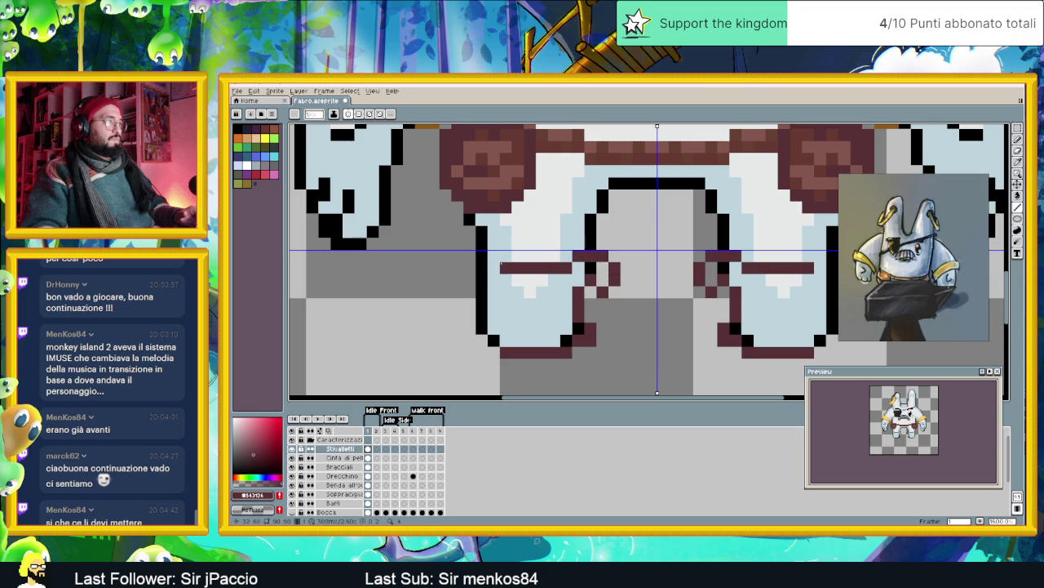
# - Add flared cuffs, round the lower-left boot tip and draw a cuff line across both boots
pyautogui.click(458, 267)
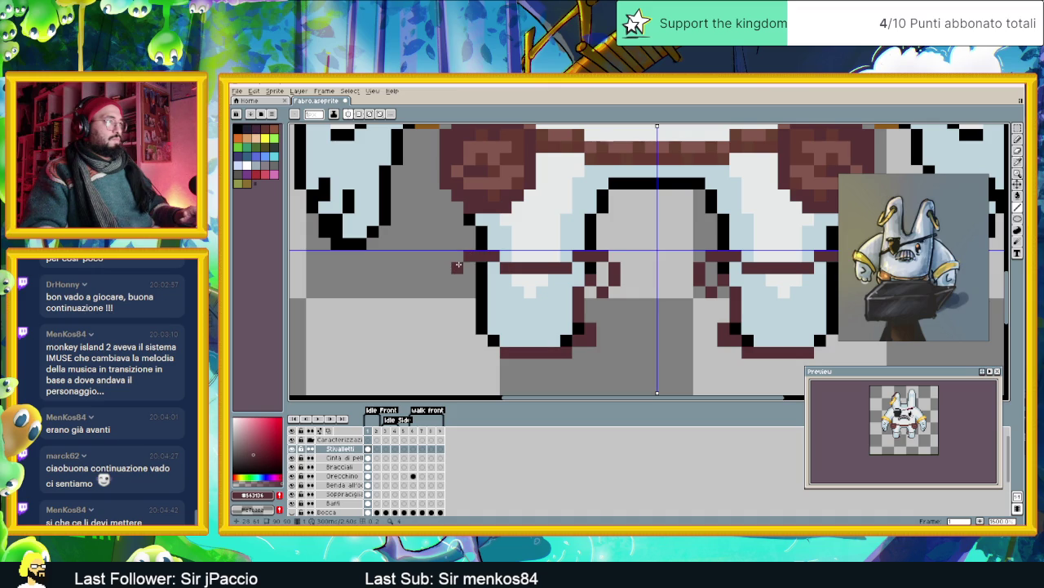
pyautogui.moveTo(457, 279); pyautogui.dragTo(467, 269)
pyautogui.click(470, 284)
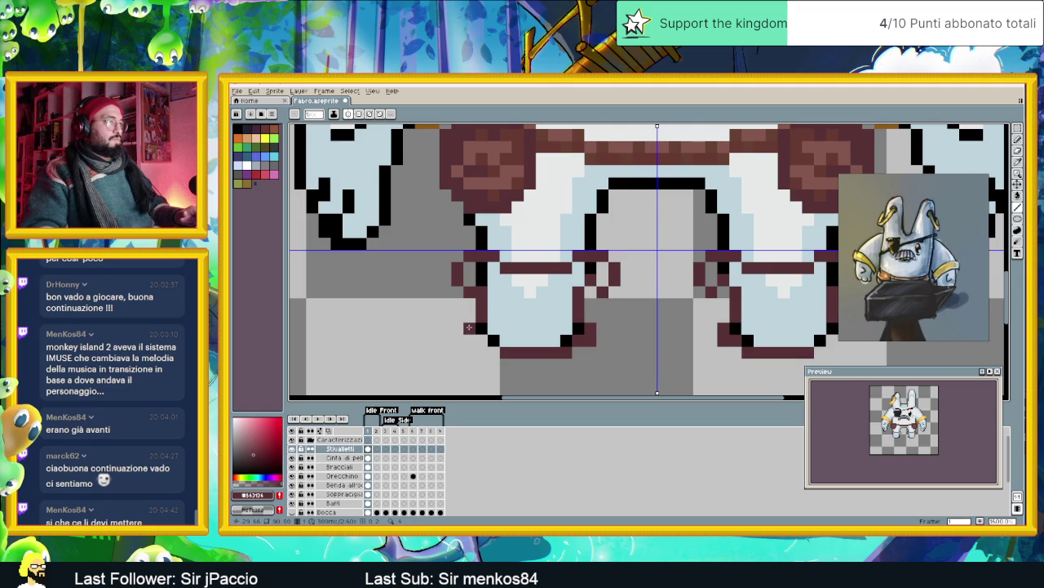
pyautogui.click(469, 340)
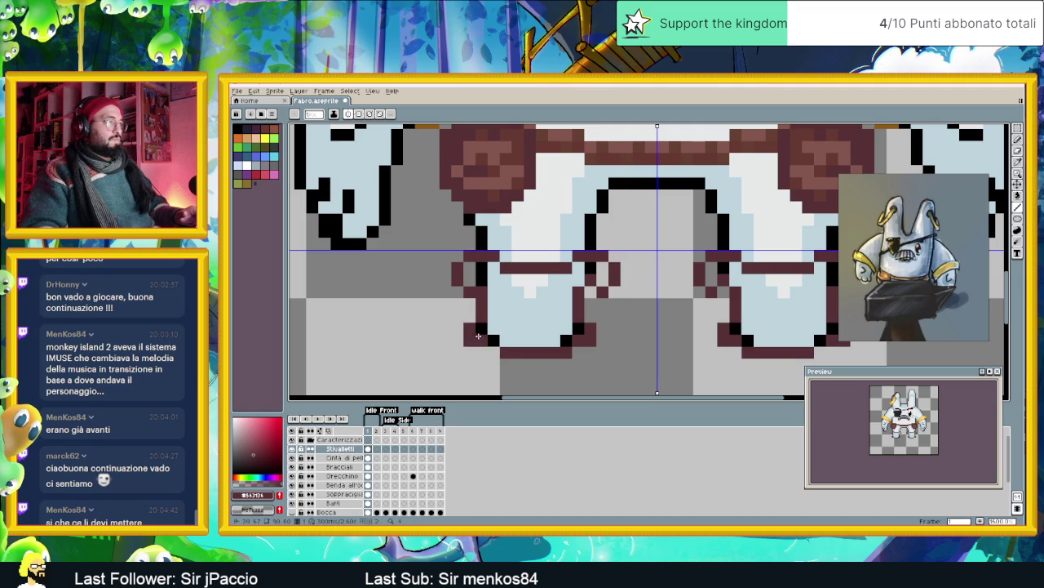
pyautogui.scroll(-3, 497, 349)
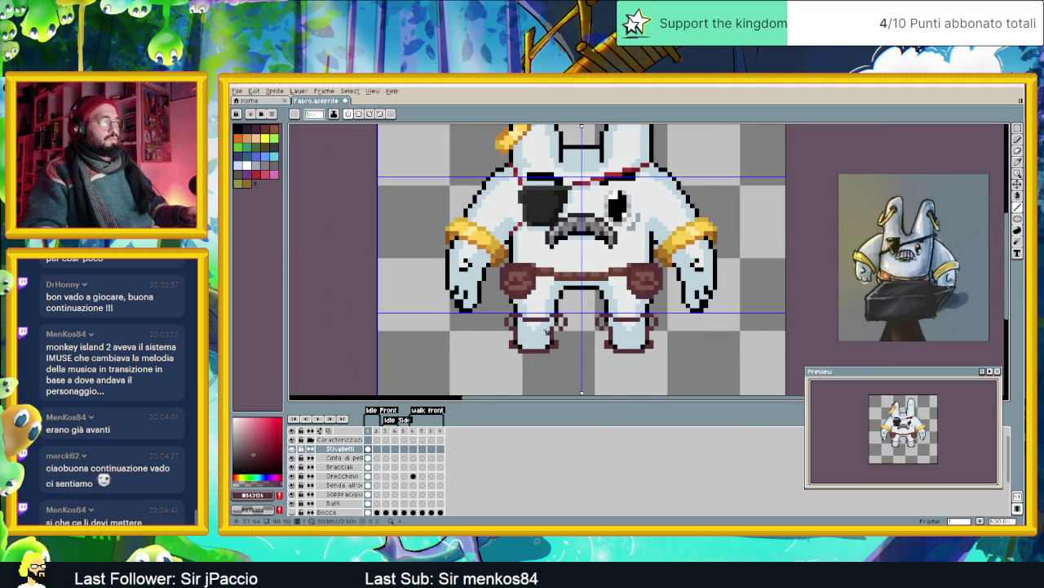
pyautogui.scroll(2, 516, 330)
pyautogui.moveTo(516, 330); pyautogui.dragTo(548, 330)
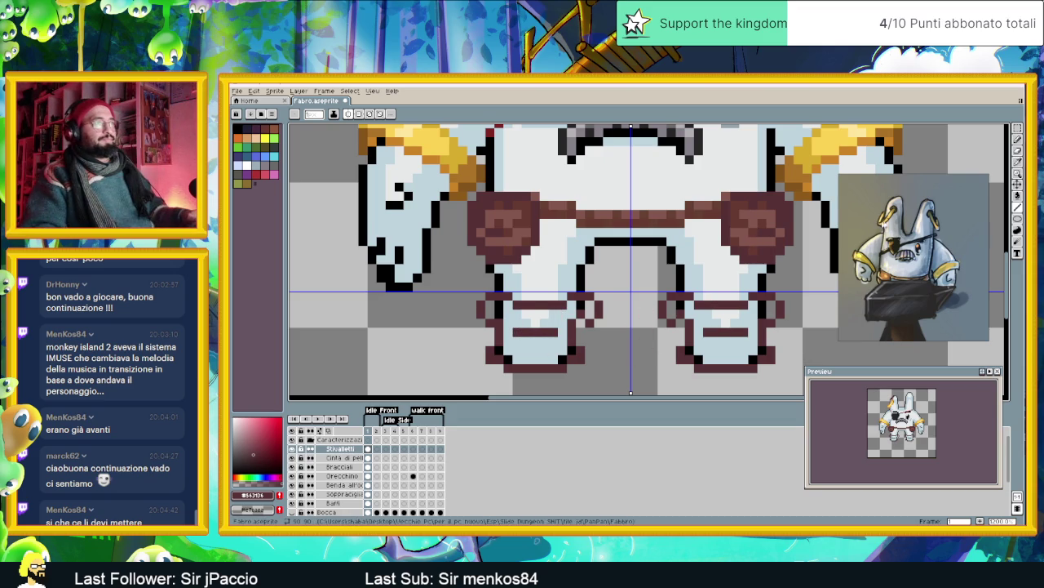
# - Bucket-fill both boots with a dark brown swatch
pyautogui.keyDown('alt'); pyautogui.click(772, 215); pyautogui.keyUp('alt')
pyautogui.press('g')
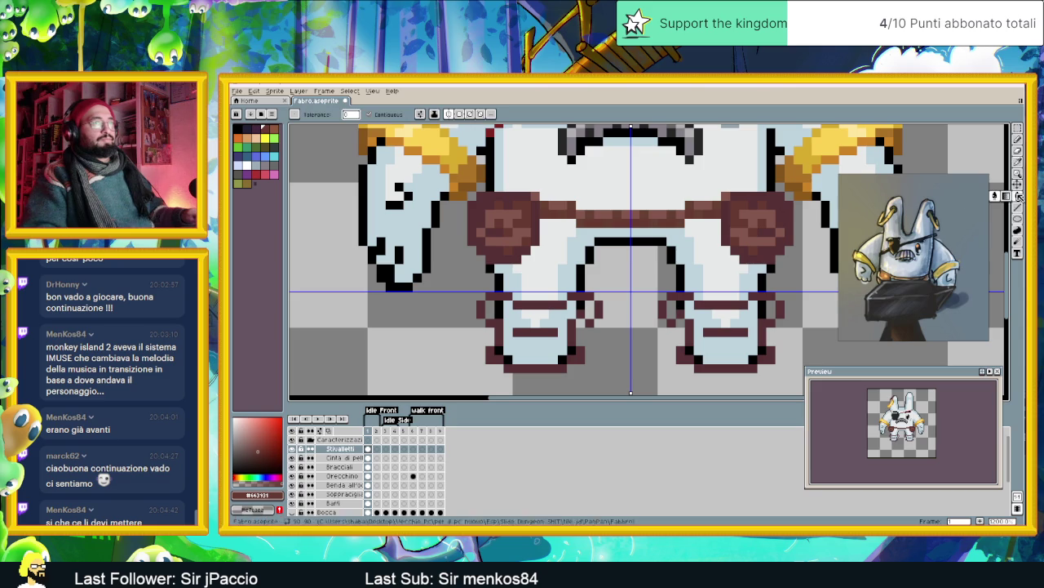
pyautogui.click(516, 347)
pyautogui.scroll(-1, 623, 351)
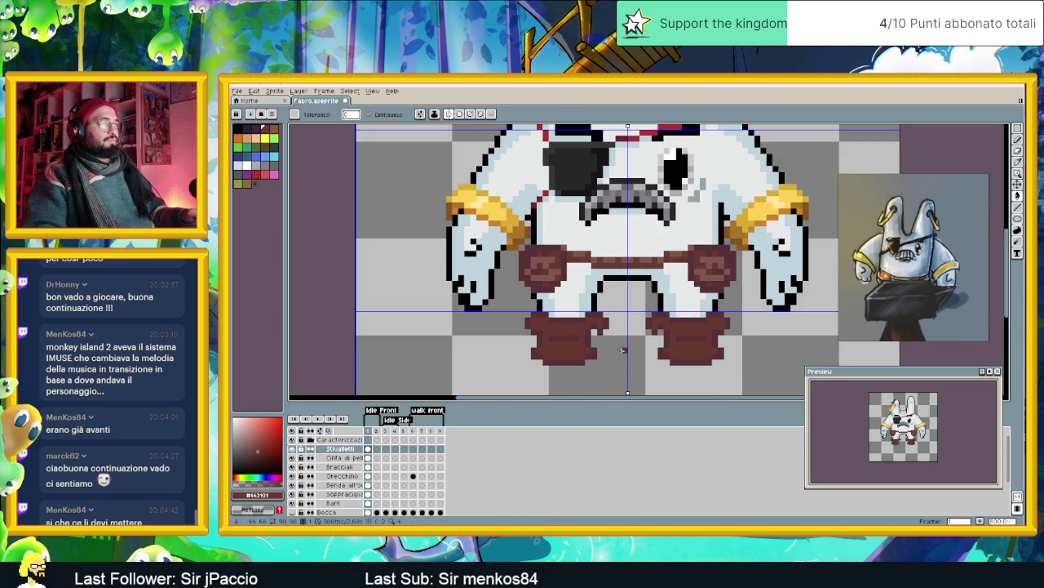
pyautogui.scroll(1, 618, 349)
# - Sample a darker brown from the boots and undo the accidental whole-canvas fill
pyautogui.press('i')
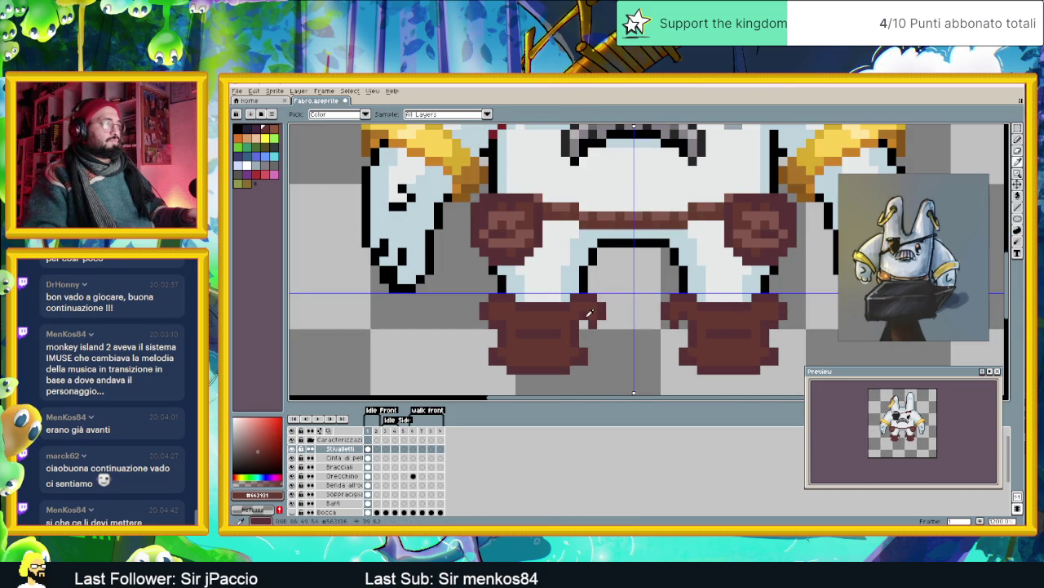
pyautogui.click(586, 315)
pyautogui.press('g')
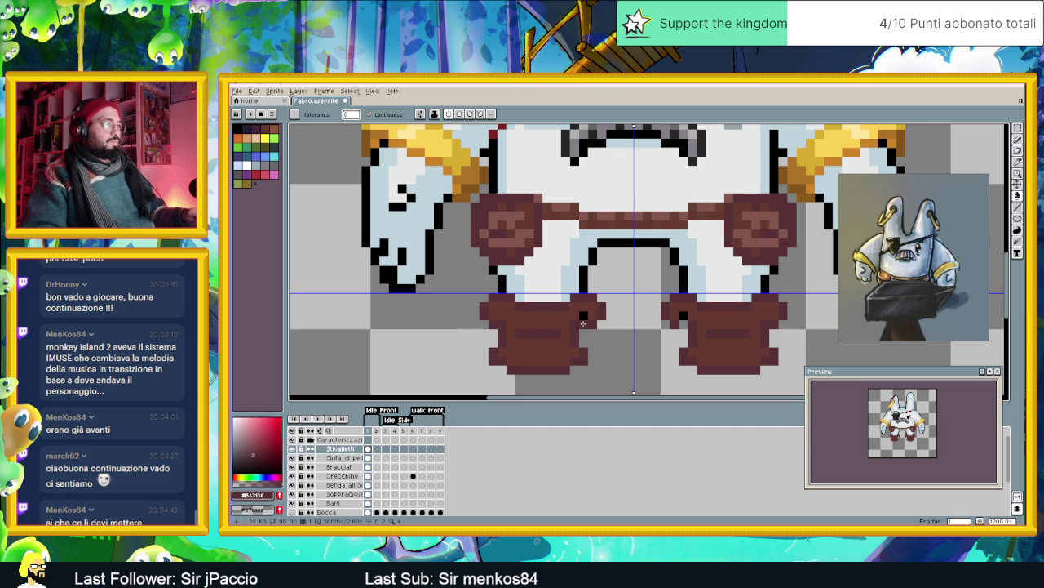
pyautogui.click(595, 322)
pyautogui.press('v')
pyautogui.hotkey('ctrl', 'z')
# - Pencil darker brown pixels on the boot edges, clearing two on the inner edge
pyautogui.press('b')
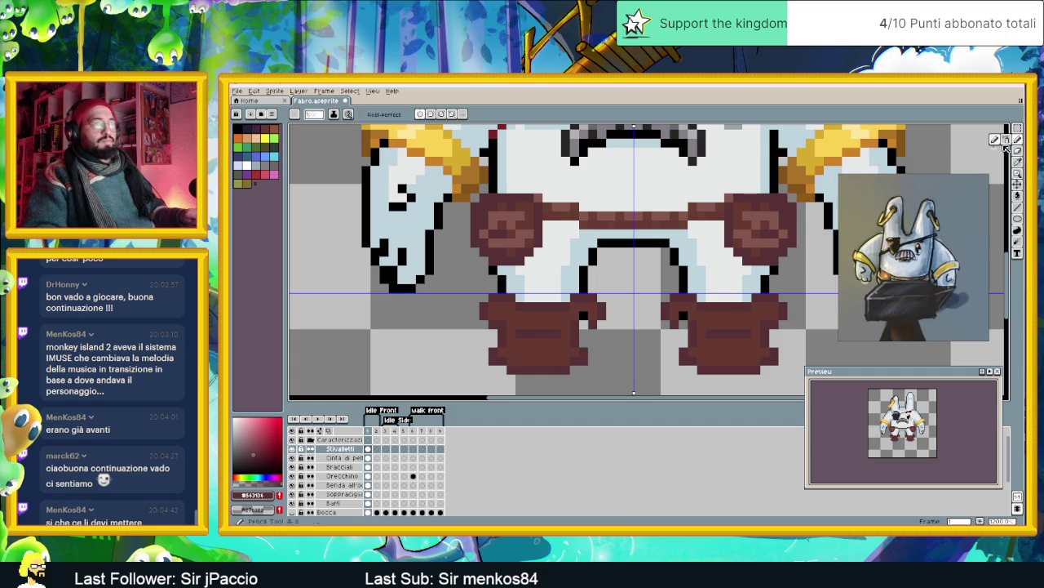
pyautogui.click(585, 325)
pyautogui.scroll(1, 593, 331)
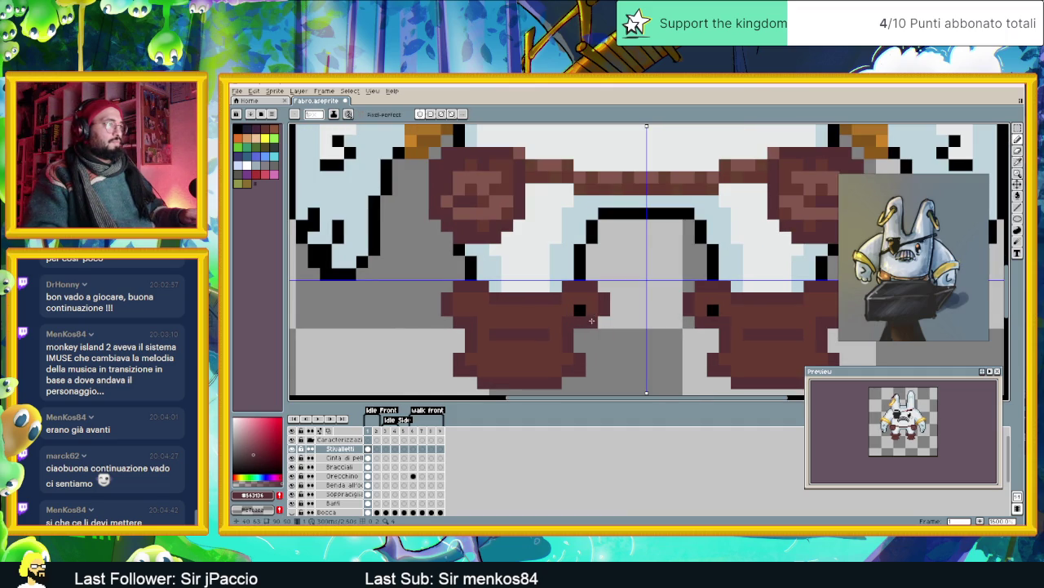
pyautogui.moveTo(604, 311); pyautogui.dragTo(604, 297)
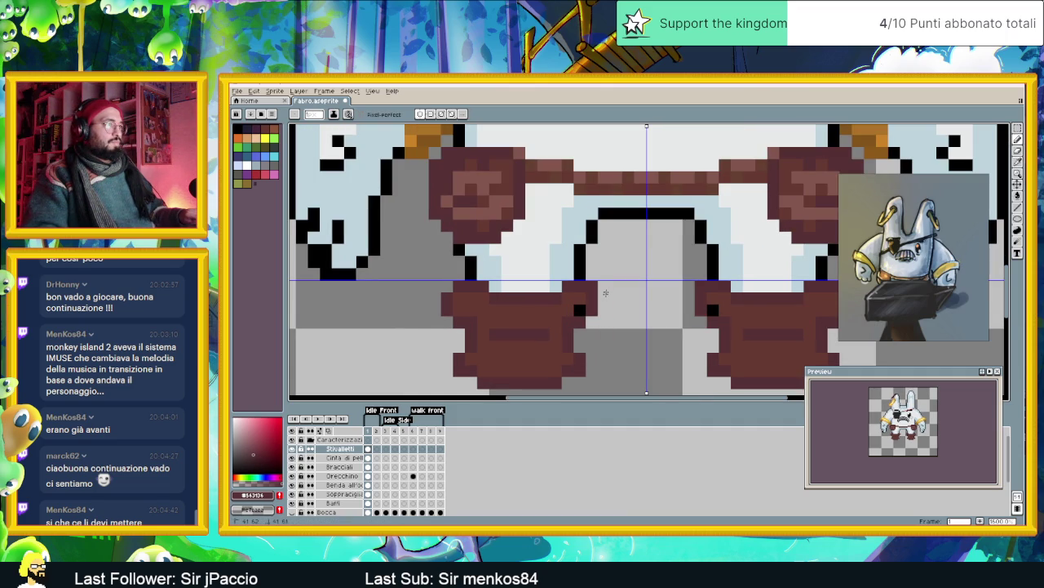
pyautogui.click(555, 287)
pyautogui.click(560, 298)
pyautogui.scroll(-1, 594, 336)
pyautogui.scroll(-2, 599, 352)
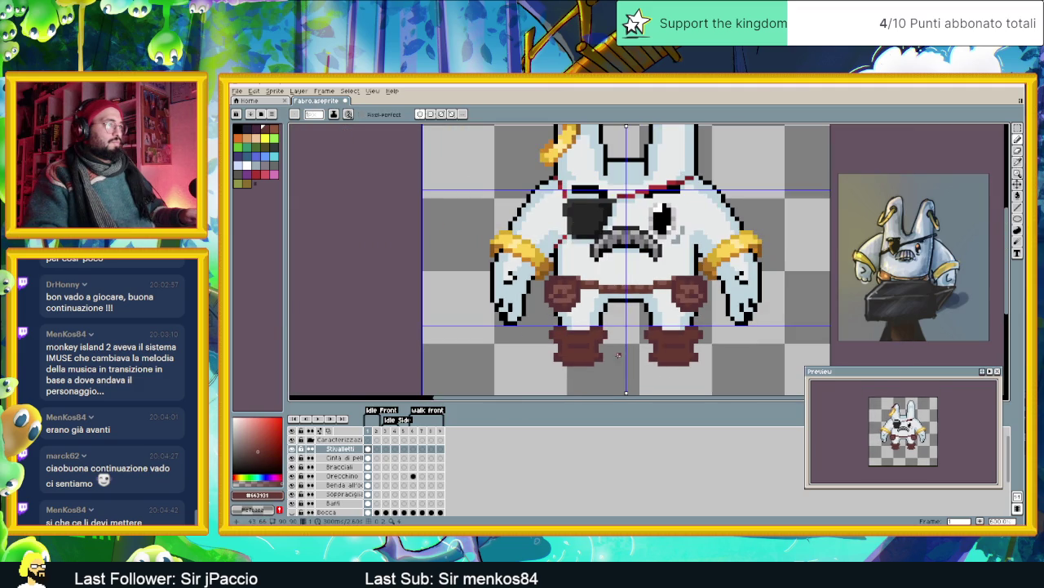
pyautogui.scroll(1, 599, 353)
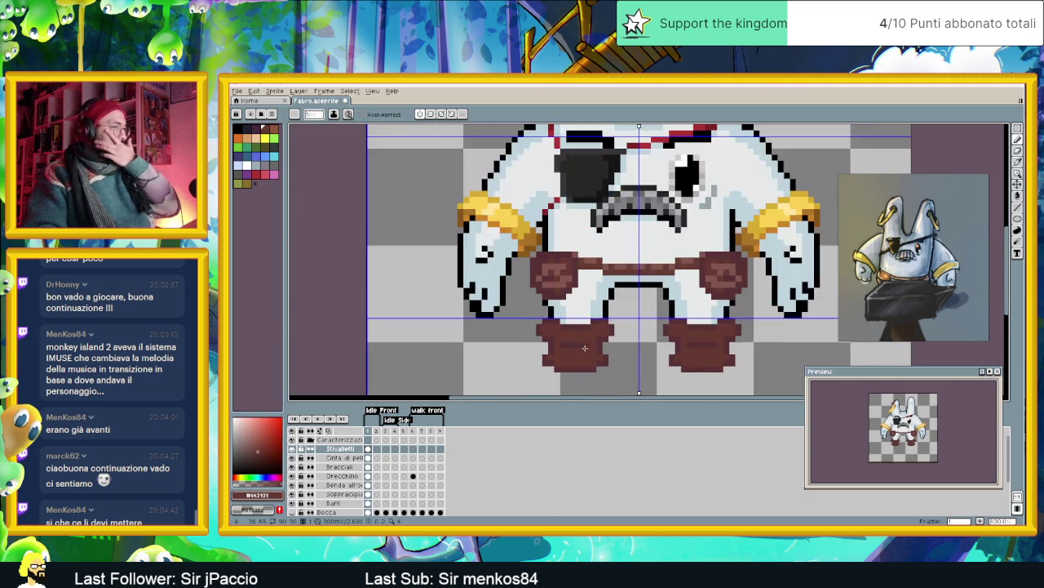
pyautogui.scroll(1, 608, 356)
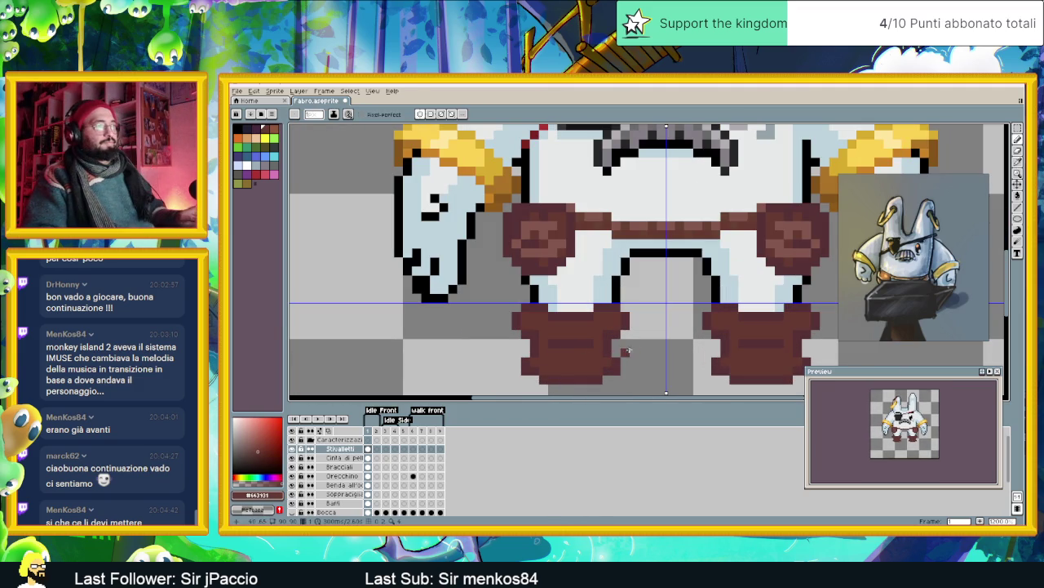
pyautogui.scroll(1, 563, 372)
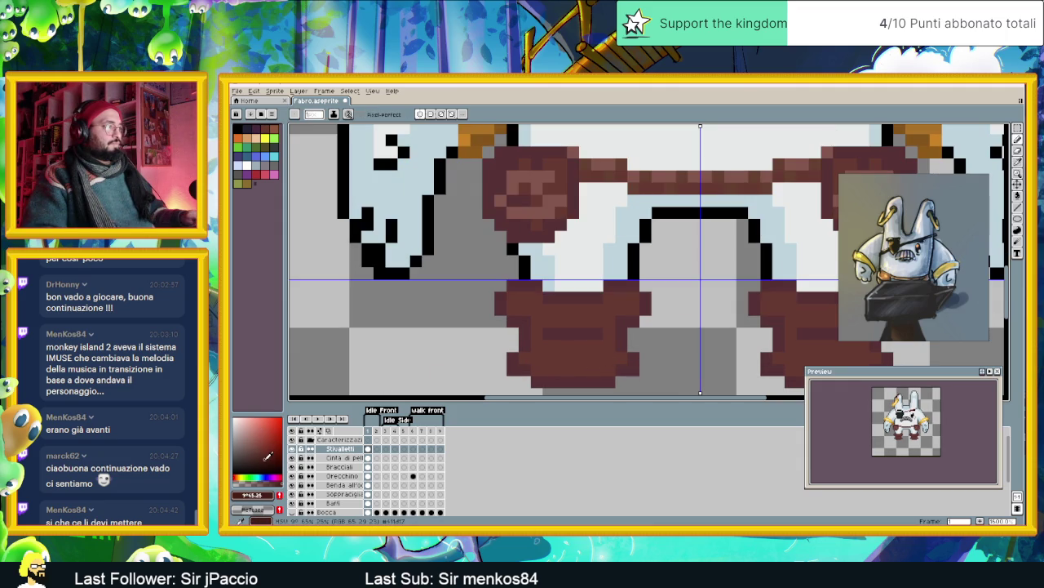
# - Shade the boot's lower right inner edge dark brown from top to bottom
pyautogui.click(633, 363)
pyautogui.moveTo(633, 362)
pyautogui.mouseDown()
pyautogui.moveTo(642, 312)
pyautogui.moveTo(561, 295)
pyautogui.moveTo(500, 307)
pyautogui.moveTo(522, 343)
pyautogui.moveTo(523, 369)
pyautogui.moveTo(639, 371)
pyautogui.mouseUp()
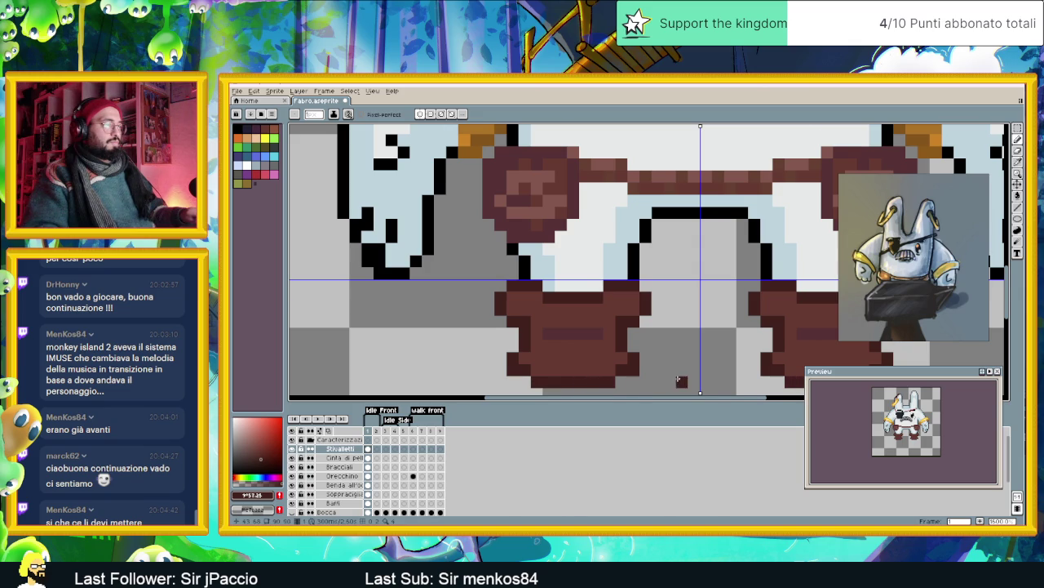
pyautogui.scroll(-3, 680, 380)
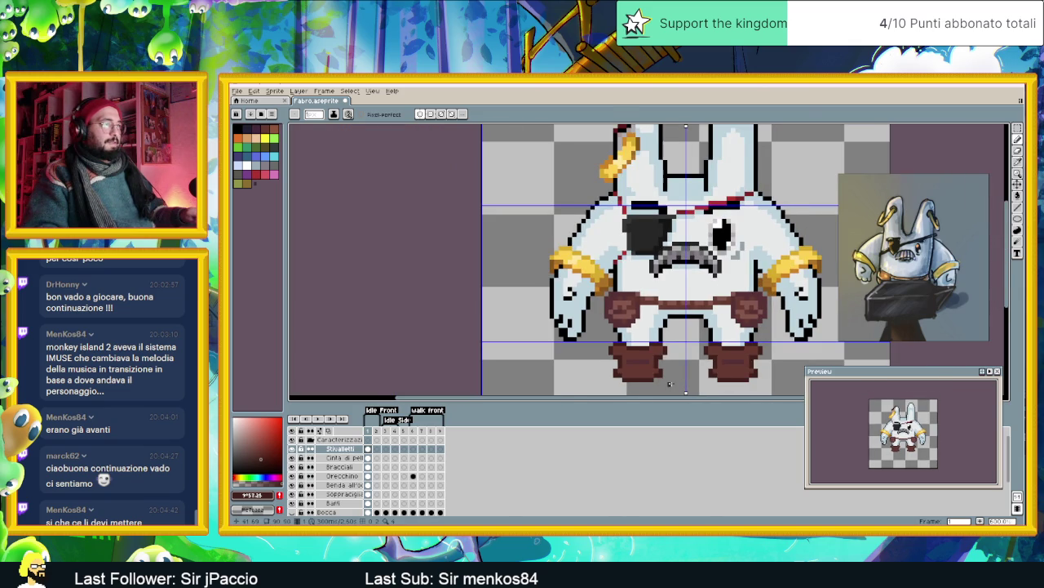
pyautogui.scroll(-1, 671, 382)
pyautogui.scroll(1, 599, 333)
pyautogui.scroll(-1, 638, 333)
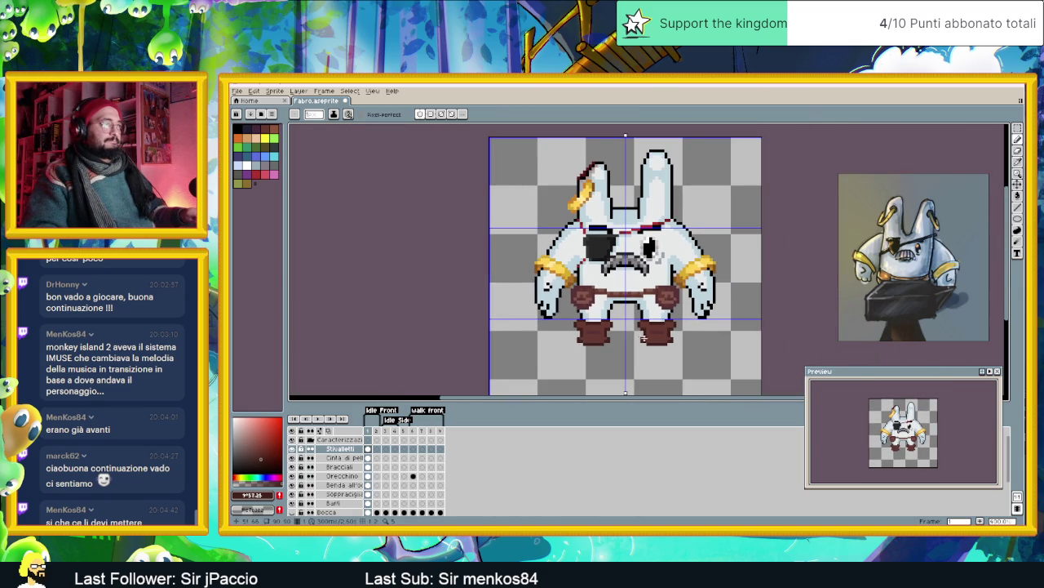
pyautogui.scroll(2, 636, 332)
pyautogui.scroll(2, 629, 332)
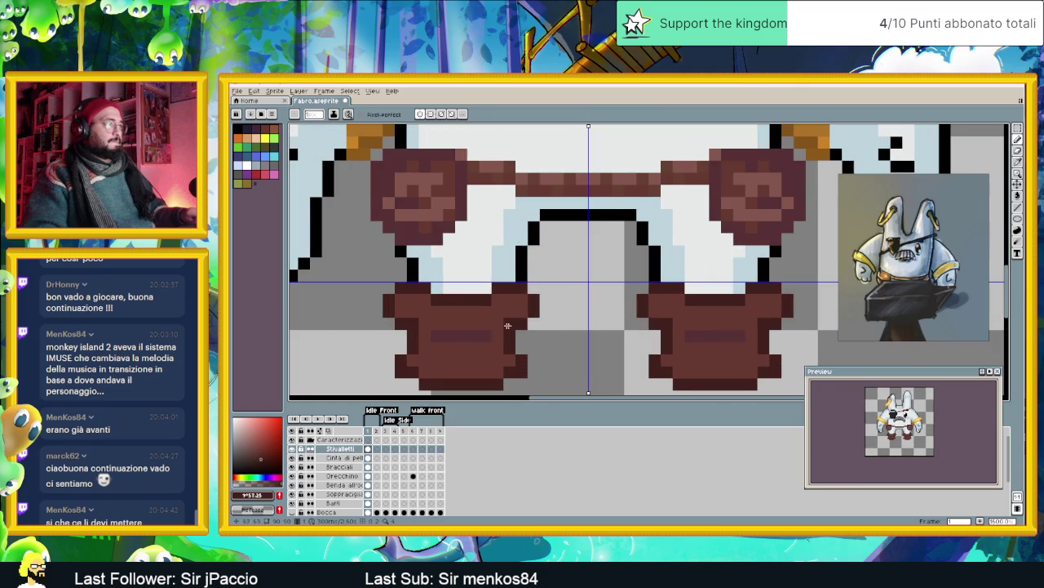
# - Sample the boot brown and fill the gap in the left boot's top row
pyautogui.press('i')
pyautogui.click(457, 184)
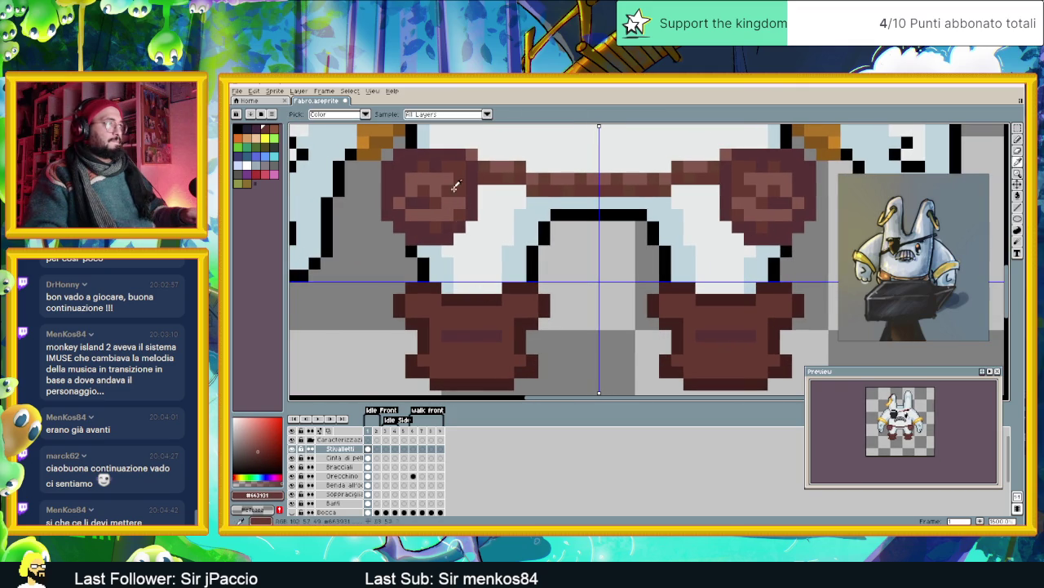
pyautogui.press('b')
pyautogui.moveTo(453, 288); pyautogui.dragTo(494, 288)
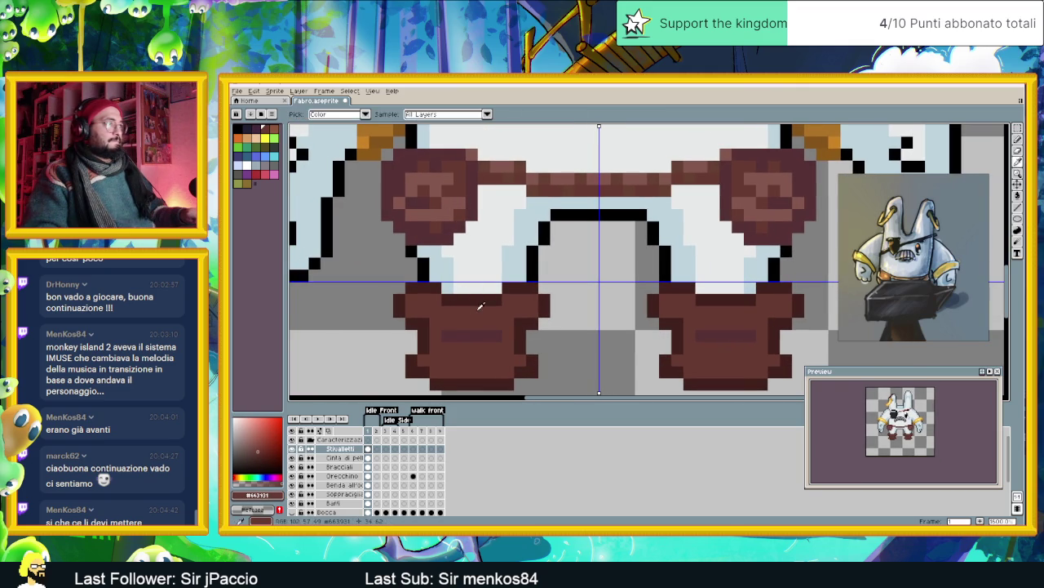
# - Adjust the brown's shade and hue, and bucket-recolour both boots with it
pyautogui.moveTo(261, 447); pyautogui.dragTo(258, 445)
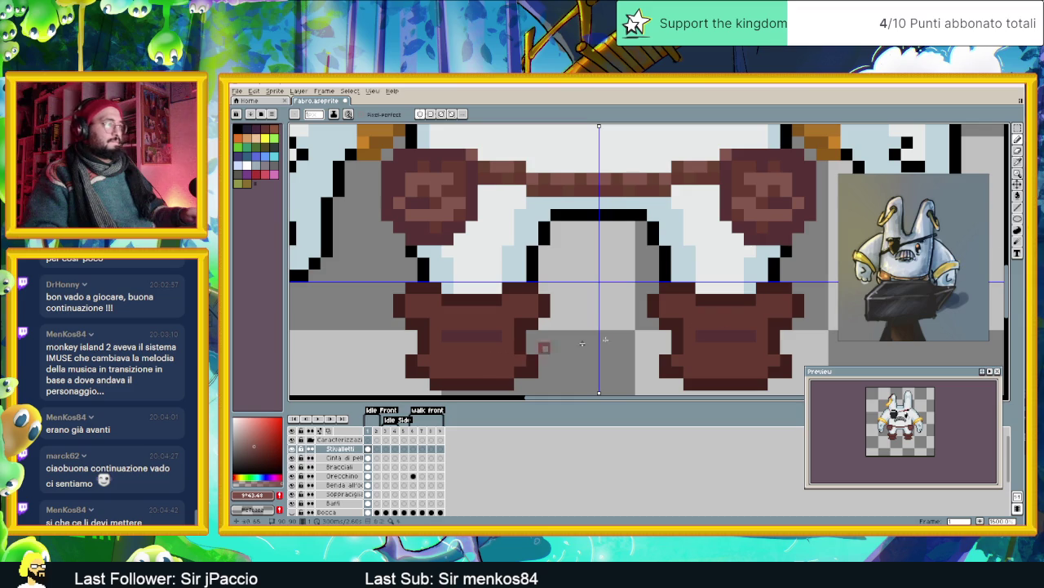
pyautogui.press('g')
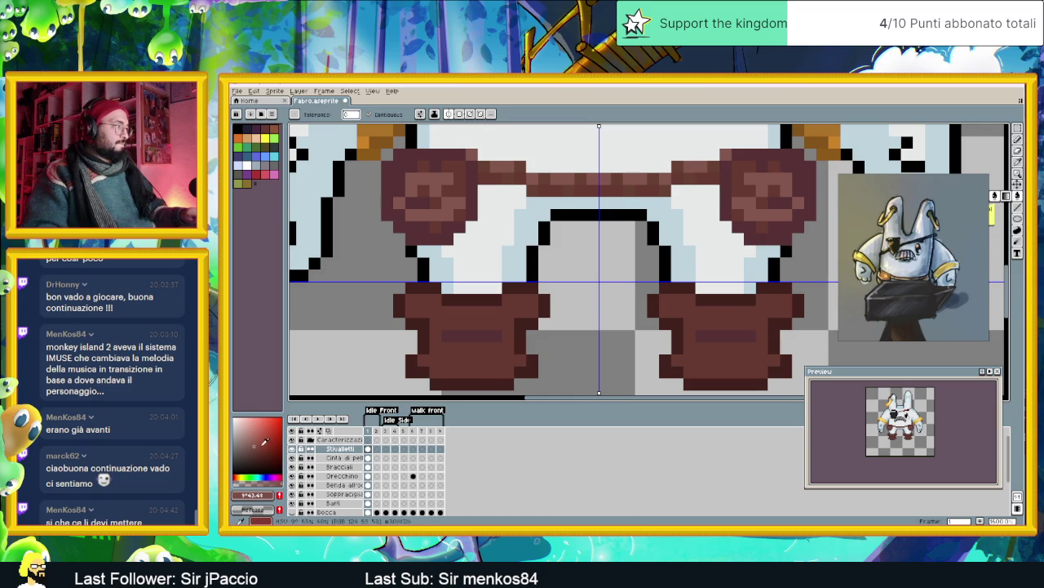
pyautogui.moveTo(261, 441); pyautogui.dragTo(268, 443)
pyautogui.click(471, 369)
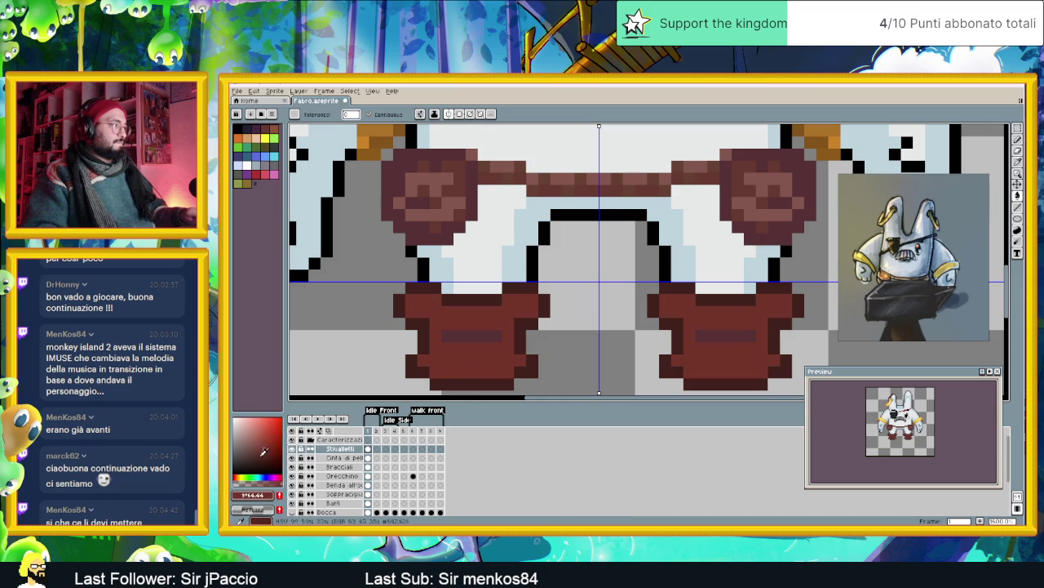
pyautogui.click(238, 476)
pyautogui.click(469, 361)
# - Sample the boots' new brown as the drawing colour
pyautogui.scroll(-1, 572, 308)
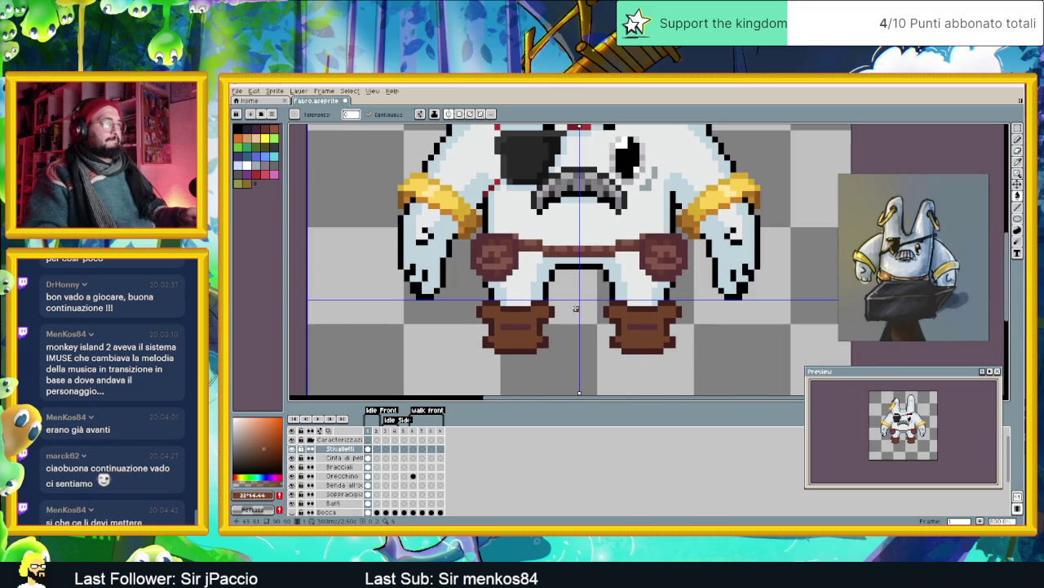
pyautogui.scroll(-1, 588, 309)
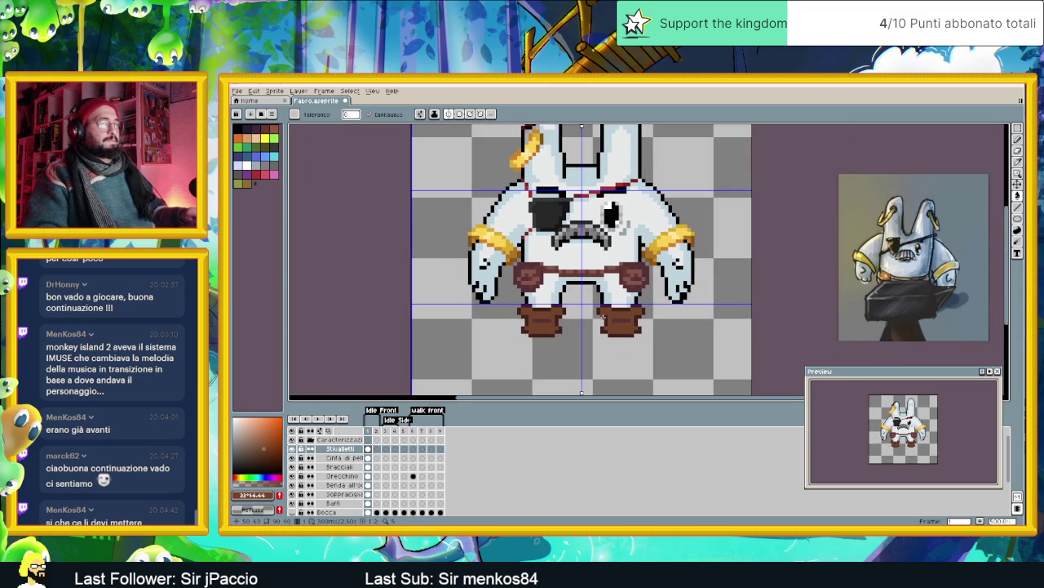
pyautogui.scroll(1, 594, 316)
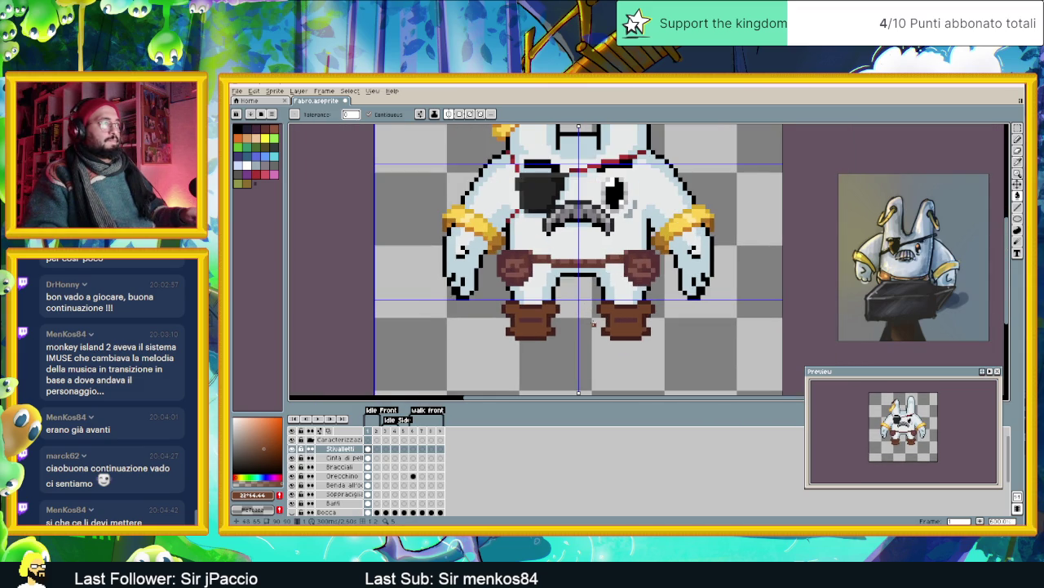
pyautogui.scroll(1, 594, 324)
pyautogui.scroll(1, 594, 325)
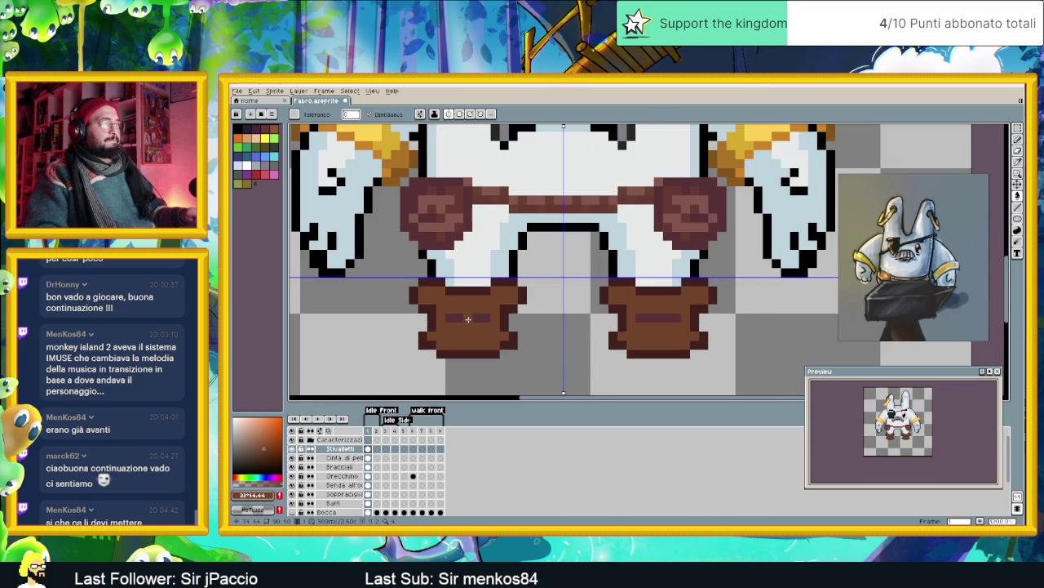
pyautogui.keyDown('alt'); pyautogui.click(488, 325); pyautogui.keyUp('alt')
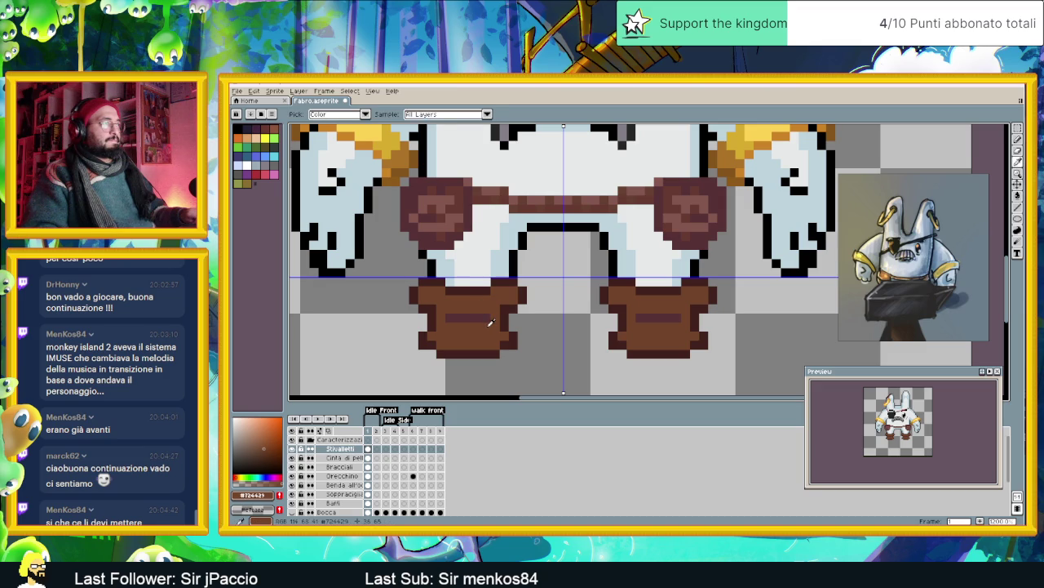
# - Pick and lighten a brown, then repaint the boots' bottom sole row with it
pyautogui.scroll(-2, 598, 303)
pyautogui.scroll(-1, 597, 303)
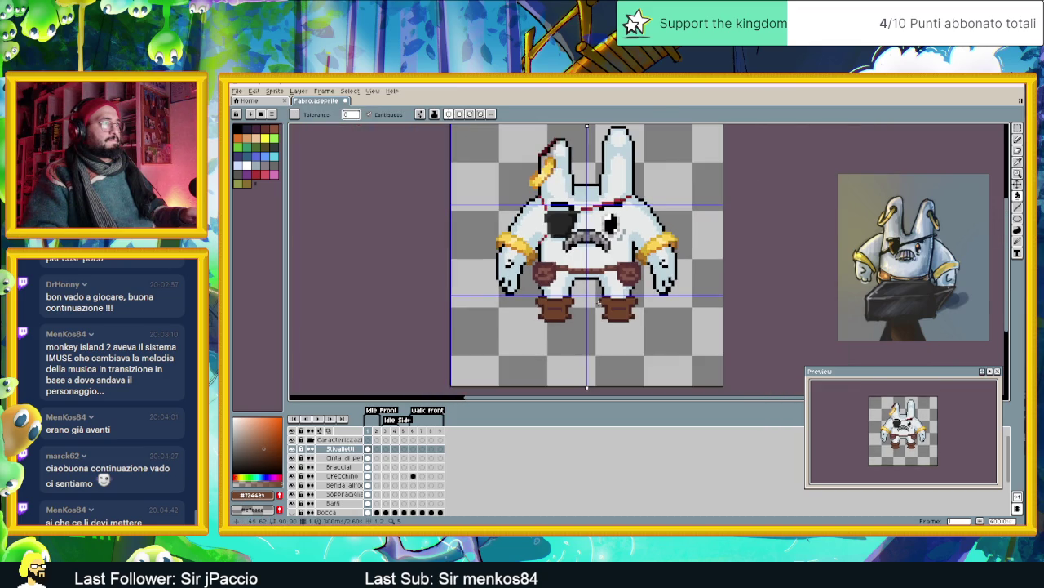
pyautogui.scroll(2, 577, 302)
pyautogui.scroll(1, 577, 302)
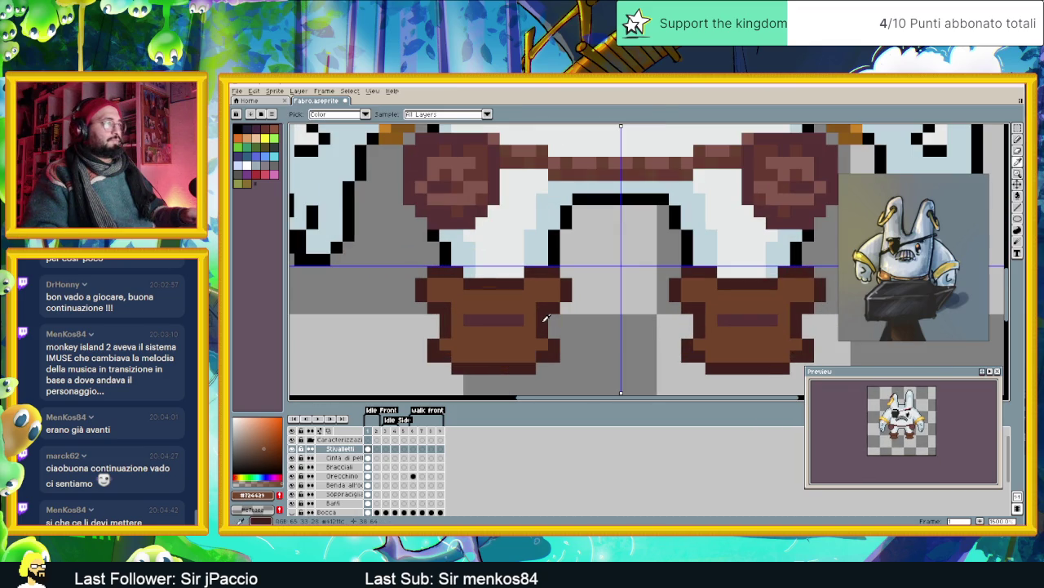
pyautogui.keyDown('alt'); pyautogui.click(549, 319); pyautogui.keyUp('alt')
pyautogui.moveTo(261, 457); pyautogui.dragTo(258, 451)
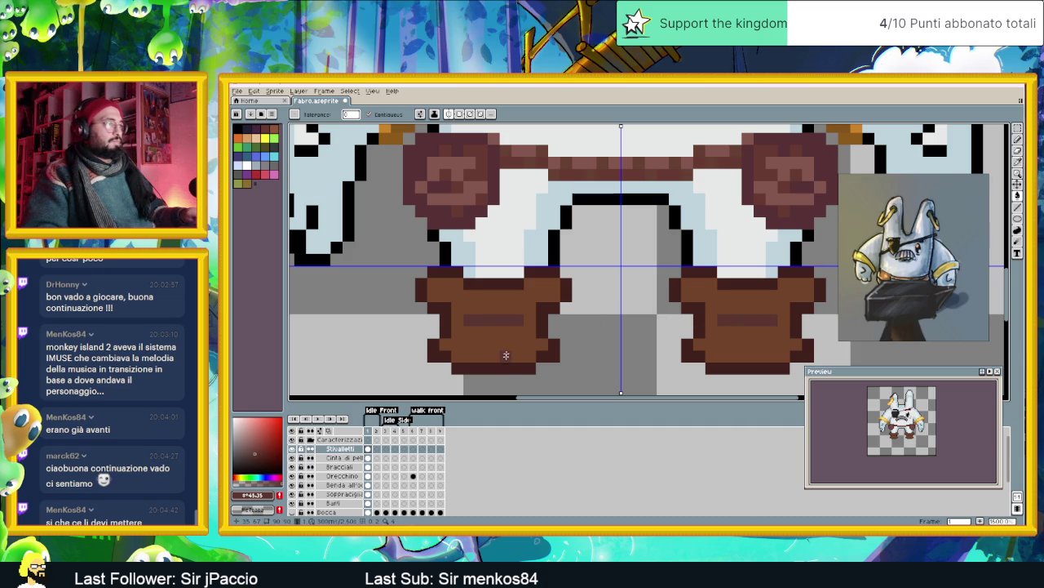
pyautogui.moveTo(505, 368); pyautogui.dragTo(454, 368)
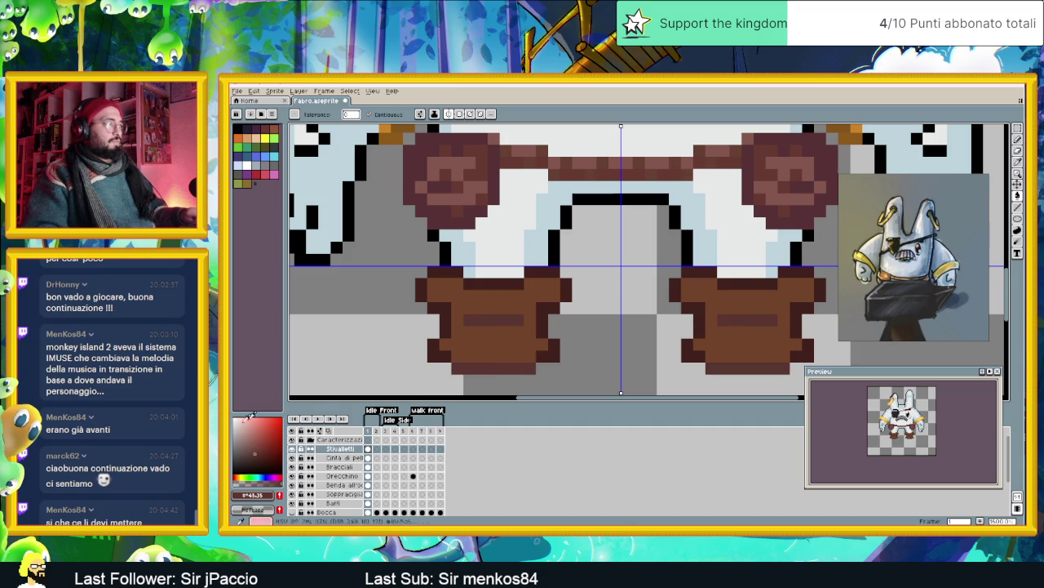
# - Warm the drawing colour's hue slightly, ending at brown 724429
pyautogui.click(241, 474)
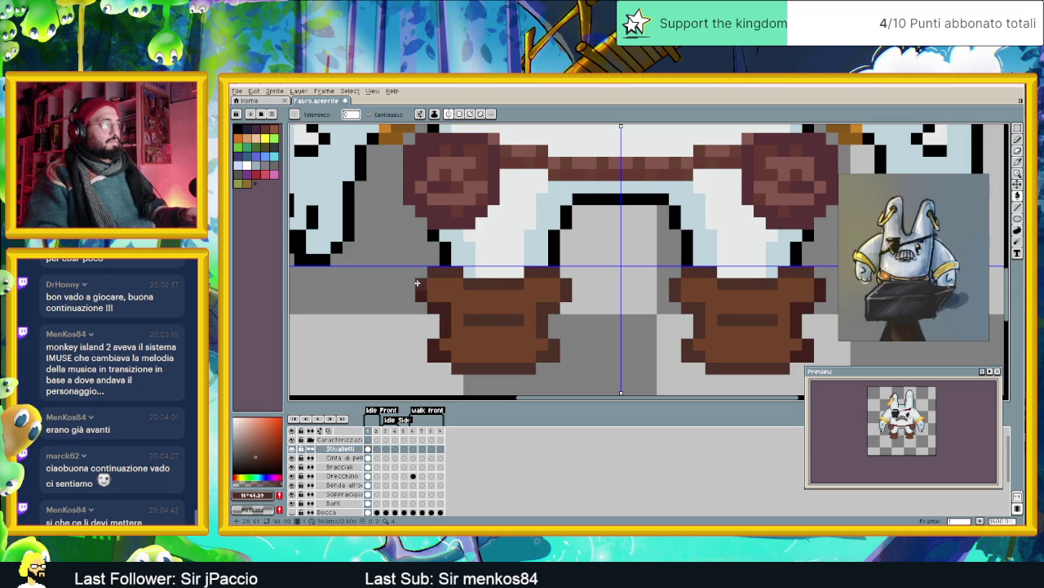
pyautogui.scroll(-1, 506, 354)
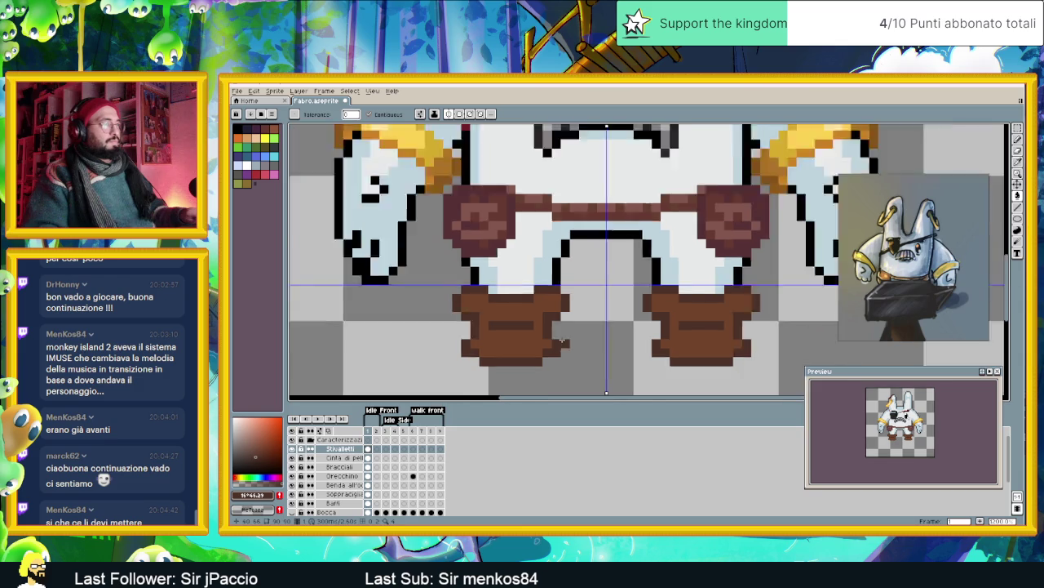
pyautogui.scroll(-1, 575, 341)
pyautogui.scroll(-1, 580, 340)
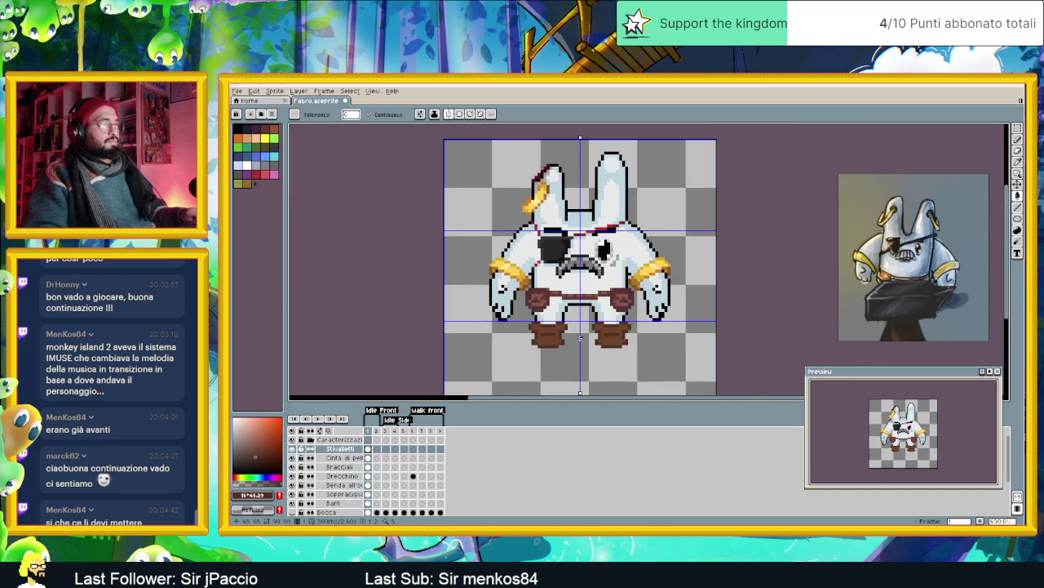
pyautogui.scroll(1, 580, 339)
pyautogui.scroll(2, 580, 338)
pyautogui.scroll(2, 580, 339)
# - Eyedrop the boot brown, lower its HSV value to 42, and undo the bucket fill
pyautogui.press('i')
pyautogui.click(483, 338)
pyautogui.press('g')
pyautogui.click(255, 495)
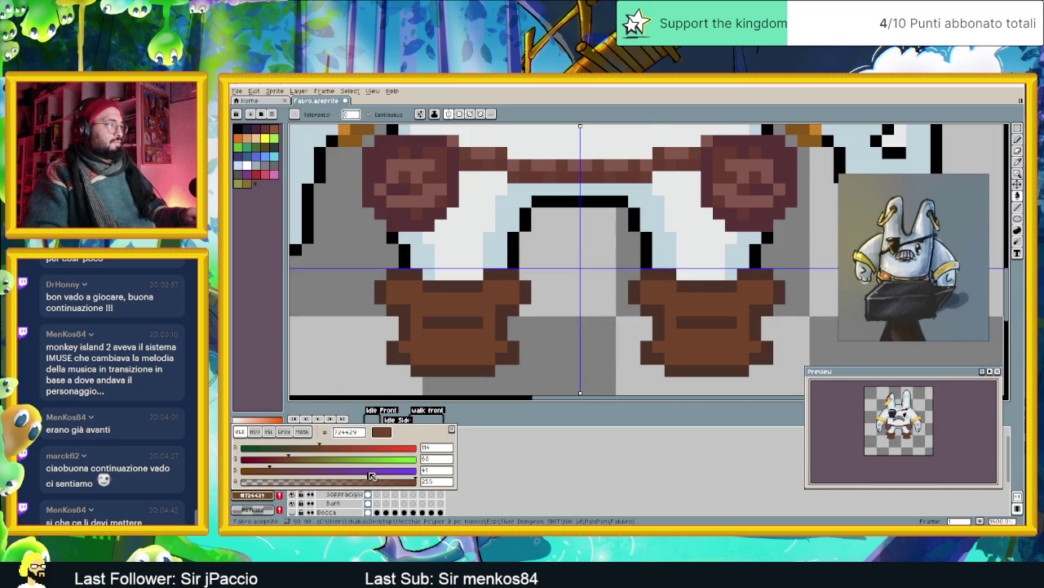
pyautogui.click(256, 433)
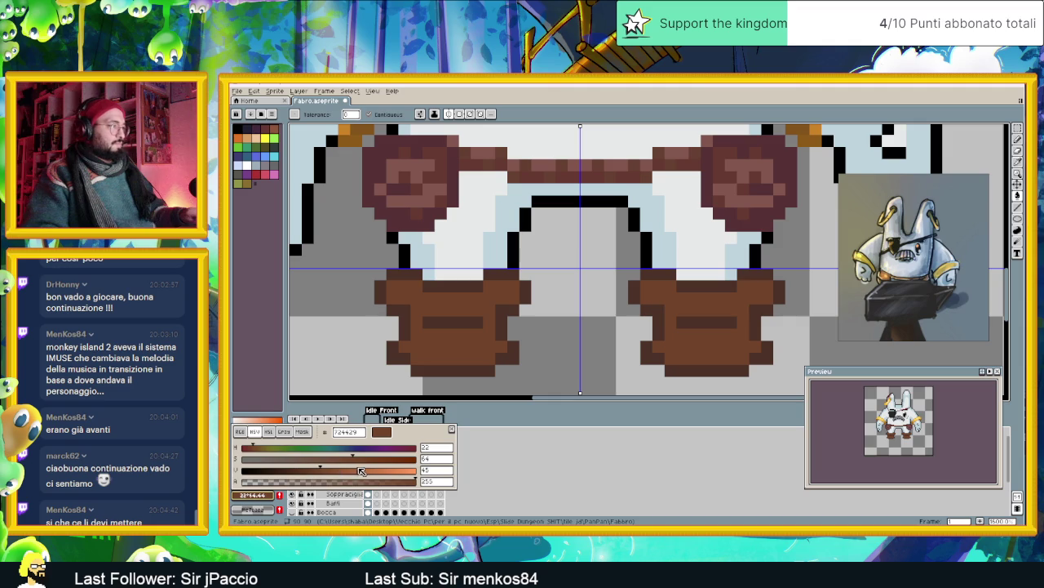
pyautogui.click(430, 471)
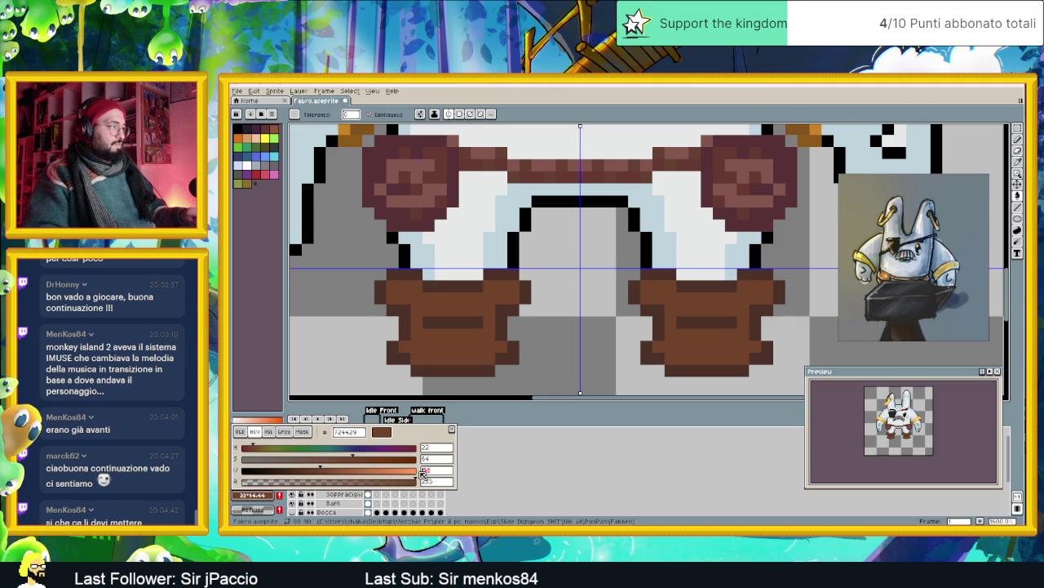
pyautogui.write('42')
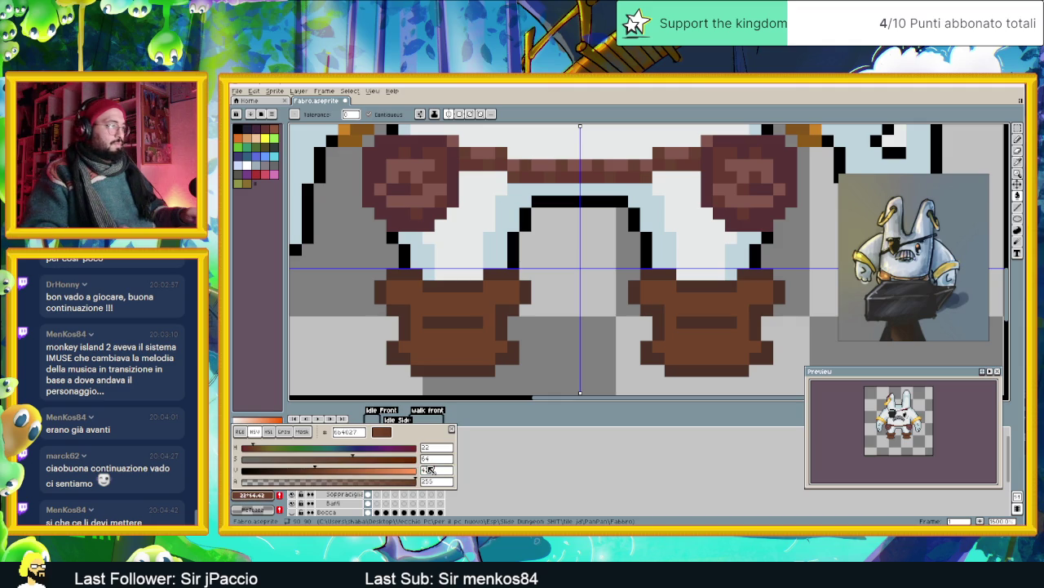
pyautogui.press('Return')
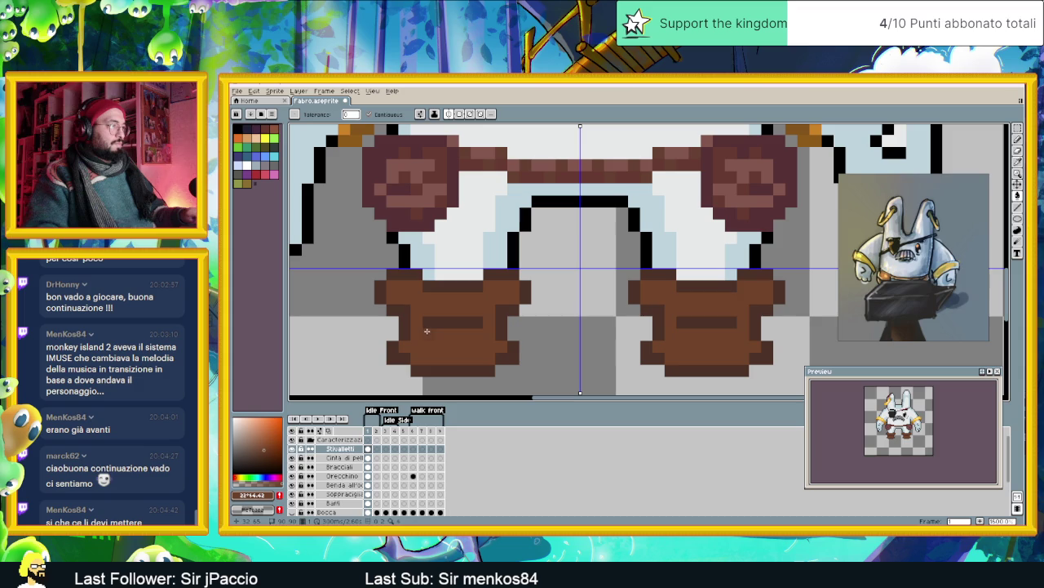
pyautogui.hotkey('ctrl', 'z')
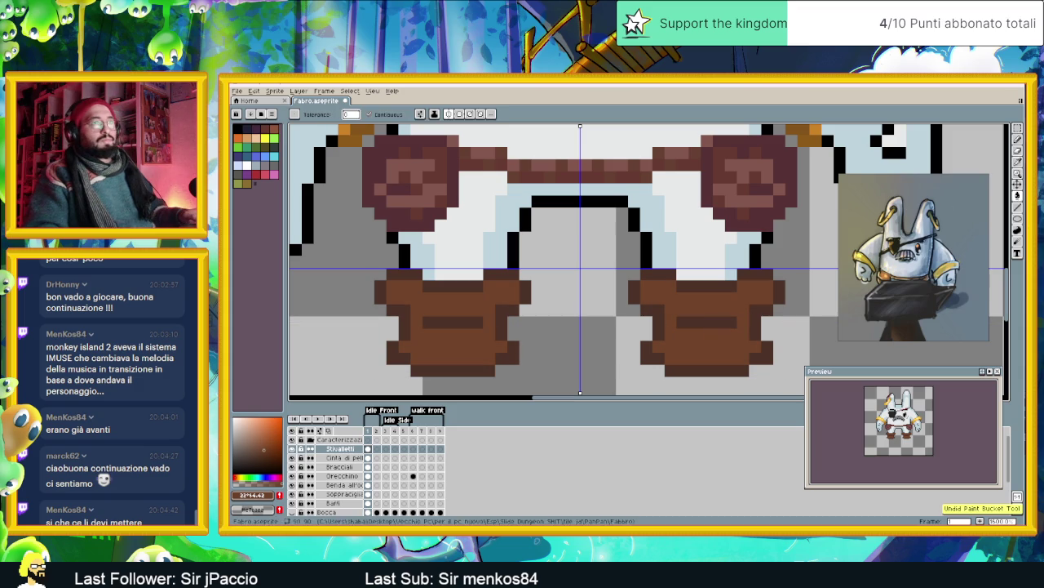
# - With the Pencil, paint darker brown pixels on the lower left boot
pyautogui.press('b')
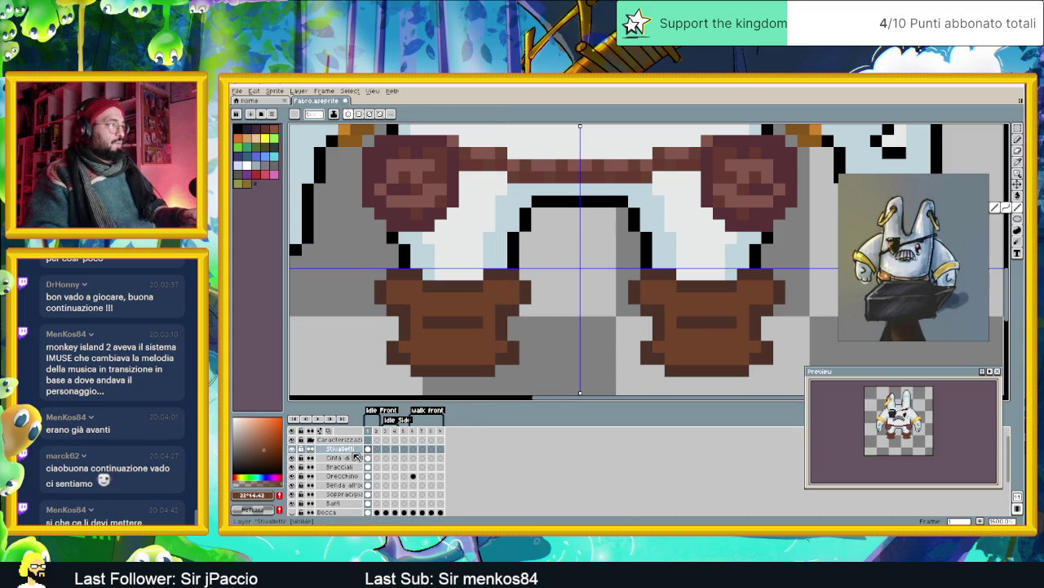
pyautogui.click(260, 497)
pyautogui.click(437, 471)
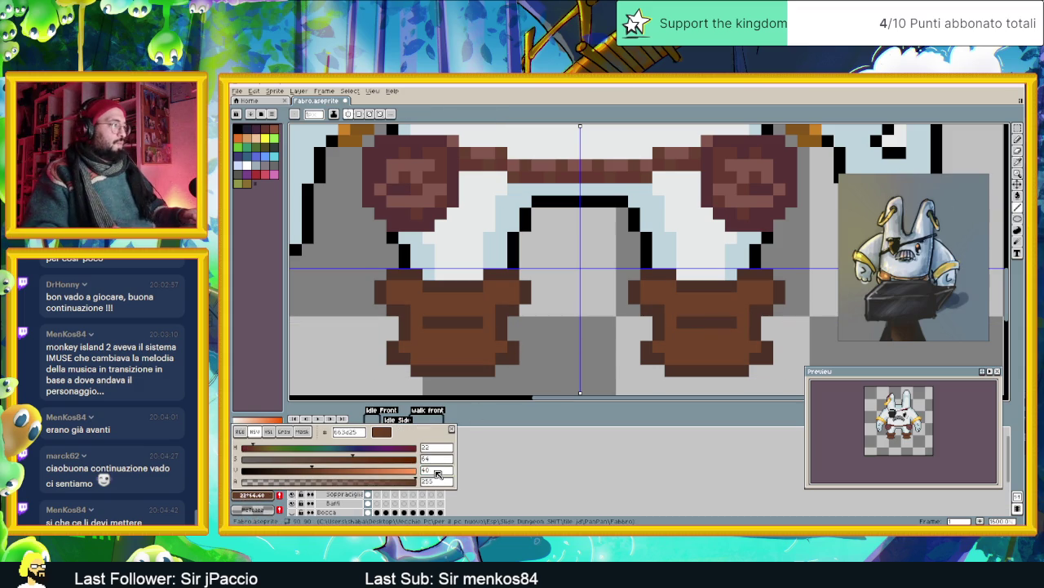
pyautogui.press('Return')
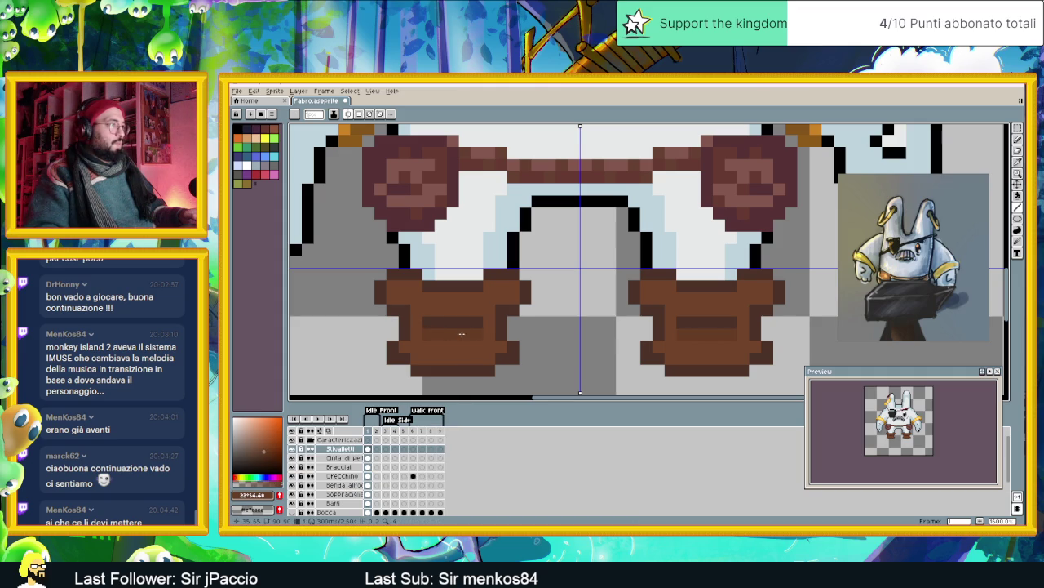
pyautogui.click(423, 326)
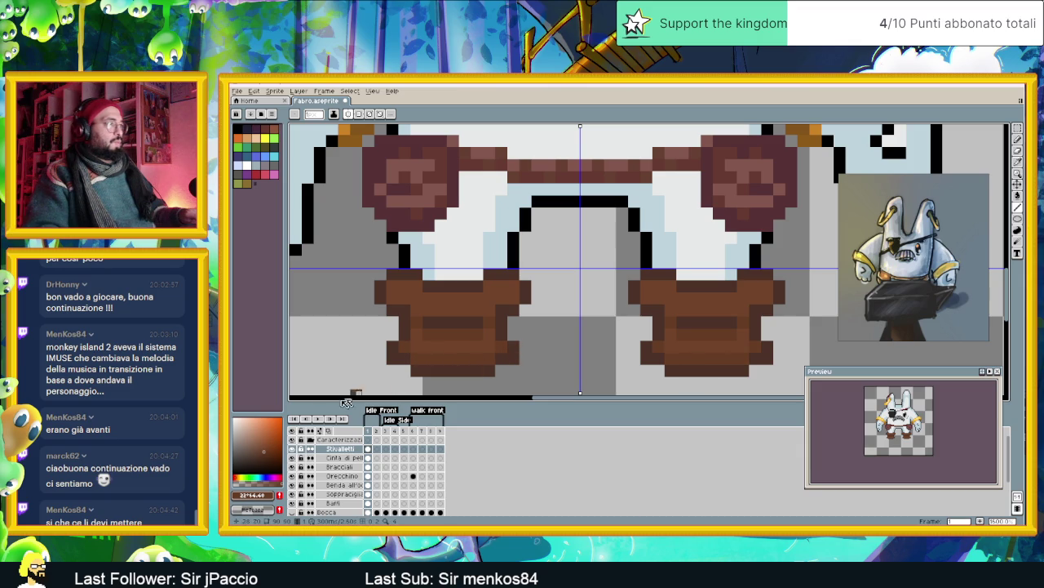
pyautogui.click(262, 497)
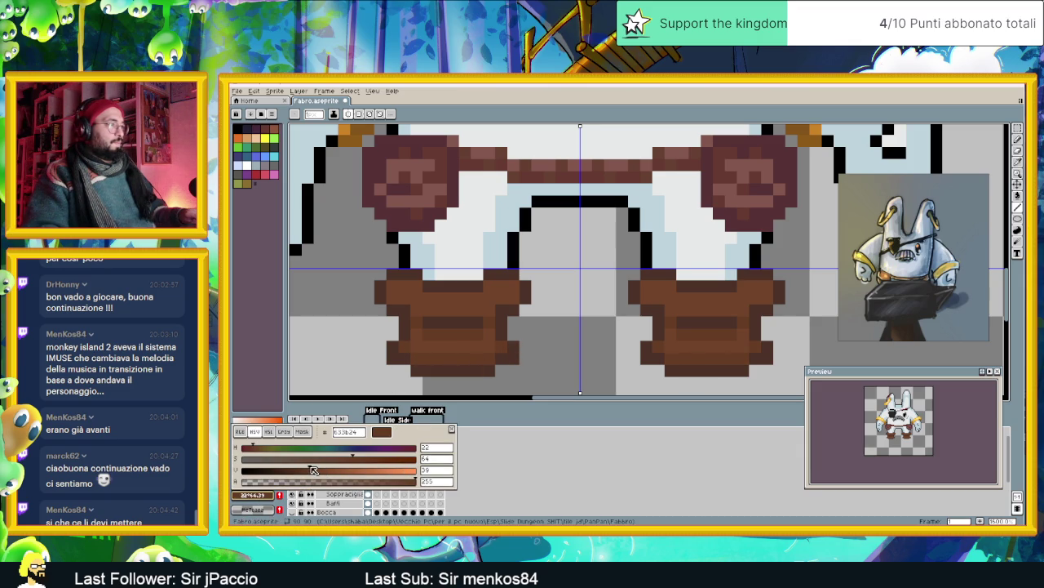
pyautogui.click(423, 360)
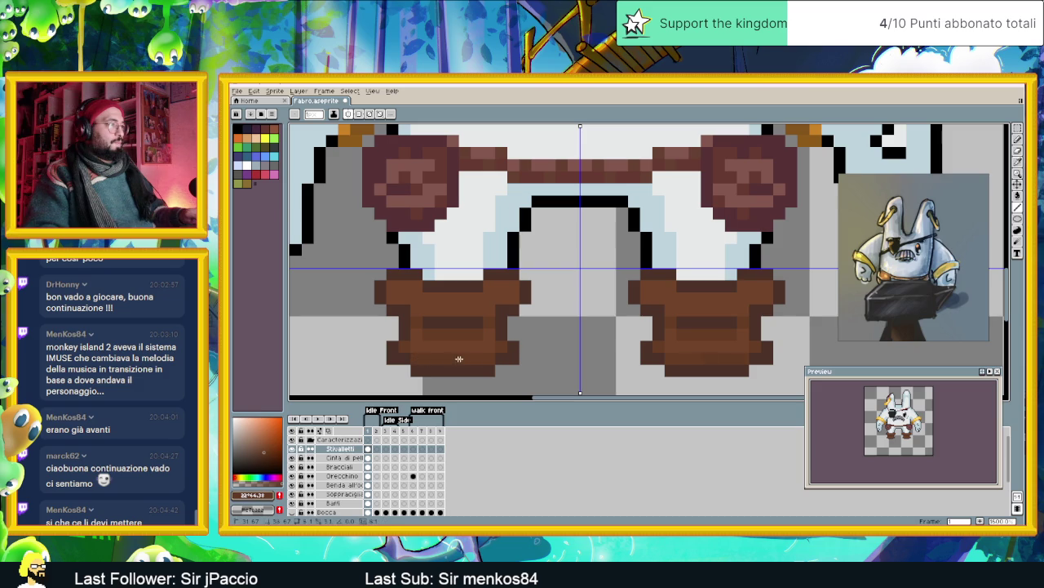
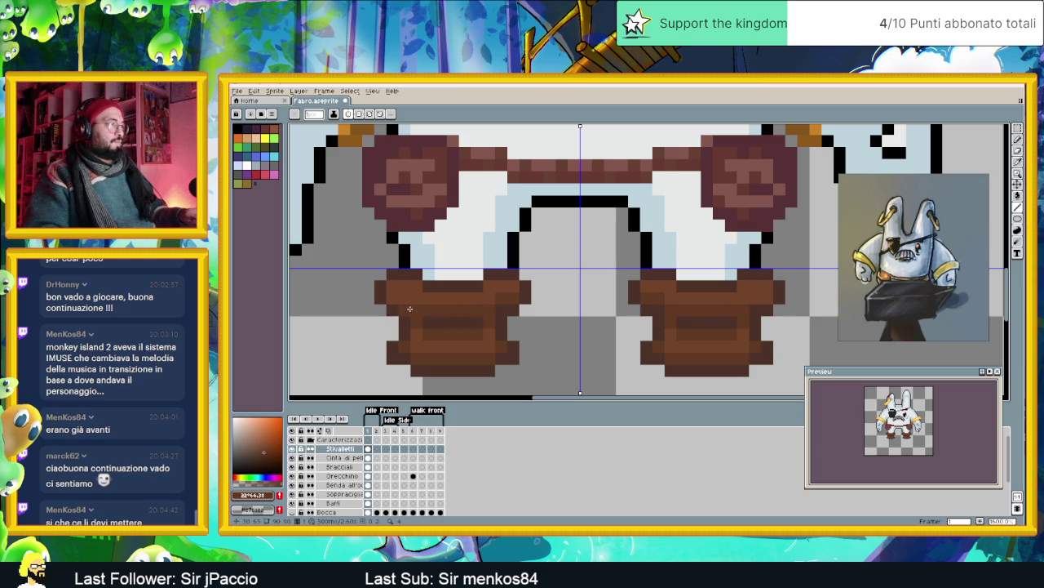
# - Zoom in on the boots and darken a pixel to extend the left boot's shading band
pyautogui.scroll(-1, 479, 319)
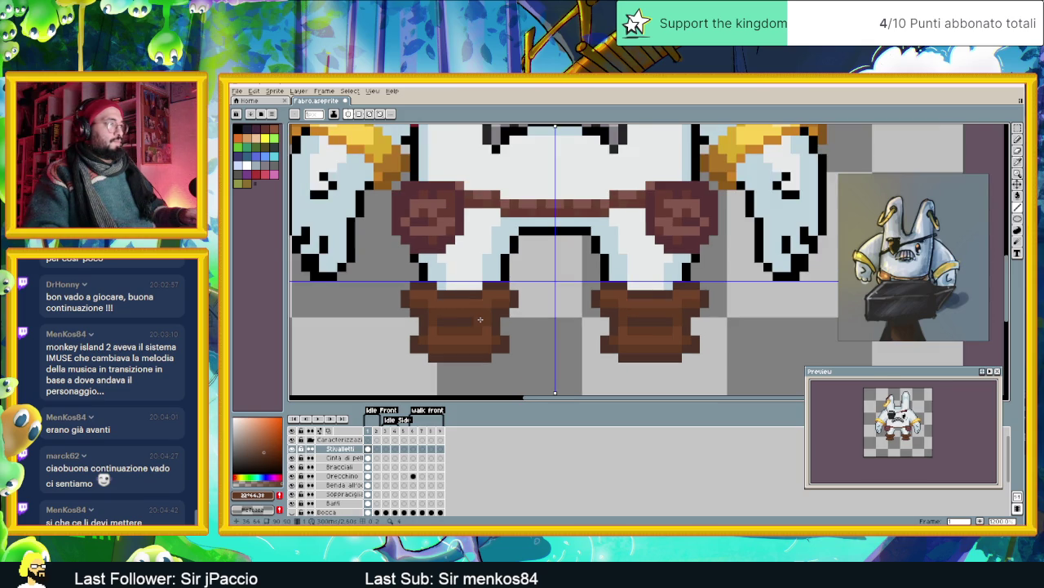
pyautogui.scroll(-1, 485, 328)
pyautogui.scroll(-1, 488, 331)
pyautogui.scroll(-1, 493, 333)
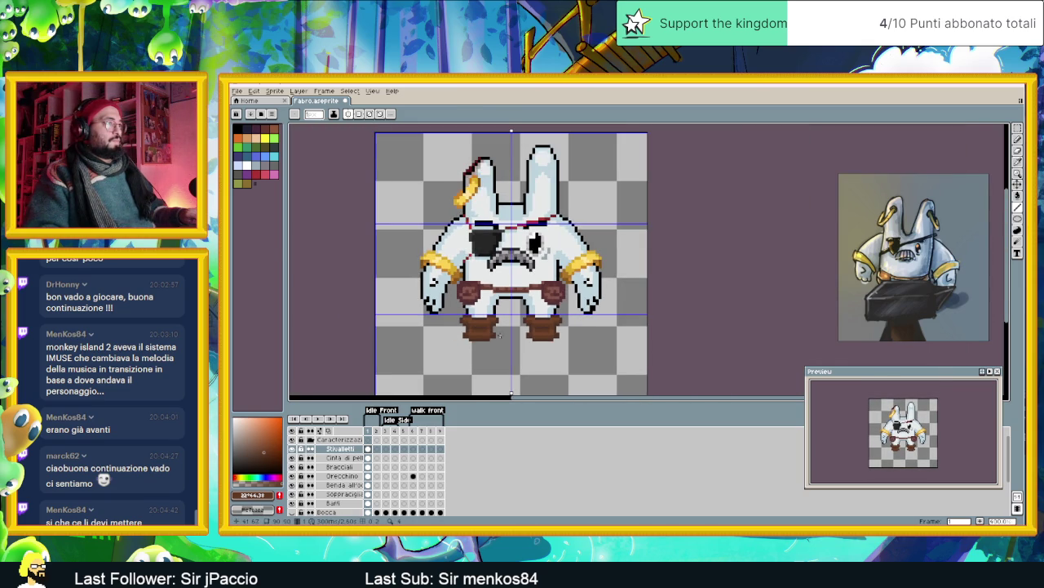
pyautogui.scroll(-1, 496, 343)
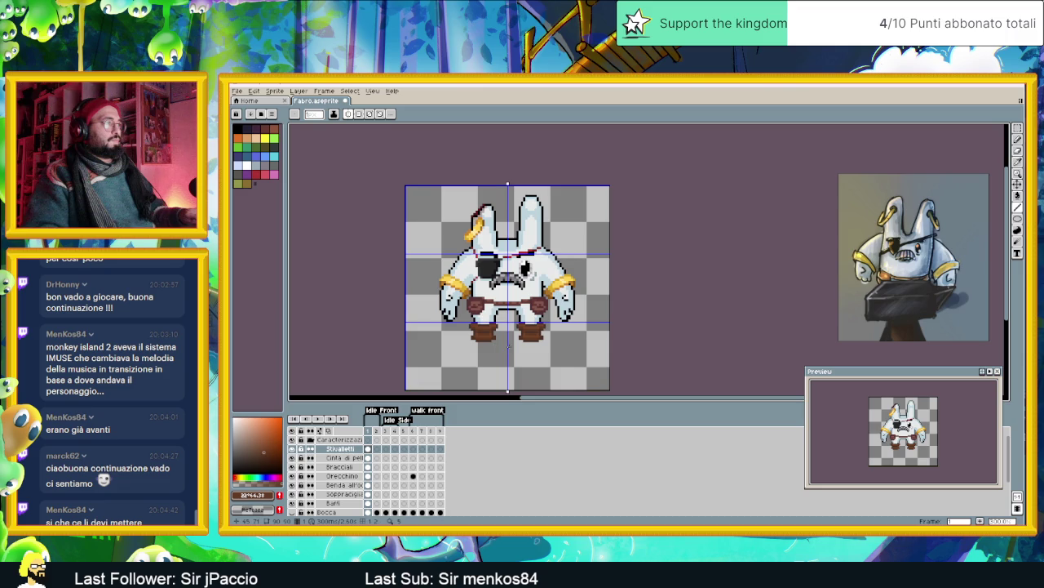
pyautogui.scroll(-1, 502, 346)
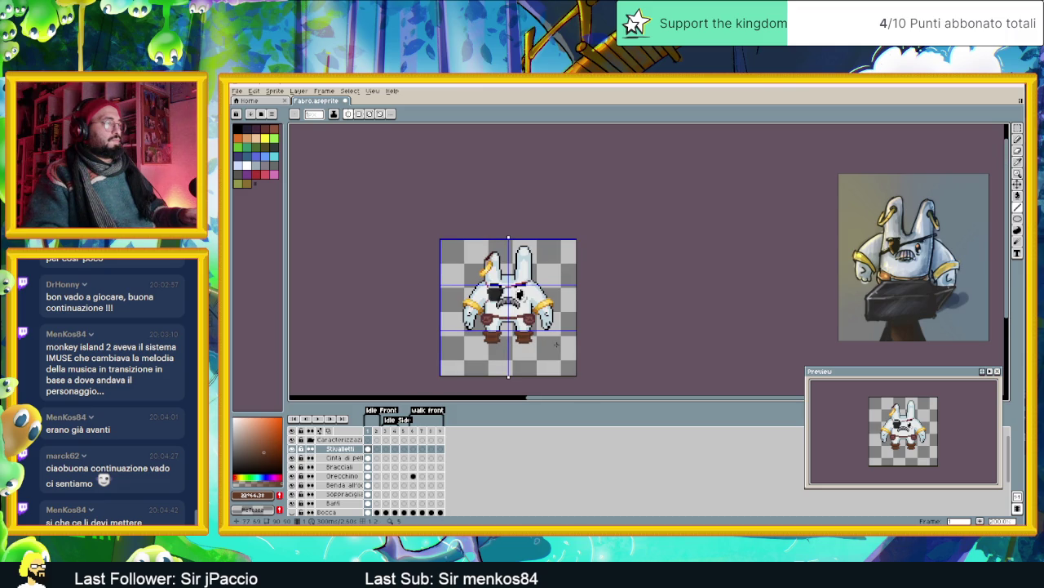
pyautogui.scroll(3, 517, 339)
pyautogui.scroll(3, 397, 330)
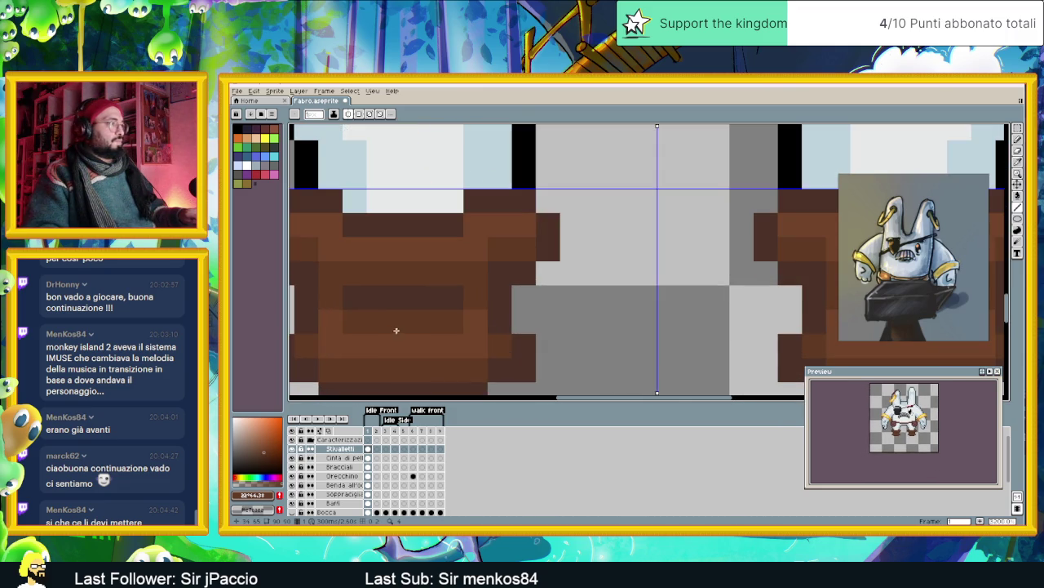
pyautogui.hscroll(-1, 390, 314)
pyautogui.click(393, 312)
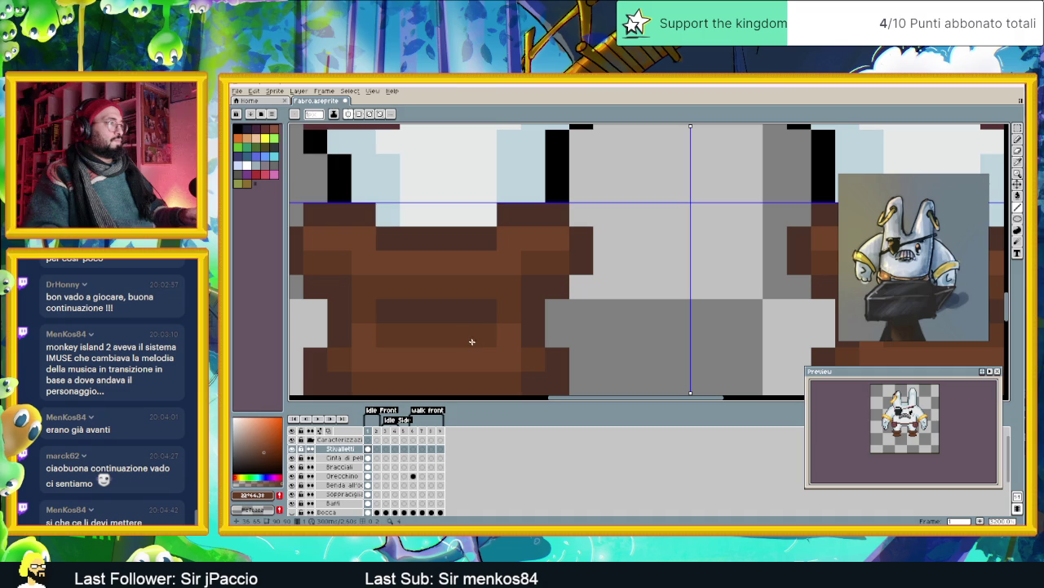
# - Alternate Eyedropper and Pencil, then sample the lighter boot brown from the canvas
pyautogui.press('i')
pyautogui.press('b')
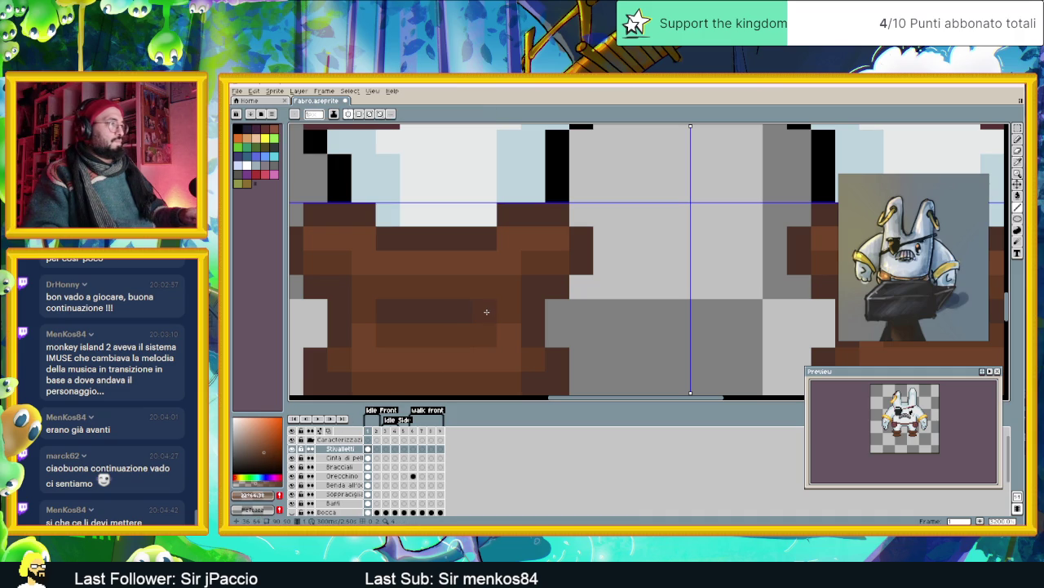
pyautogui.press('i')
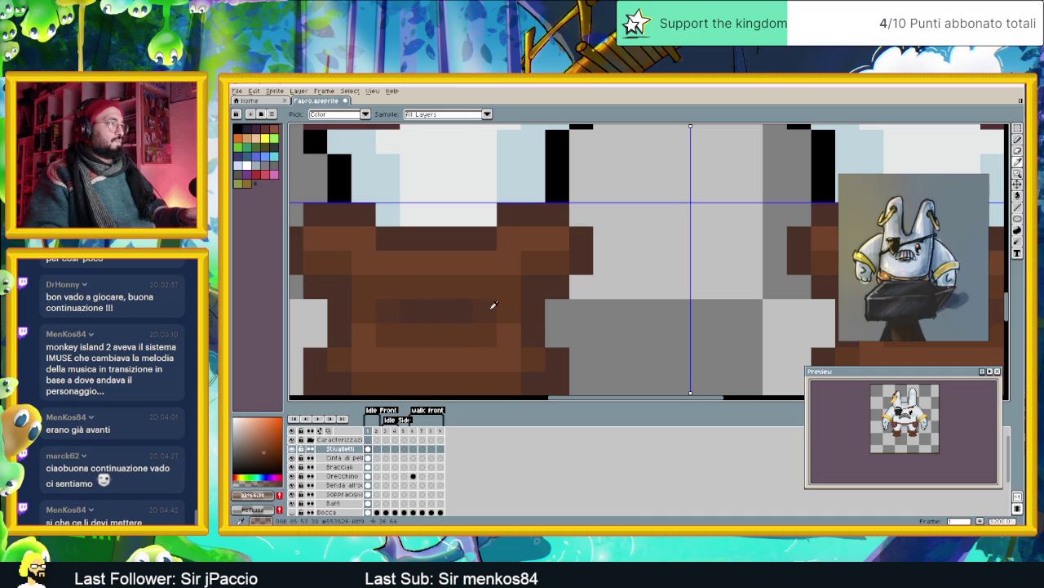
pyautogui.press('b')
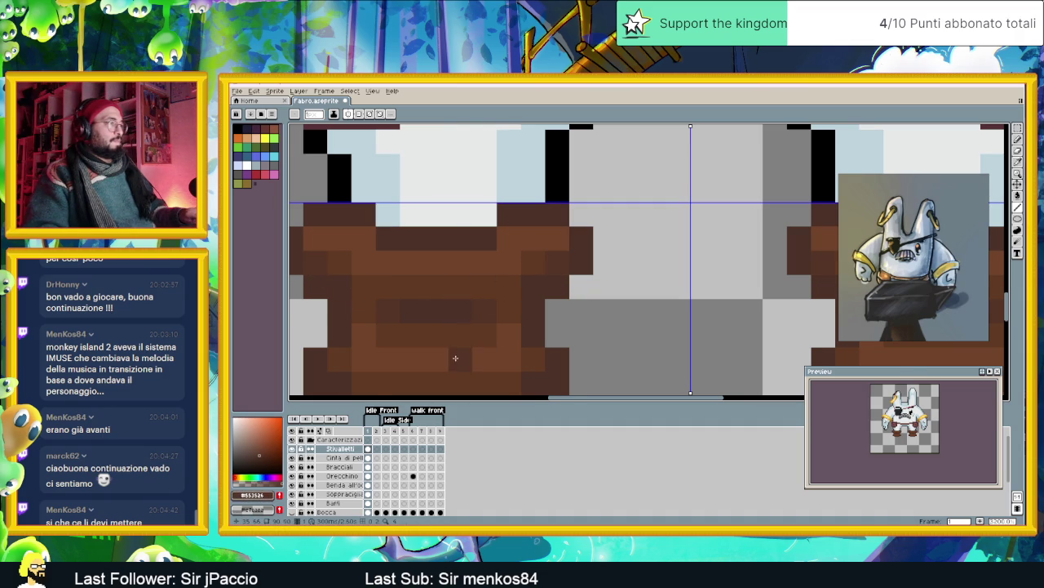
pyautogui.scroll(-2, 462, 359)
pyautogui.scroll(2, 414, 345)
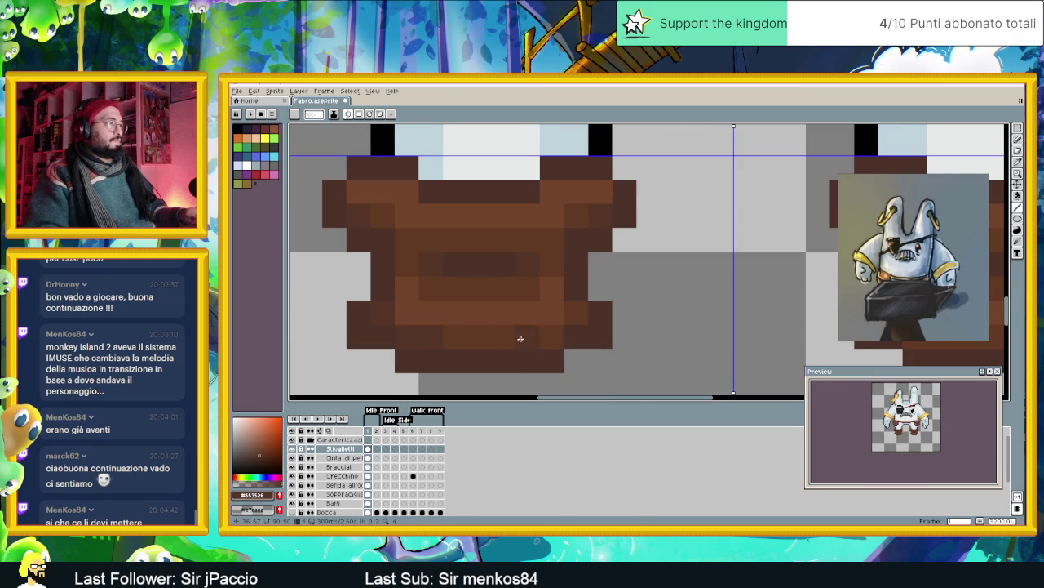
pyautogui.scroll(-1, 570, 327)
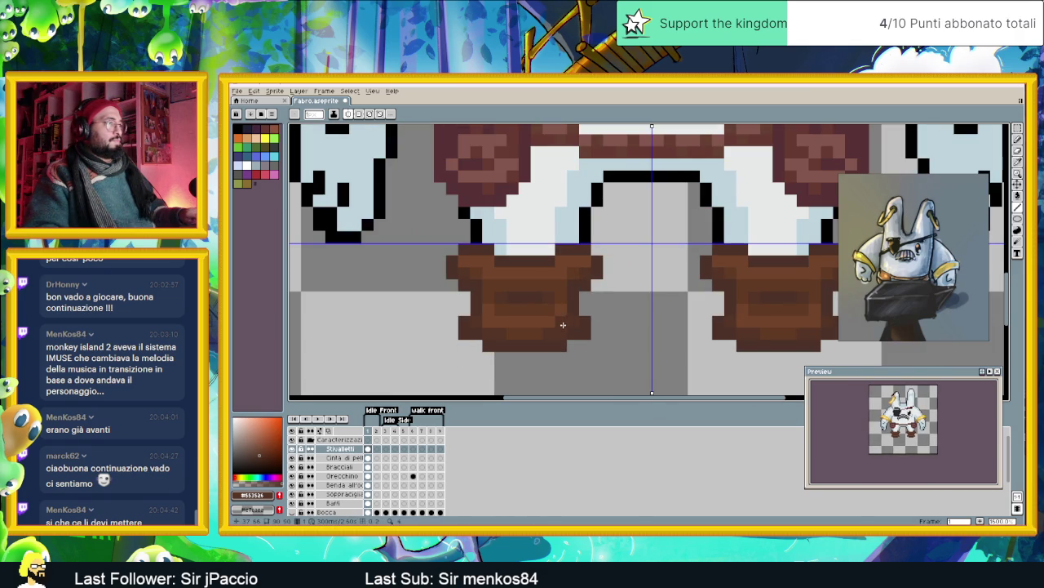
pyautogui.keyDown('alt'); pyautogui.click(514, 334); pyautogui.keyUp('alt')
pyautogui.scroll(-2, 514, 334)
# - Compare the boot shades by sampling the darker and mid browns from the boots
pyautogui.scroll(-1, 531, 339)
pyautogui.scroll(-1, 544, 344)
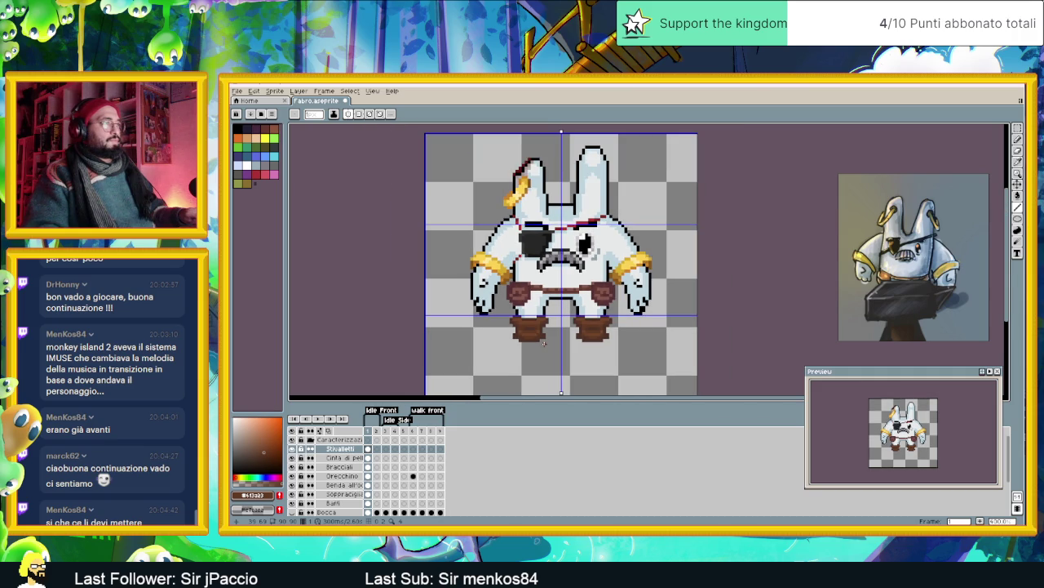
pyautogui.scroll(1, 530, 338)
pyautogui.scroll(2, 528, 335)
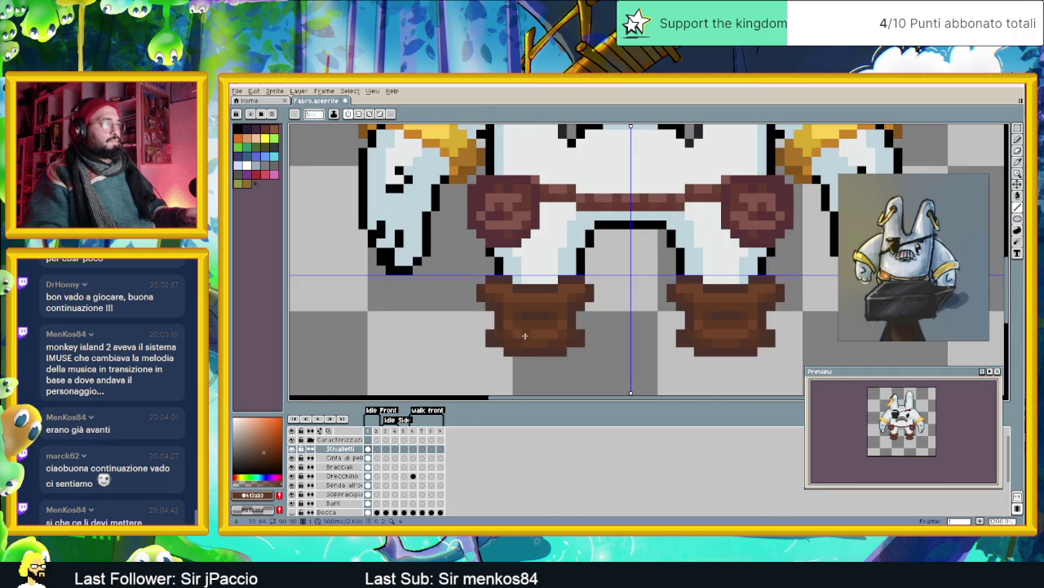
pyautogui.keyDown('alt'); pyautogui.click(528, 332); pyautogui.keyUp('alt')
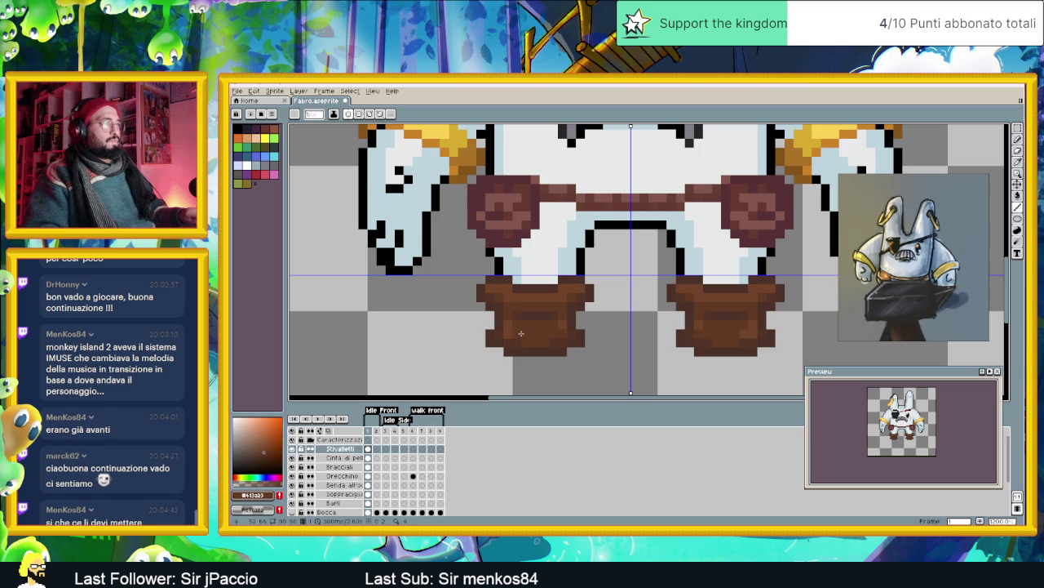
pyautogui.scroll(-1, 581, 360)
pyautogui.scroll(-1, 578, 362)
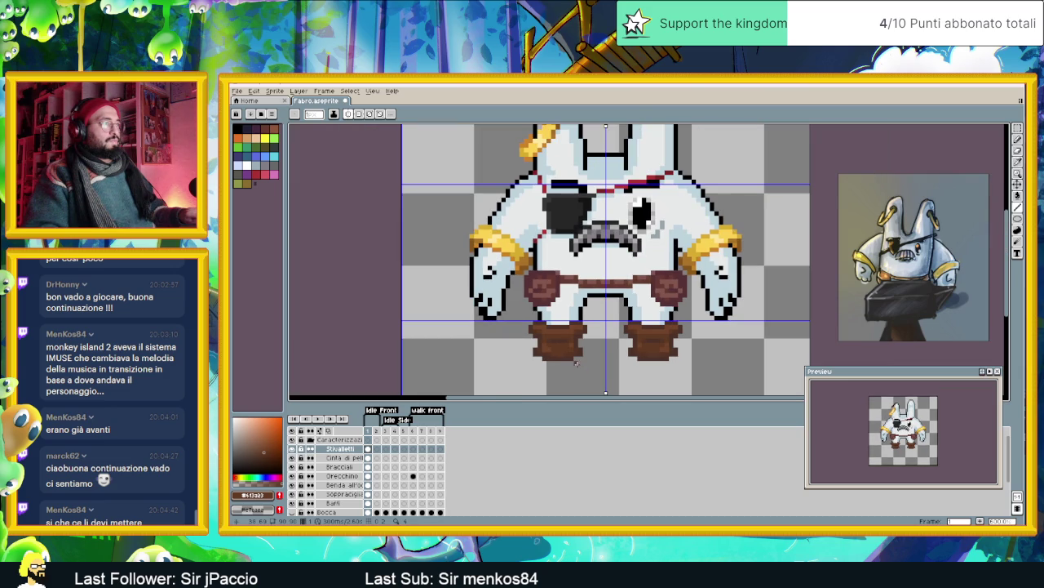
pyautogui.scroll(1, 576, 363)
pyautogui.scroll(1, 563, 355)
pyautogui.keyDown('alt'); pyautogui.click(540, 343); pyautogui.keyUp('alt')
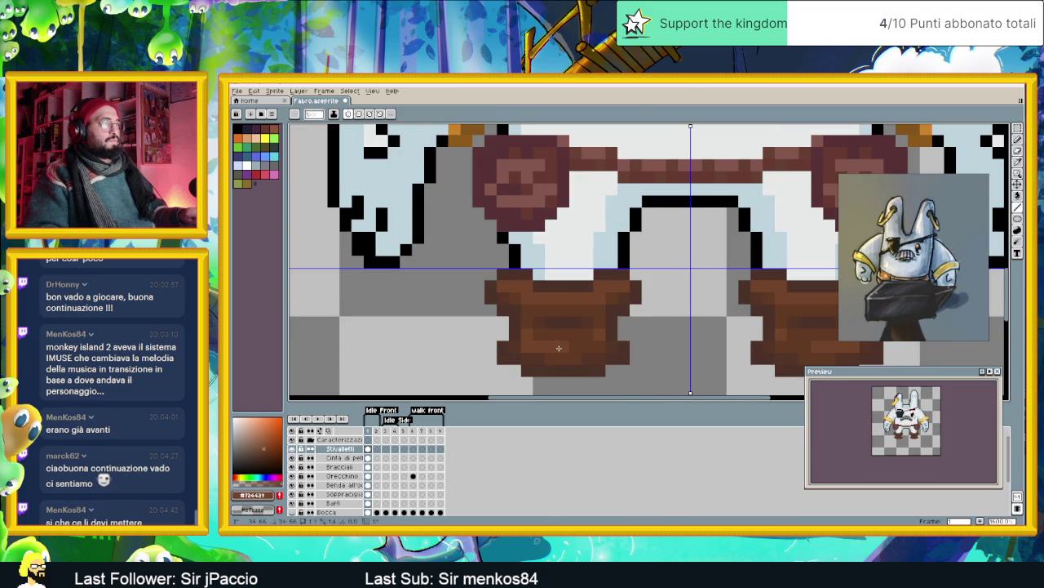
pyautogui.scroll(-3, 560, 350)
pyautogui.scroll(2, 563, 354)
pyautogui.keyDown('alt'); pyautogui.click(564, 349); pyautogui.keyUp('alt')
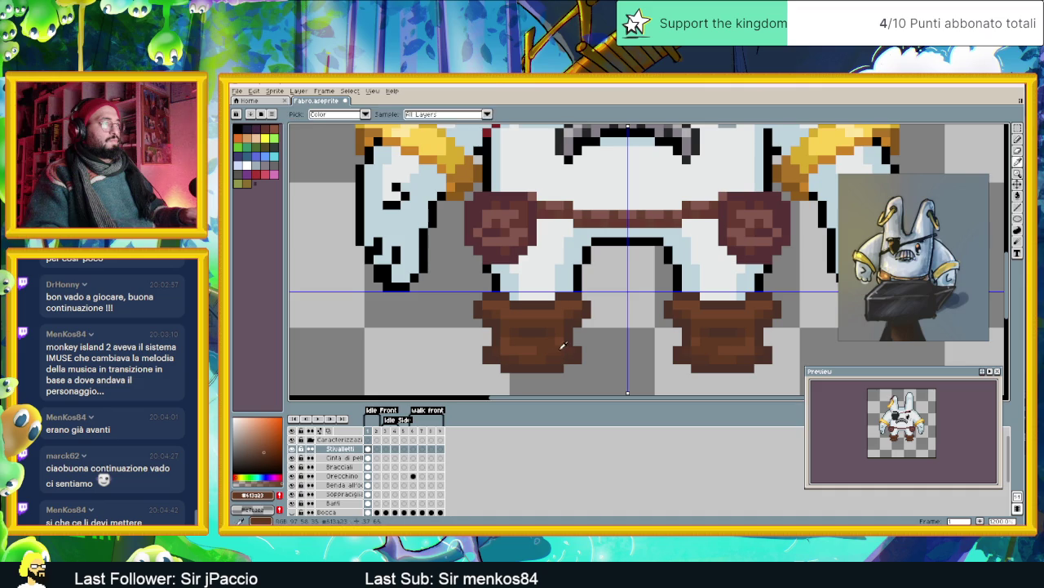
# - Settle on the boot mid brown #724423 as the foreground colour
pyautogui.scroll(-1, 561, 346)
pyautogui.scroll(-1, 562, 363)
pyautogui.scroll(-1, 562, 363)
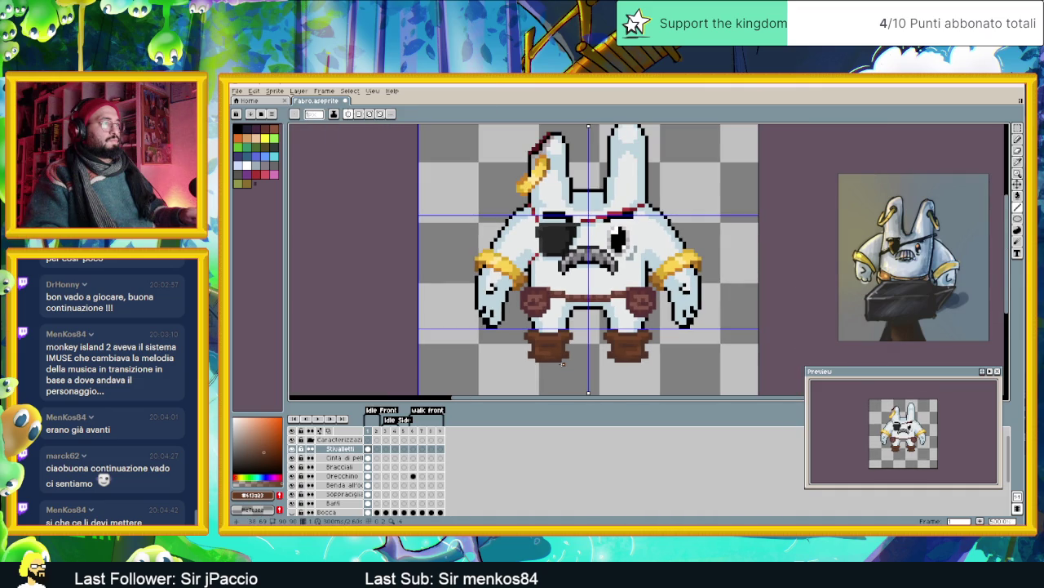
pyautogui.scroll(-1, 562, 363)
pyautogui.scroll(-1, 563, 363)
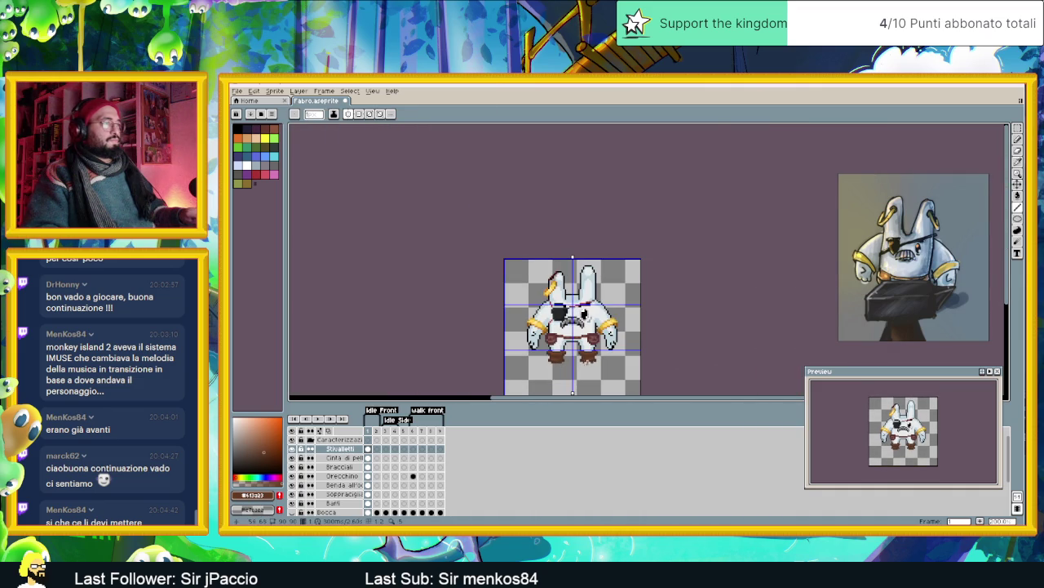
pyautogui.scroll(2, 576, 364)
pyautogui.scroll(1, 567, 364)
pyautogui.scroll(1, 489, 343)
pyautogui.keyDown('alt'); pyautogui.click(480, 340); pyautogui.keyUp('alt')
pyautogui.keyDown('alt'); pyautogui.click(467, 327); pyautogui.keyUp('alt')
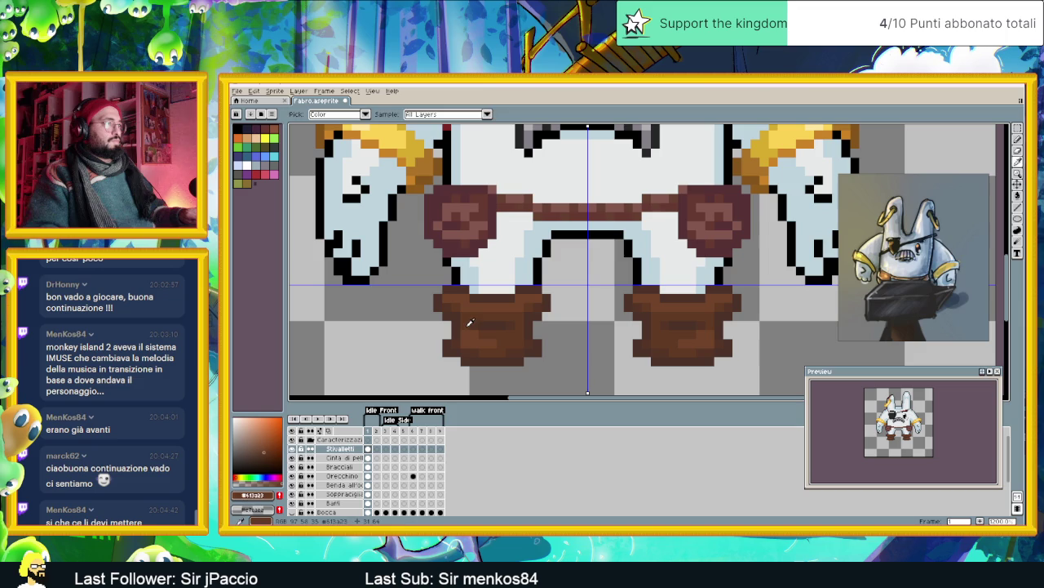
pyautogui.scroll(-2, 497, 355)
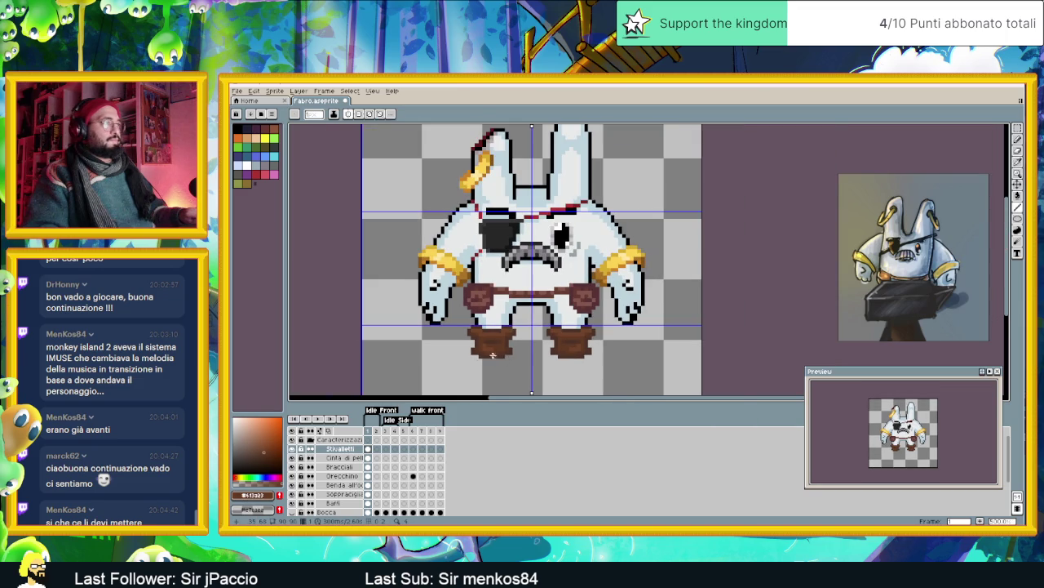
pyautogui.scroll(2, 498, 355)
pyautogui.keyDown('alt'); pyautogui.click(467, 331); pyautogui.keyUp('alt')
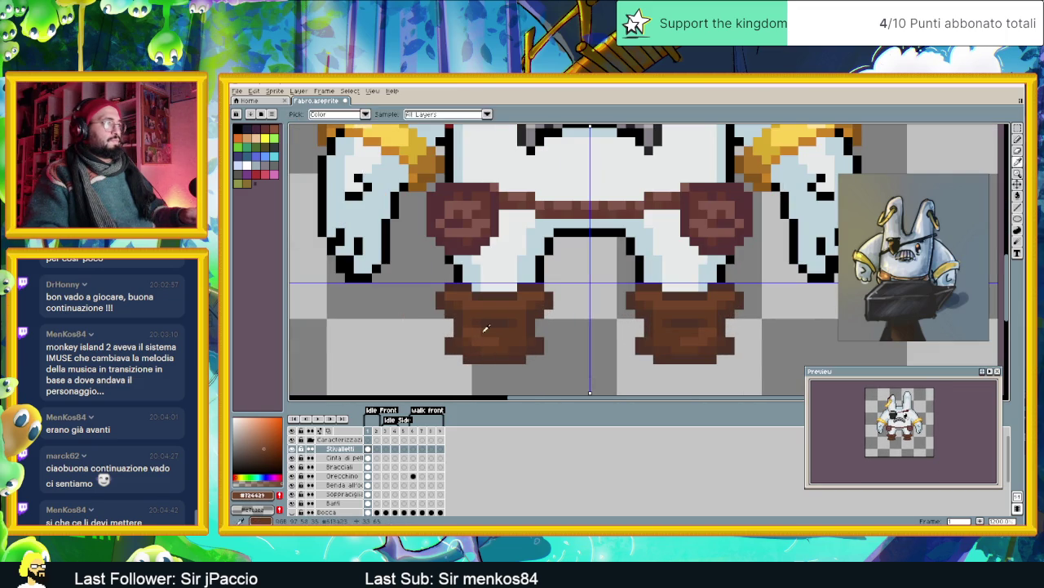
pyautogui.scroll(-2, 522, 352)
pyautogui.scroll(-1, 524, 355)
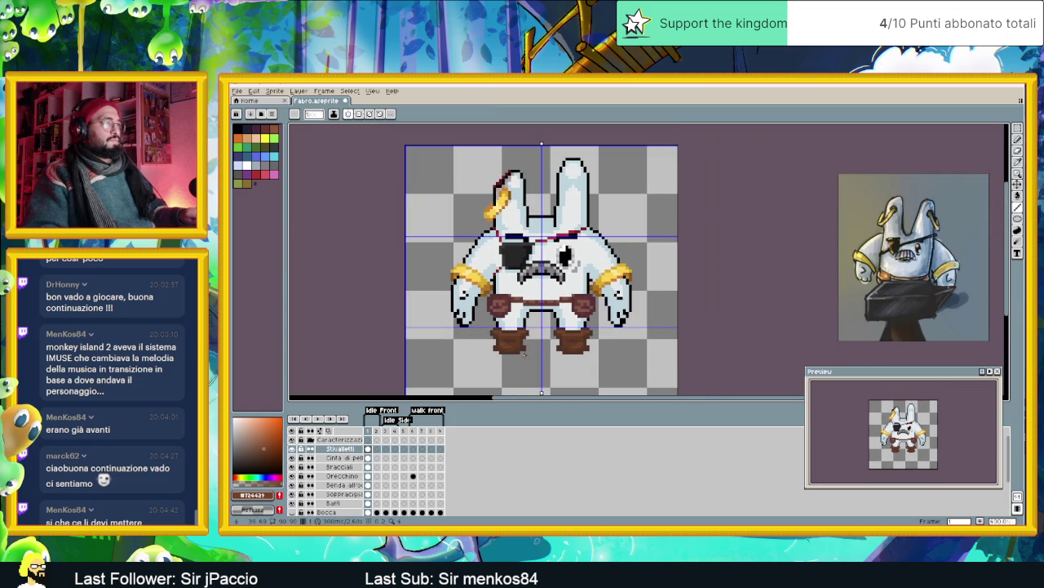
pyautogui.scroll(-1, 525, 353)
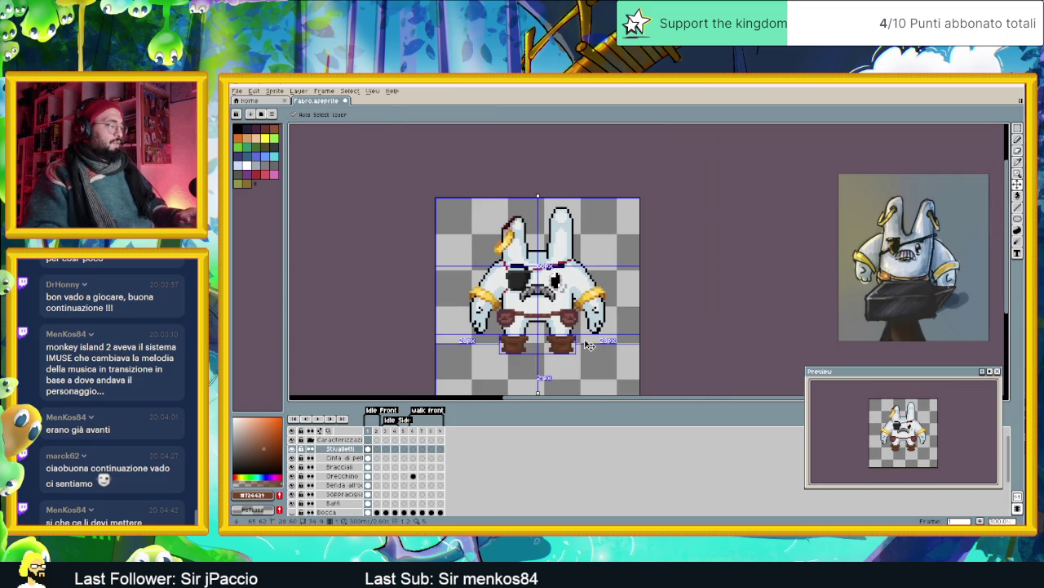
# - Zoom out to the whole sprite and save Fabro.aseprite with Ctrl+S
pyautogui.scroll(2, 549, 338)
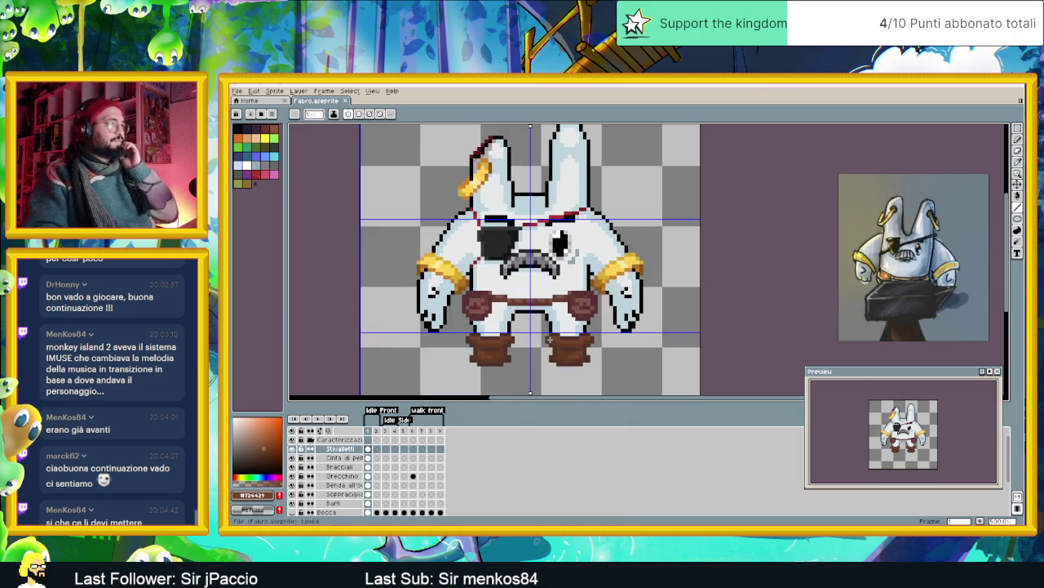
pyautogui.scroll(1, 533, 324)
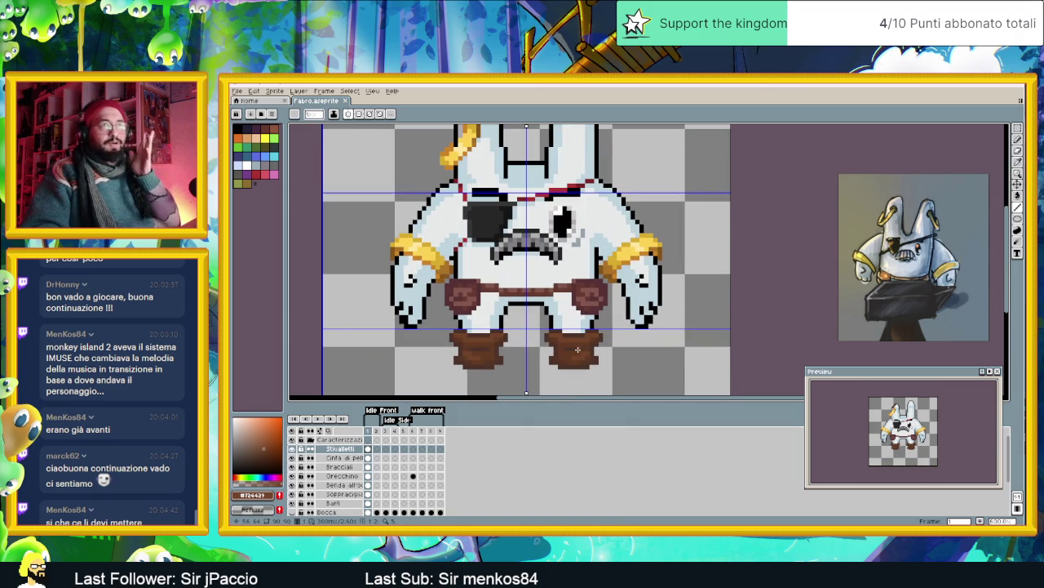
pyautogui.scroll(-1, 577, 349)
pyautogui.scroll(-1, 577, 349)
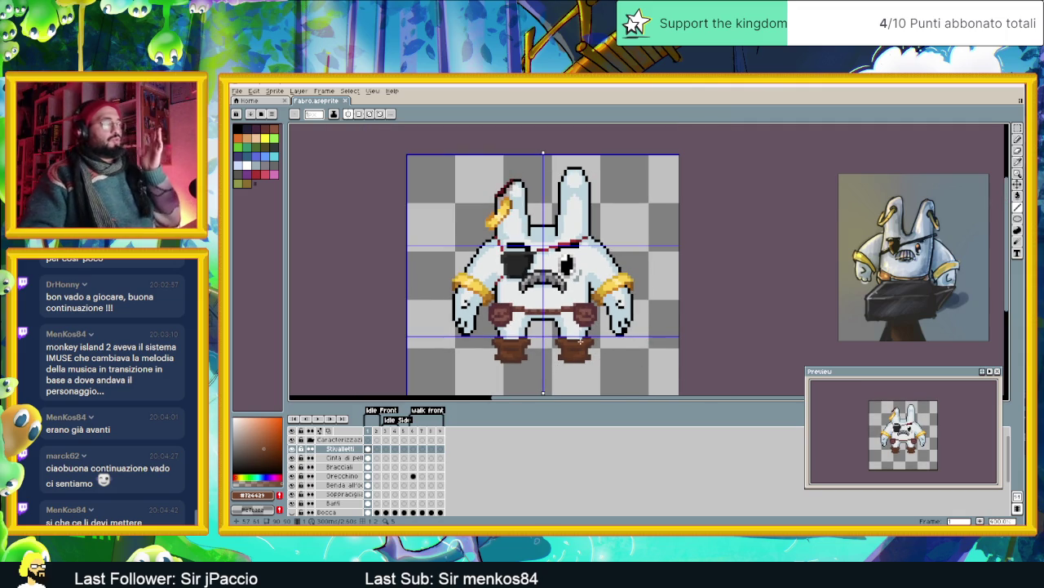
pyautogui.scroll(-1, 587, 333)
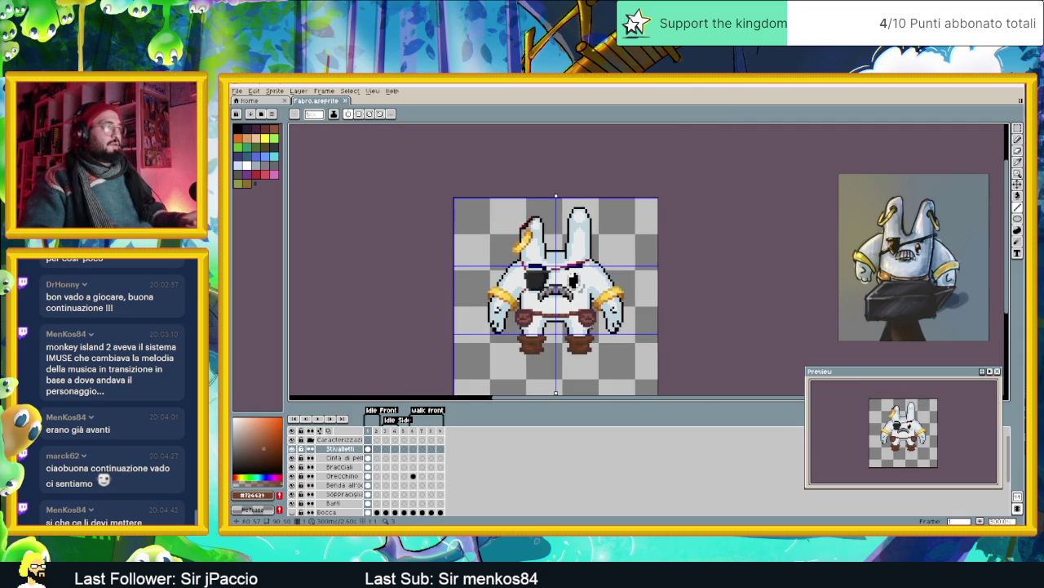
pyautogui.scroll(-1, 578, 279)
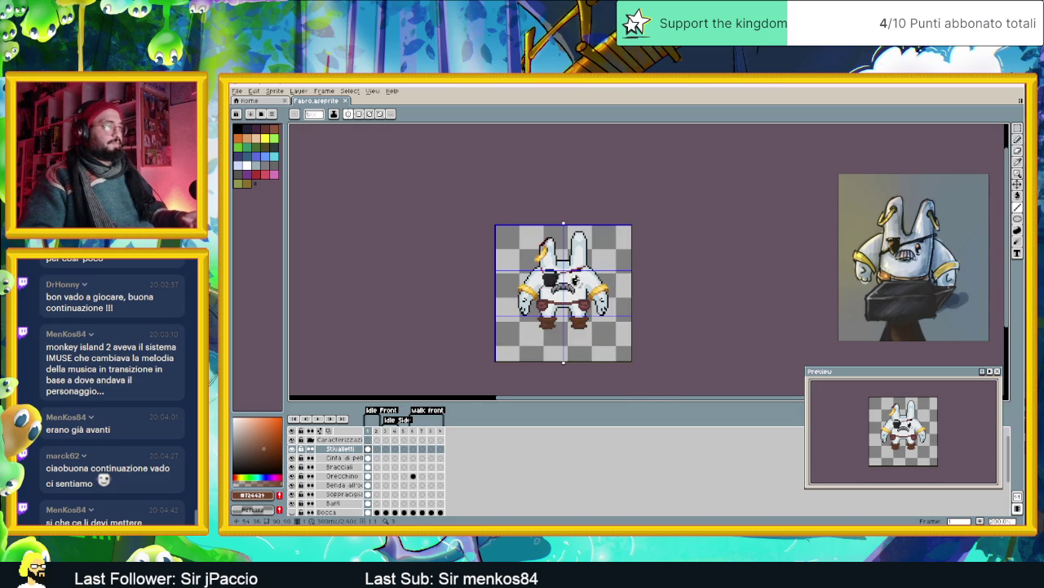
pyautogui.hotkey('ctrl', 's')
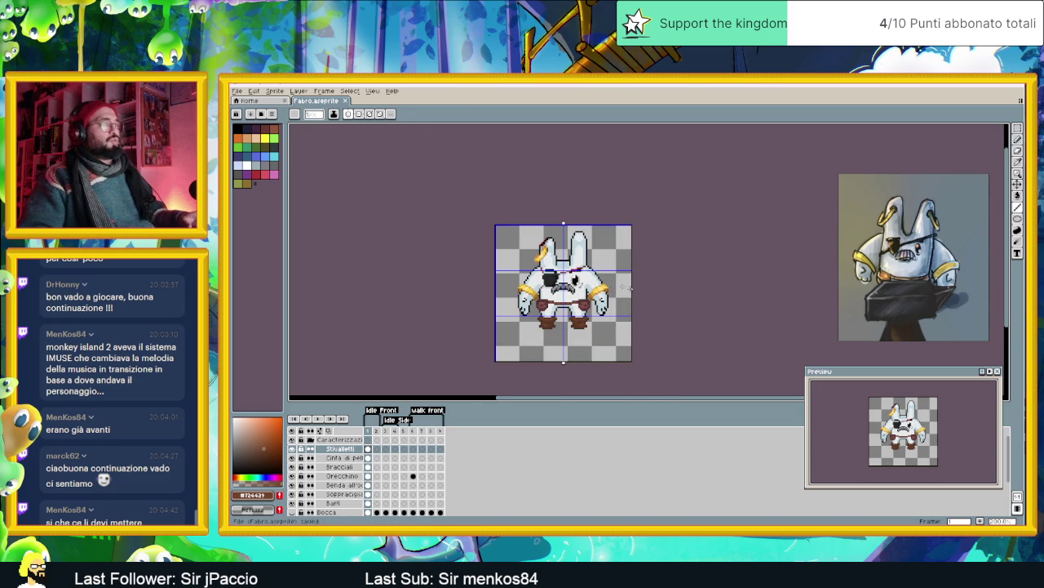
pyautogui.click(373, 91)
pyautogui.moveTo(408, 149)
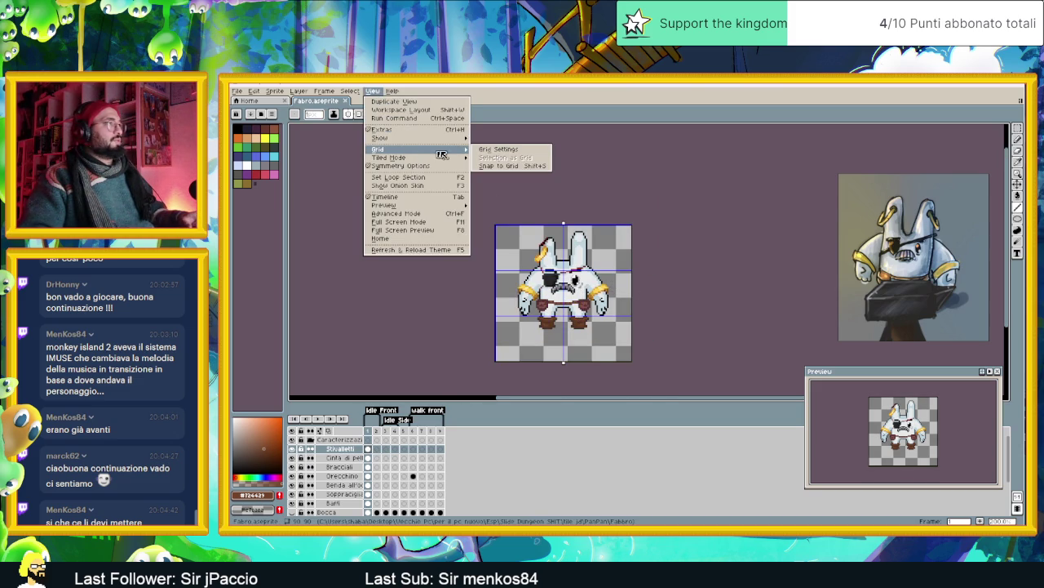
# - Turn off the grid and symmetry axis, then reposition the canvas view and reference image
pyautogui.click(506, 158)
pyautogui.click(348, 114)
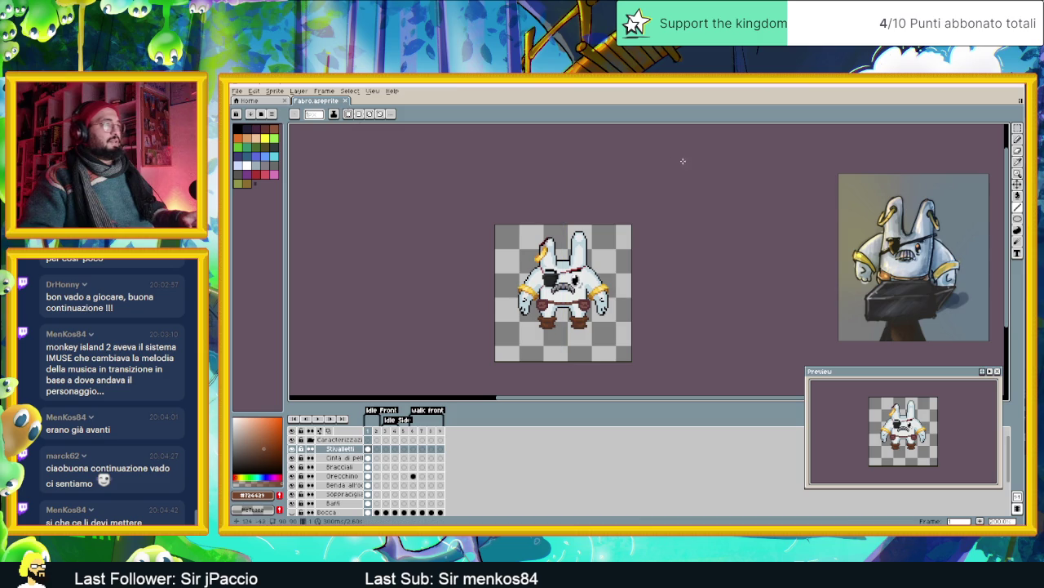
pyautogui.moveTo(652, 194); pyautogui.dragTo(662, 207)
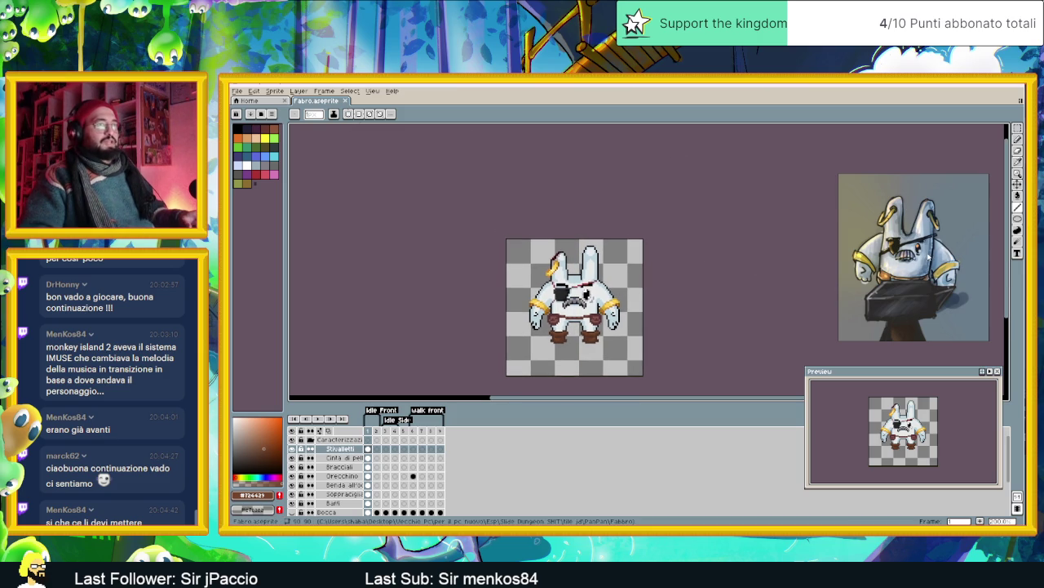
pyautogui.moveTo(927, 260); pyautogui.dragTo(923, 254)
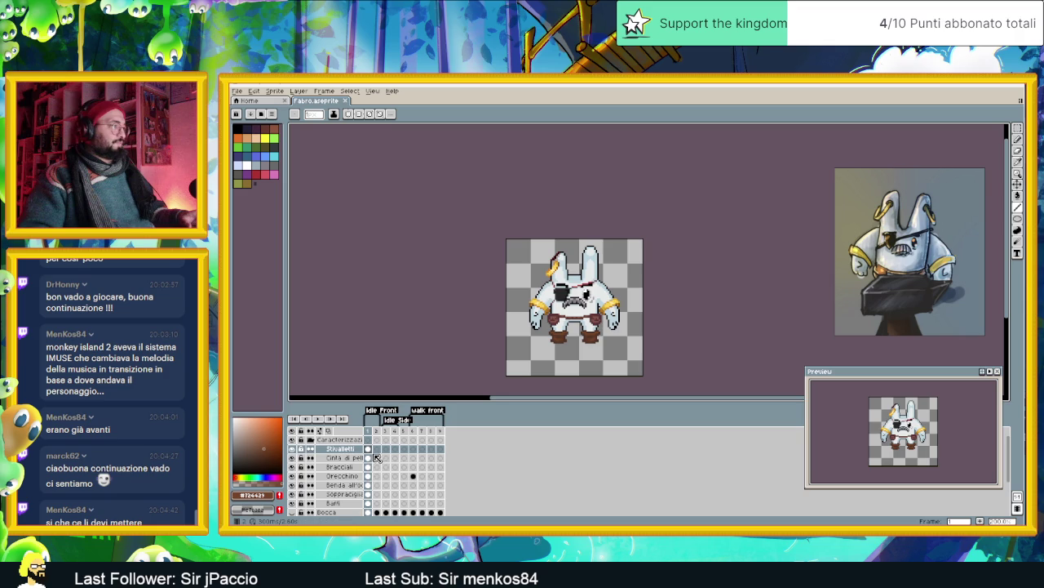
pyautogui.click(378, 433)
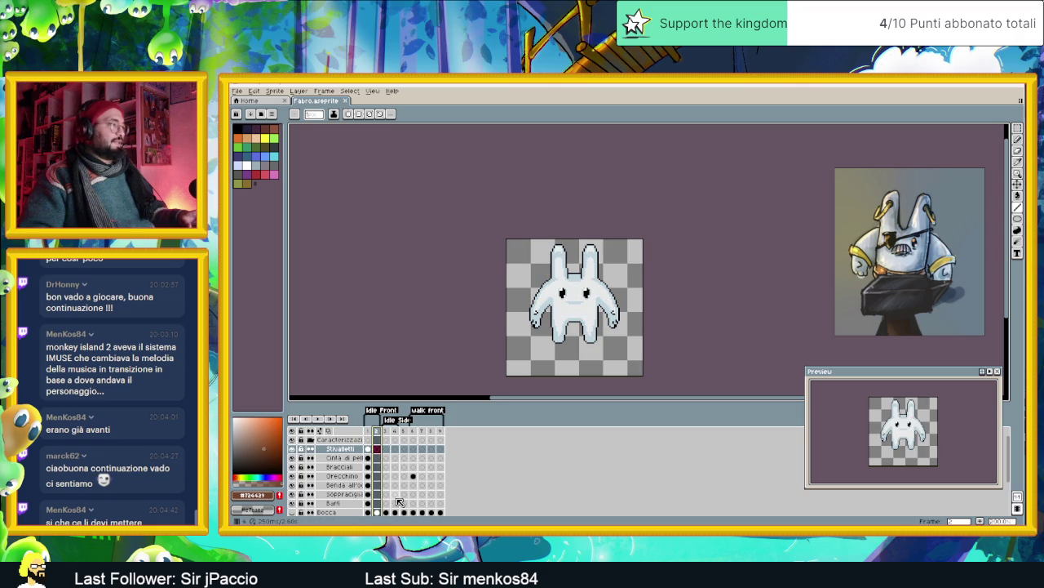
# - Marquee-select the left ear area and delete it on frame 2
pyautogui.scroll(-2, 377, 492)
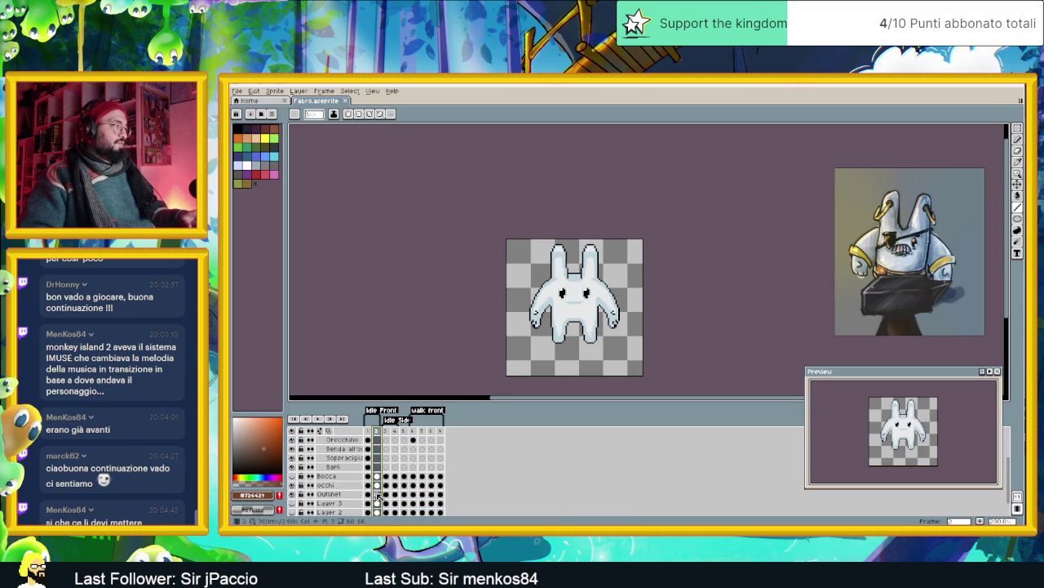
pyautogui.click(368, 493)
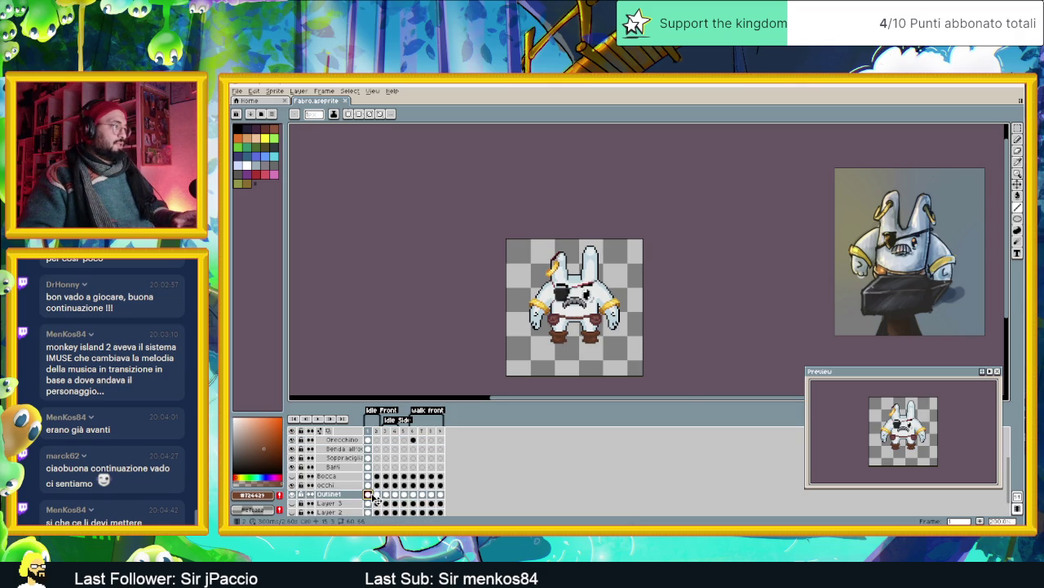
pyautogui.scroll(3, 539, 269)
pyautogui.scroll(1, 538, 269)
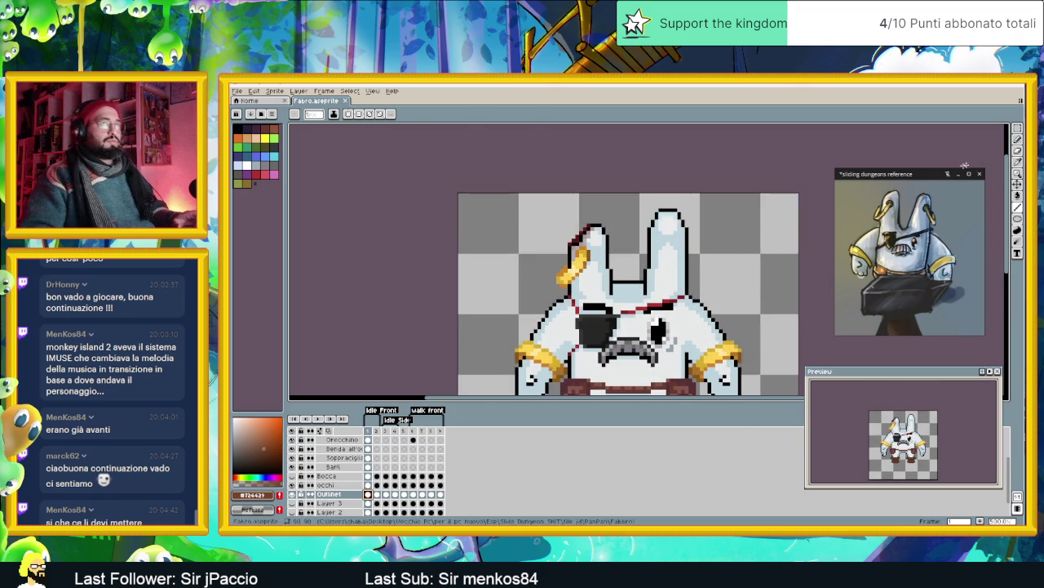
pyautogui.click(1020, 129)
pyautogui.moveTo(532, 203); pyautogui.dragTo(620, 279)
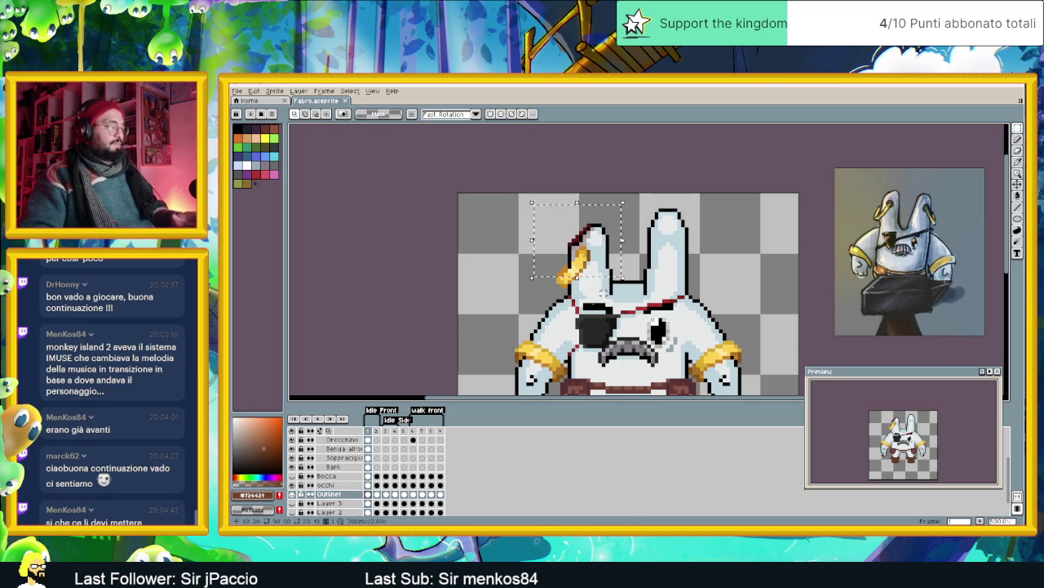
pyautogui.click(375, 494)
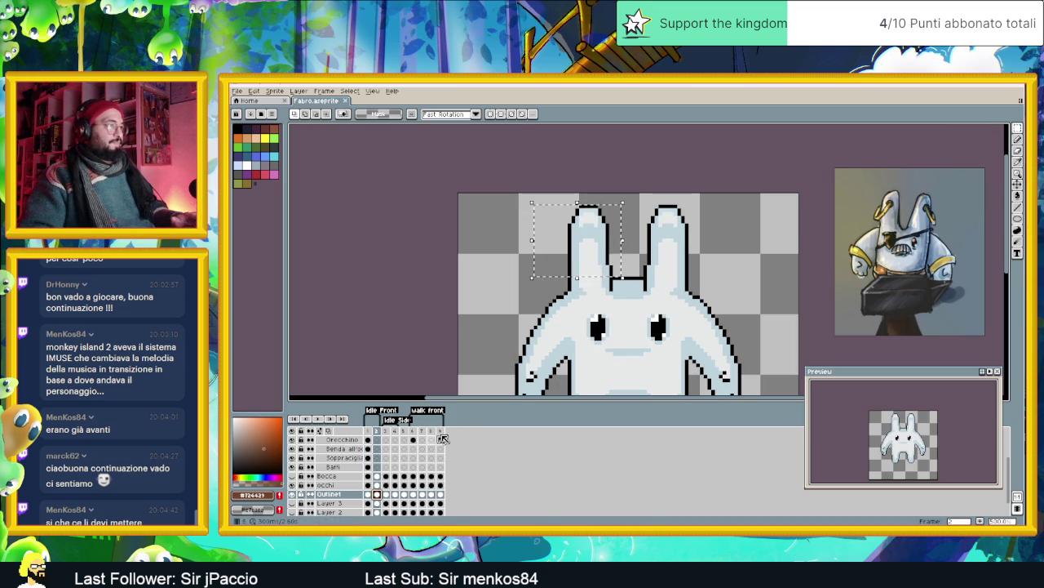
pyautogui.press('Delete')
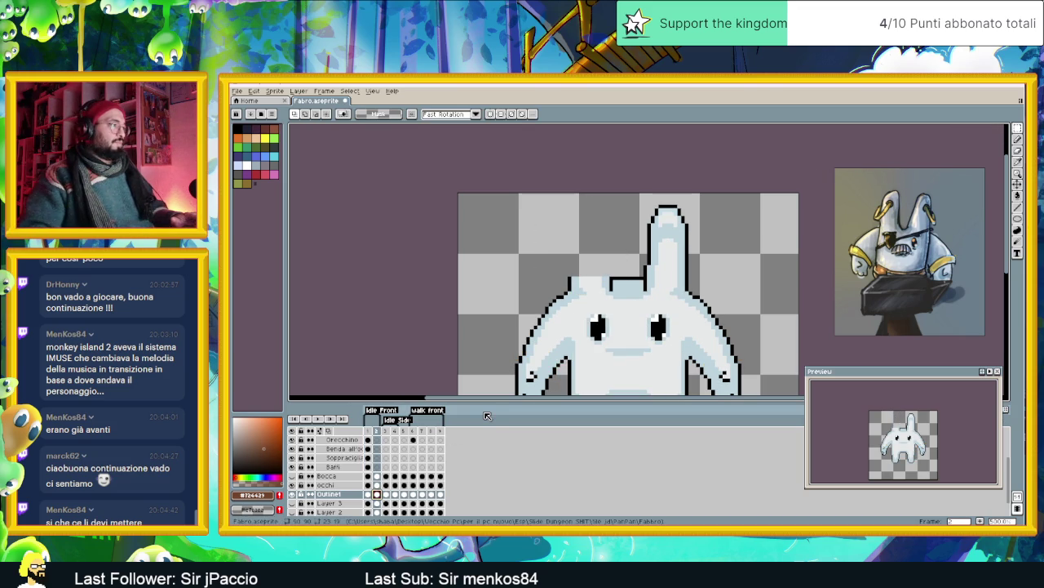
# - Paste the frame-1 ear onto frame 2 and align it using onion skin
pyautogui.click(367, 494)
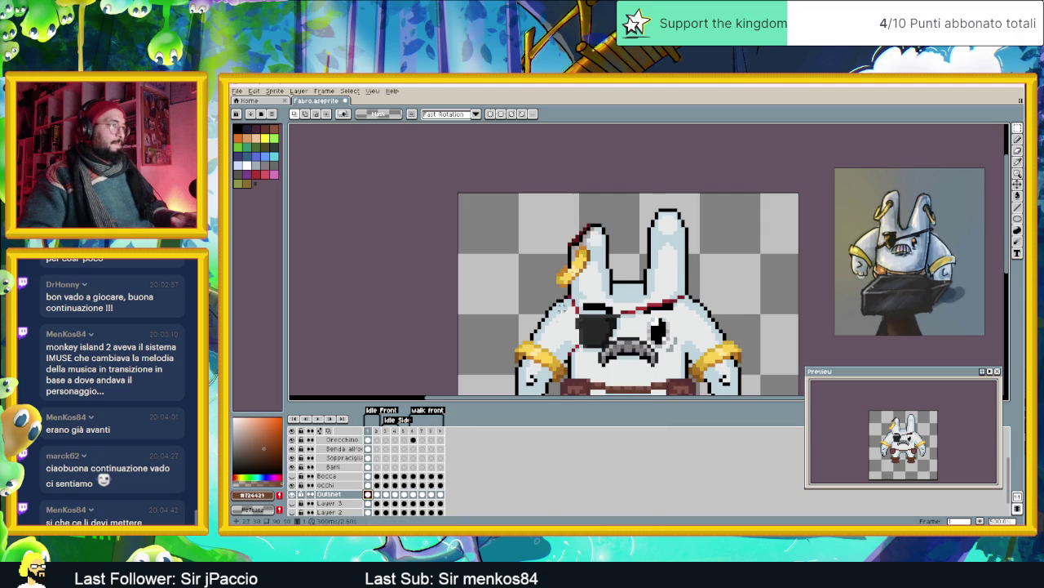
pyautogui.moveTo(538, 201); pyautogui.dragTo(634, 283)
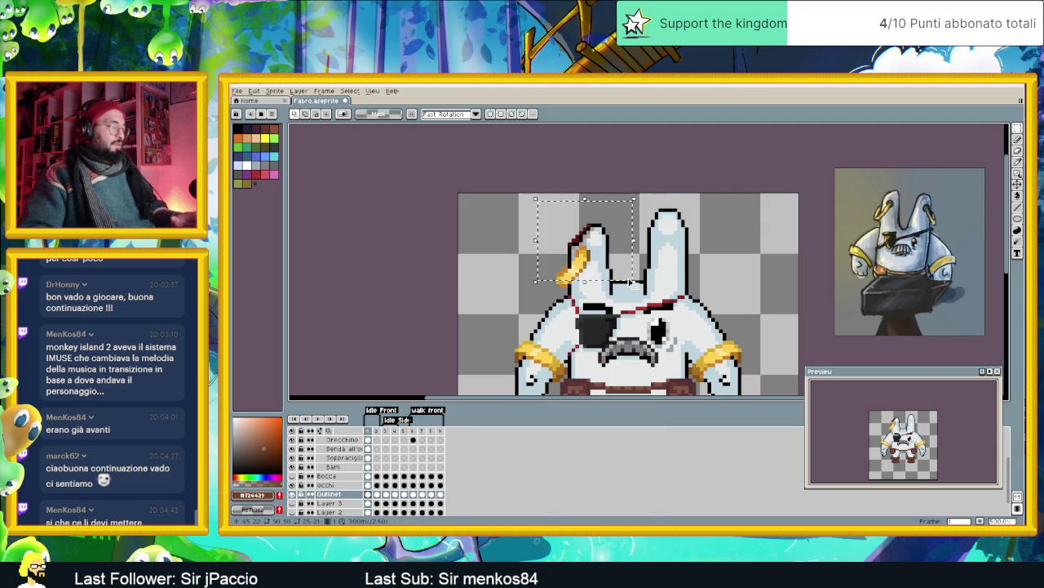
pyautogui.click(376, 494)
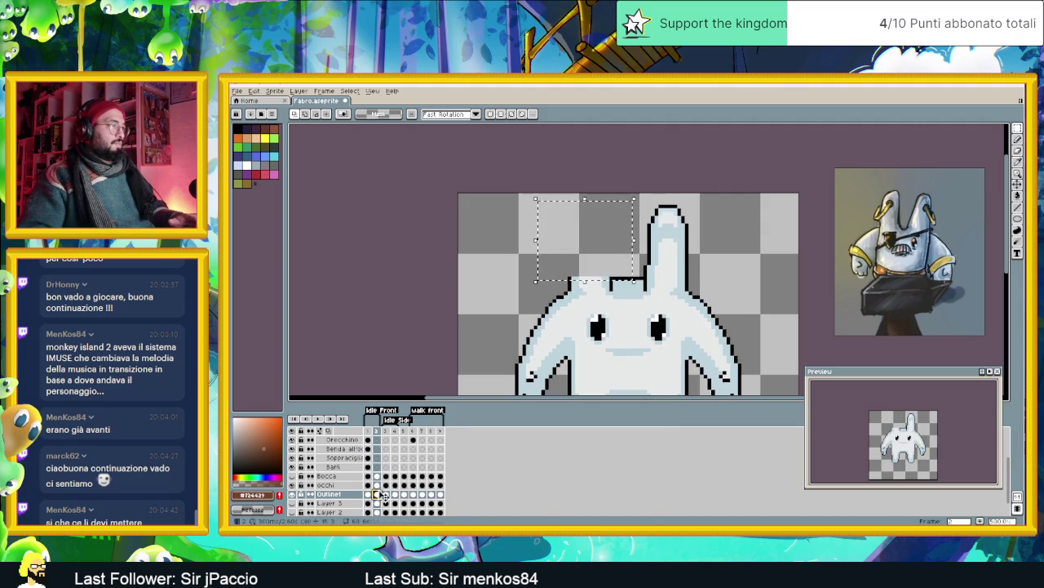
pyautogui.hotkey('ctrl', 'v')
pyautogui.moveTo(595, 280); pyautogui.dragTo(595, 272)
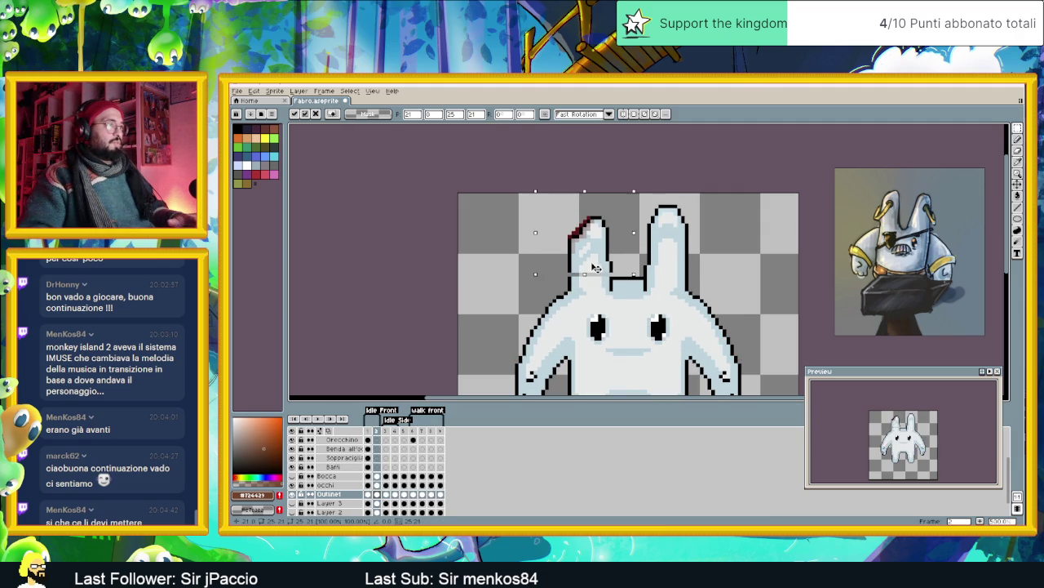
pyautogui.click(329, 430)
pyautogui.moveTo(592, 257); pyautogui.dragTo(571, 258)
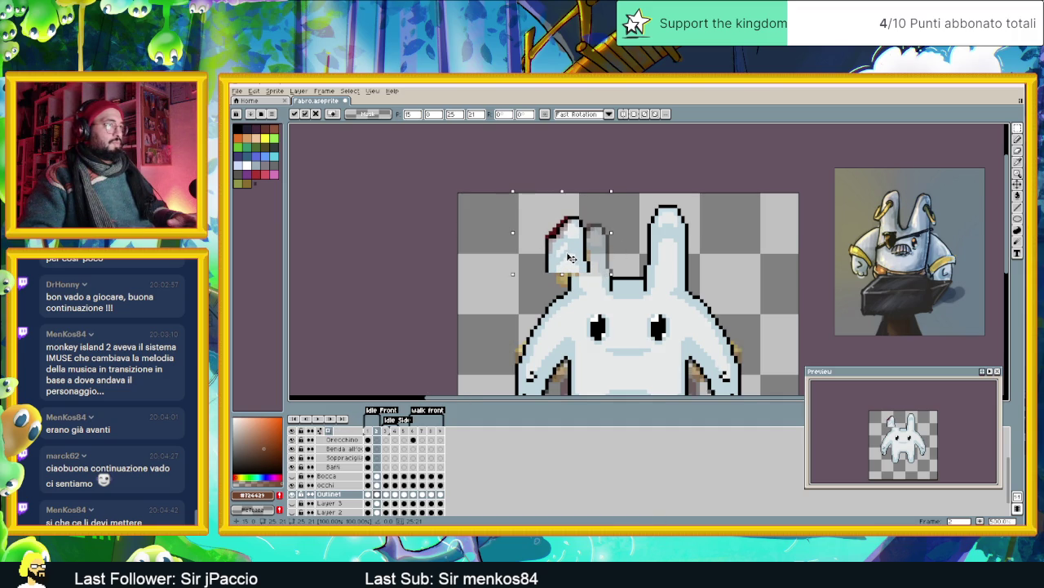
pyautogui.moveTo(573, 257); pyautogui.dragTo(594, 260)
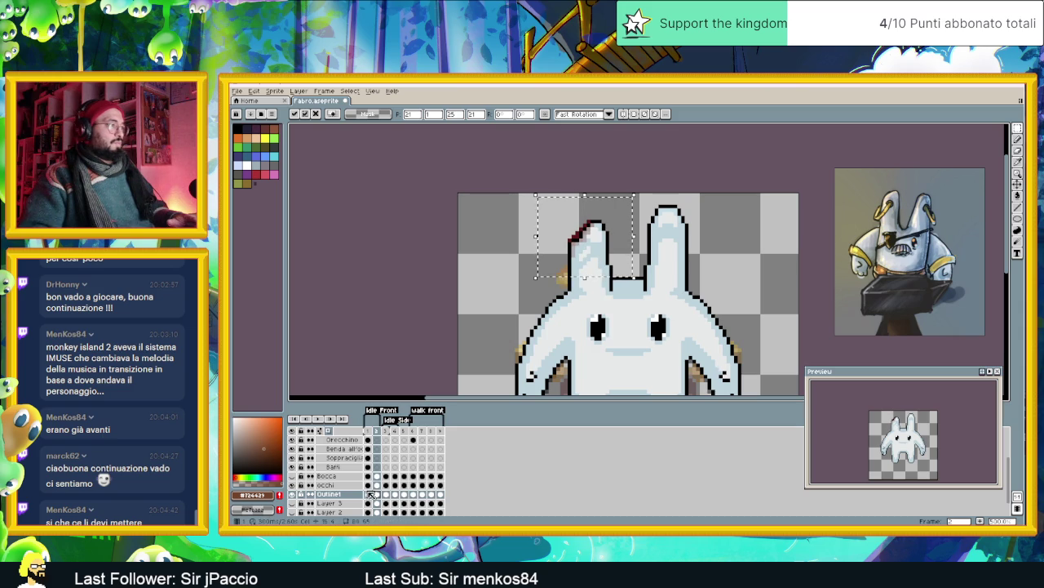
# - Compare the replaced ear between frames 1 and 2
pyautogui.click(368, 494)
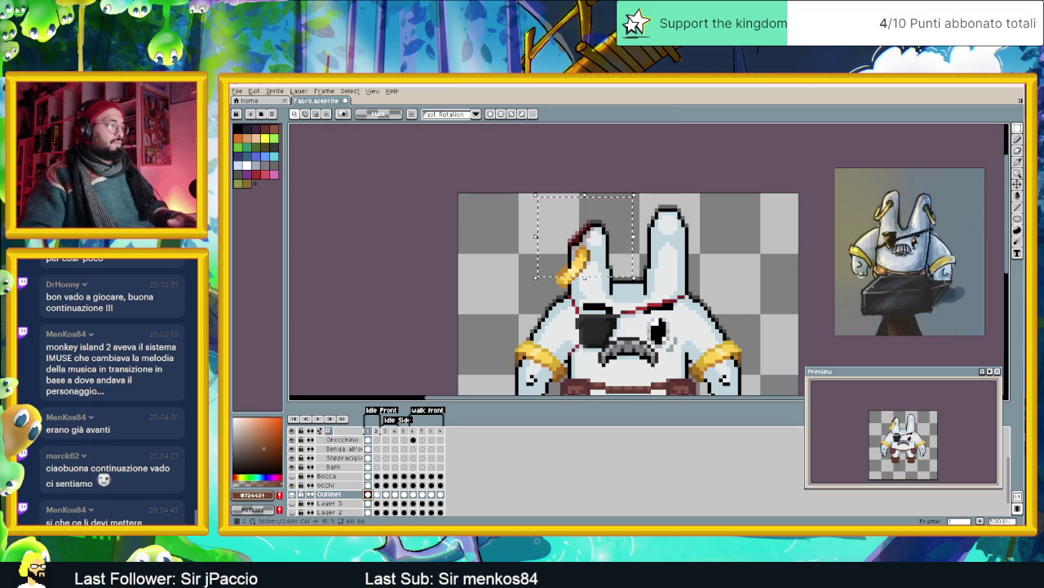
pyautogui.click(377, 494)
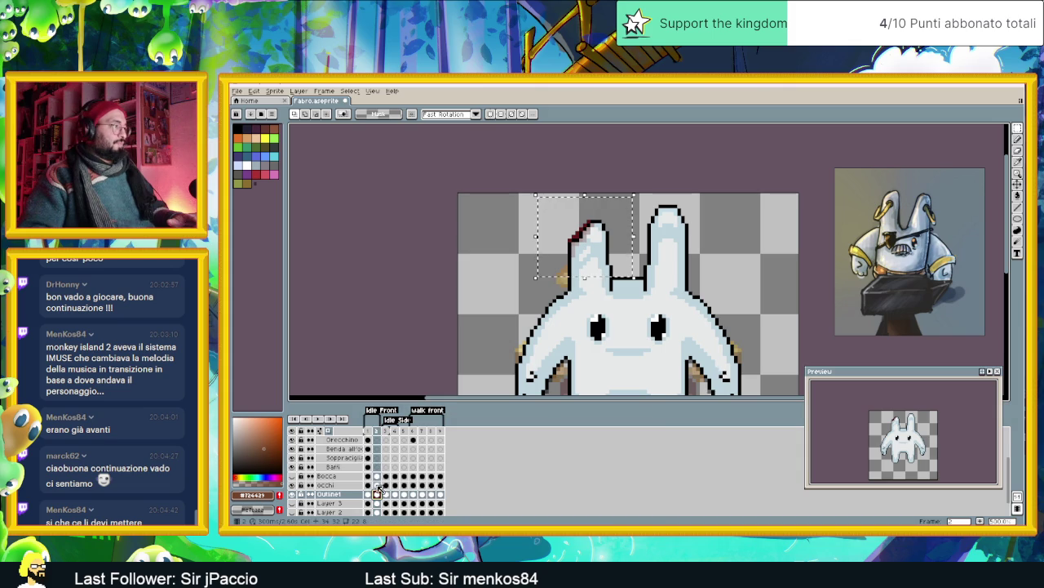
pyautogui.scroll(1, 378, 468)
pyautogui.scroll(2, 377, 465)
pyautogui.scroll(1, 378, 461)
pyautogui.moveTo(372, 450); pyautogui.dragTo(368, 504)
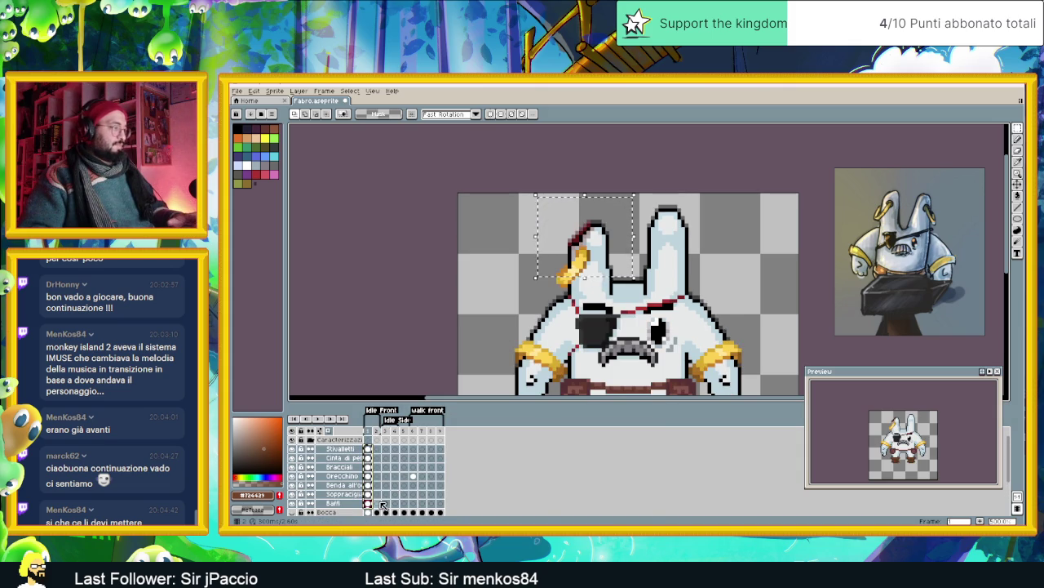
# - Show the accessories on frame 2 and nudge the Cinta di pelle belt up one pixel
pyautogui.click(377, 449)
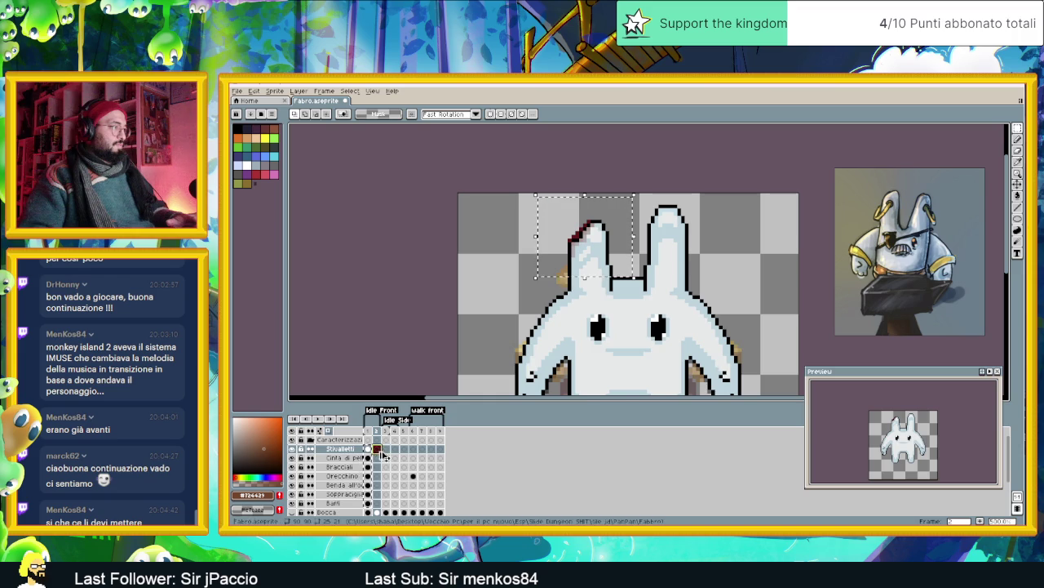
pyautogui.click(382, 454)
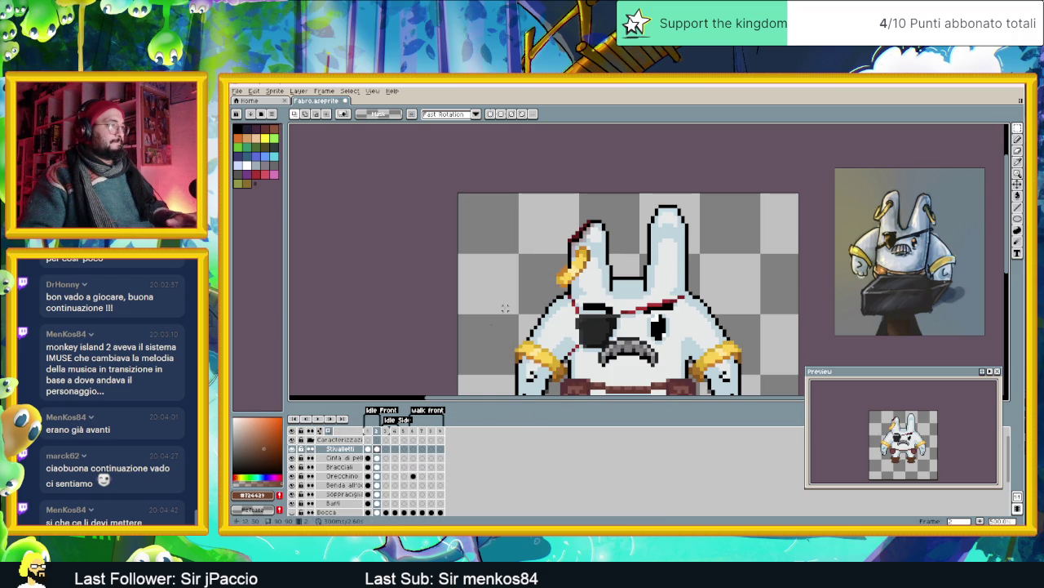
pyautogui.scroll(-2, 505, 308)
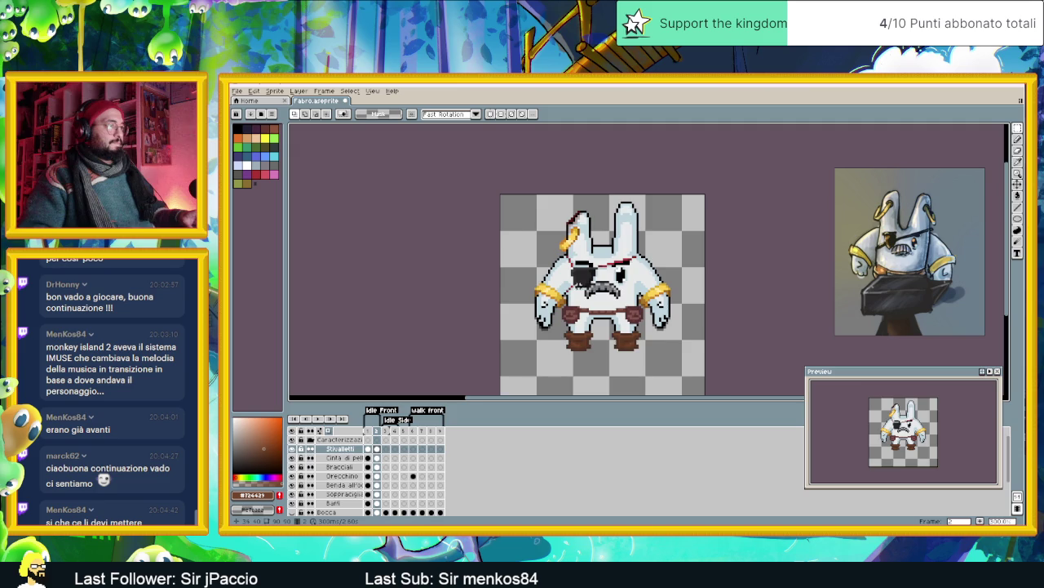
pyautogui.scroll(1, 621, 288)
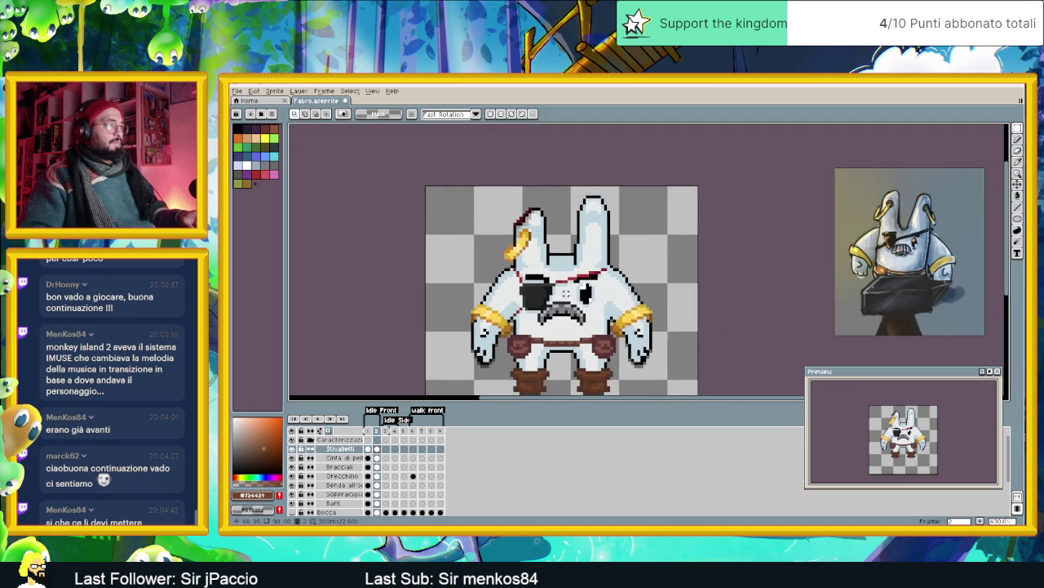
pyautogui.scroll(1, 549, 214)
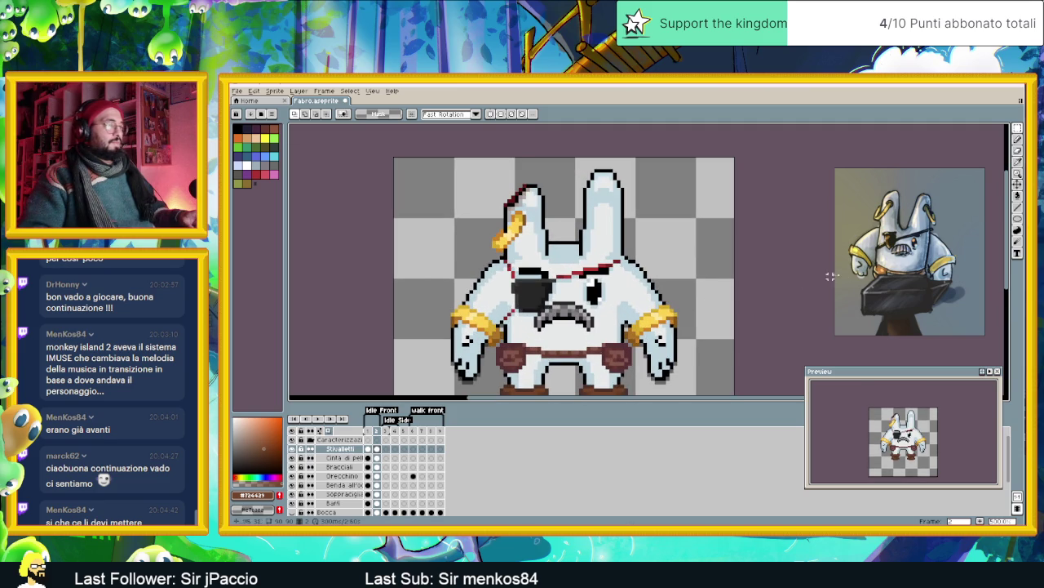
pyautogui.click(1017, 185)
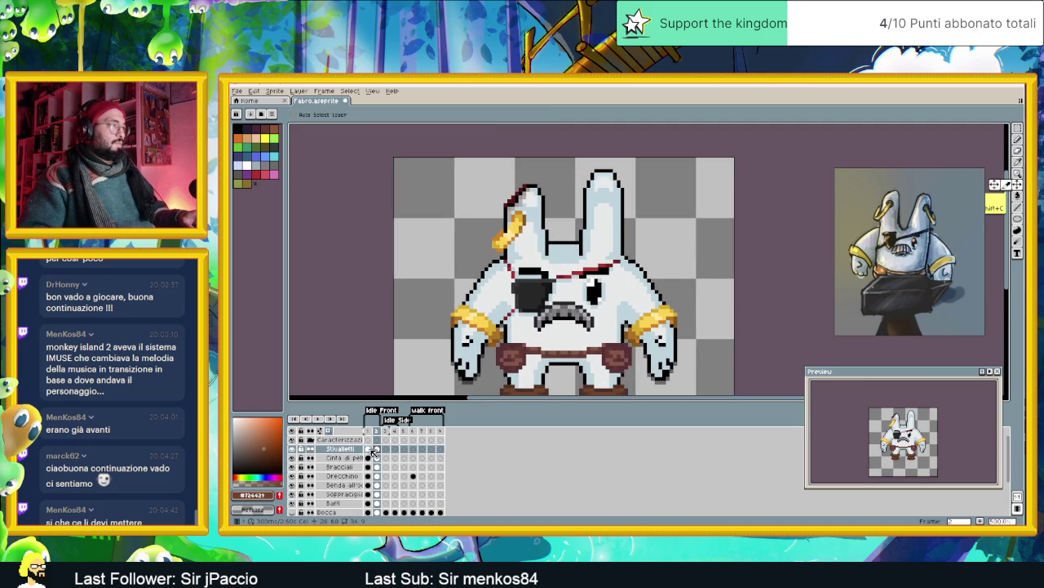
pyautogui.click(369, 449)
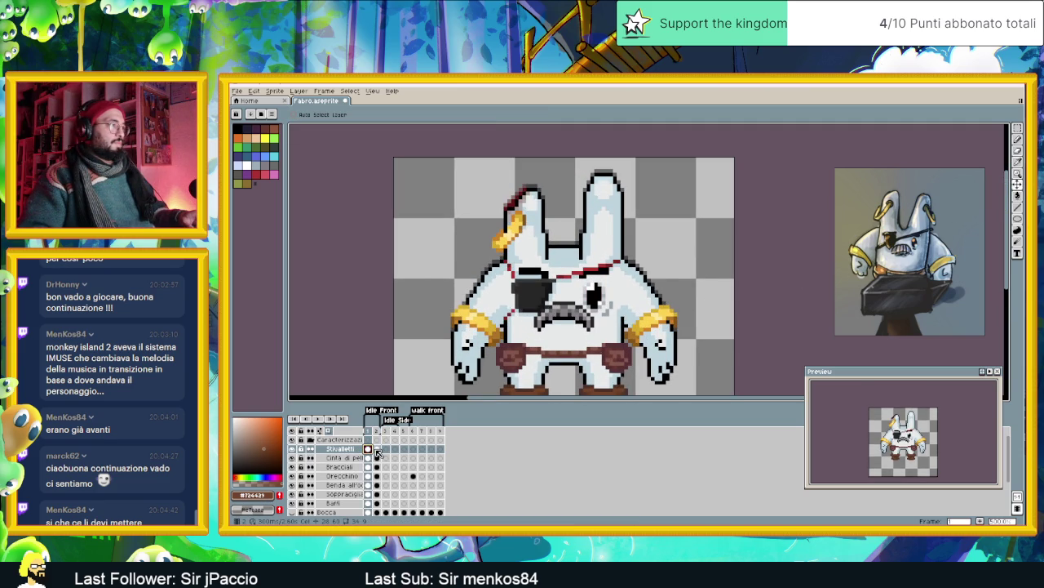
pyautogui.click(377, 450)
pyautogui.click(369, 458)
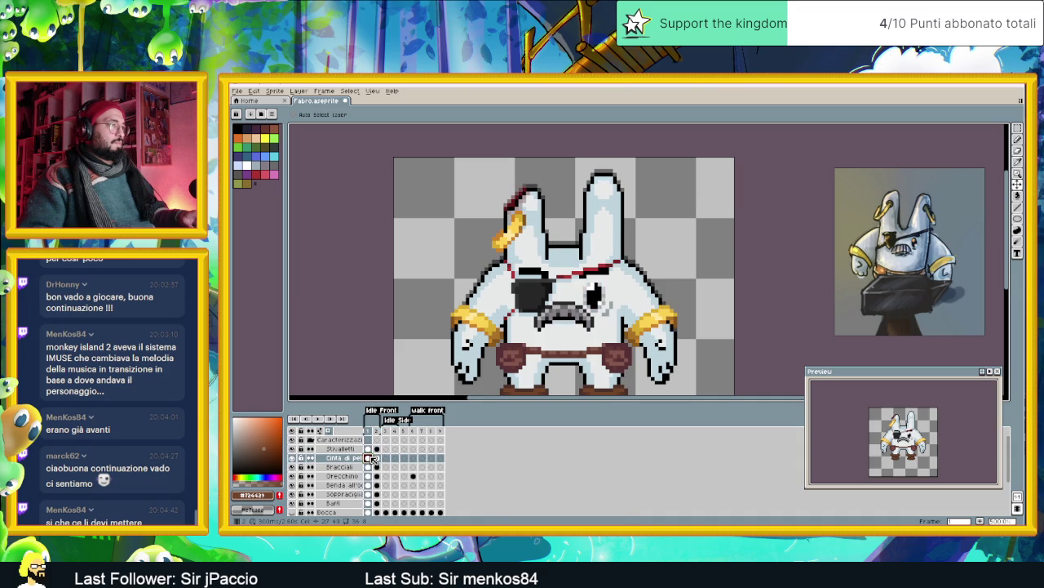
pyautogui.click(379, 458)
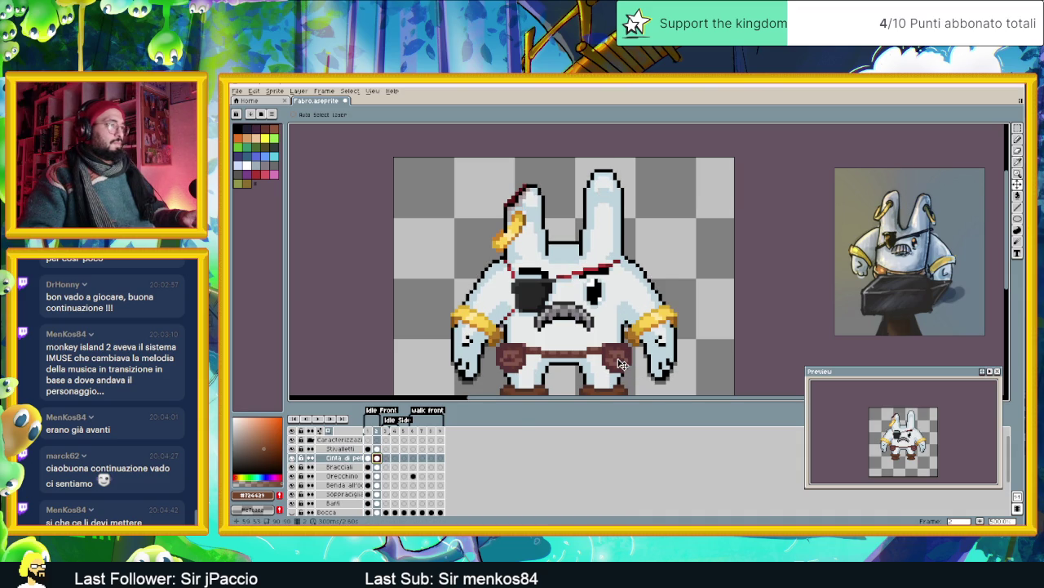
pyautogui.press('Up')
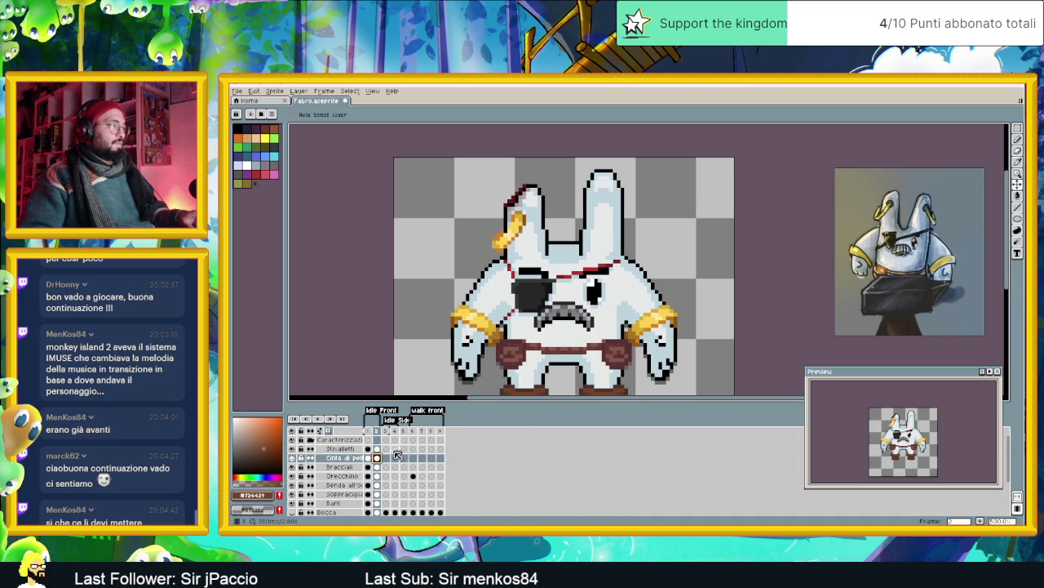
# - Nudge the Bracciali bracelets one pixel up on frame 2 and compare with frame 1
pyautogui.click(377, 468)
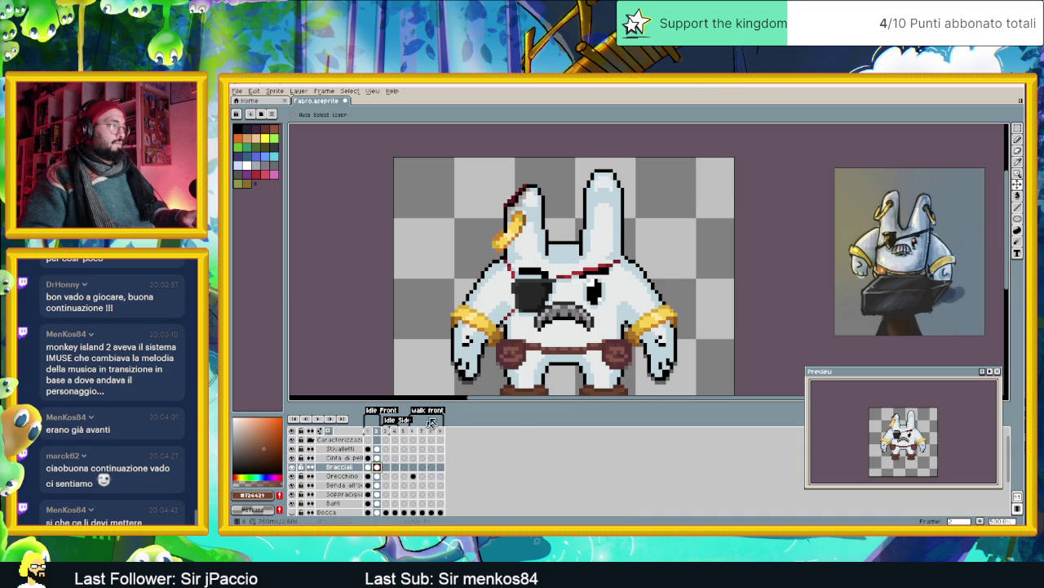
pyautogui.press('Up')
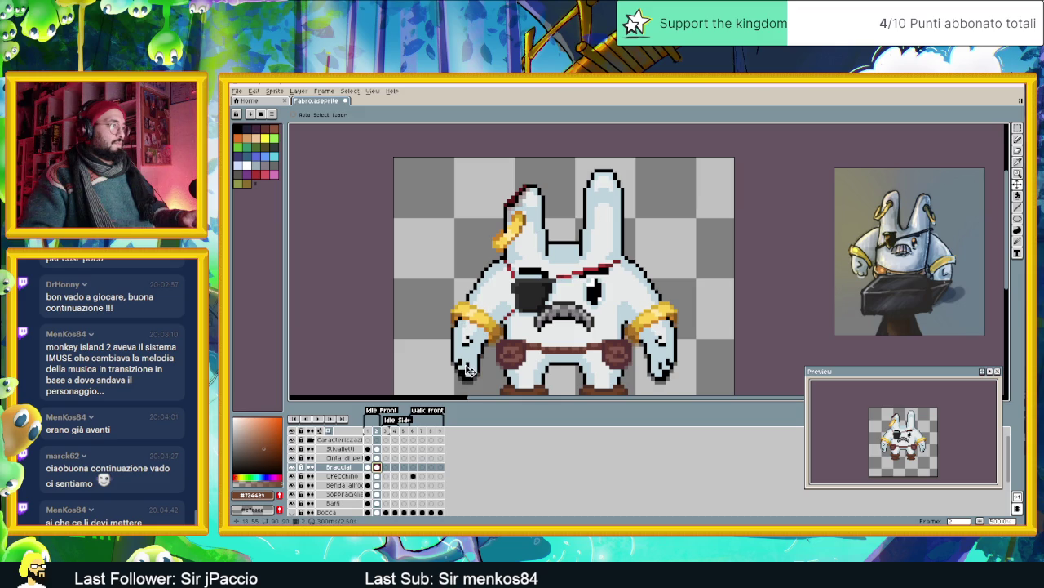
pyautogui.click(372, 467)
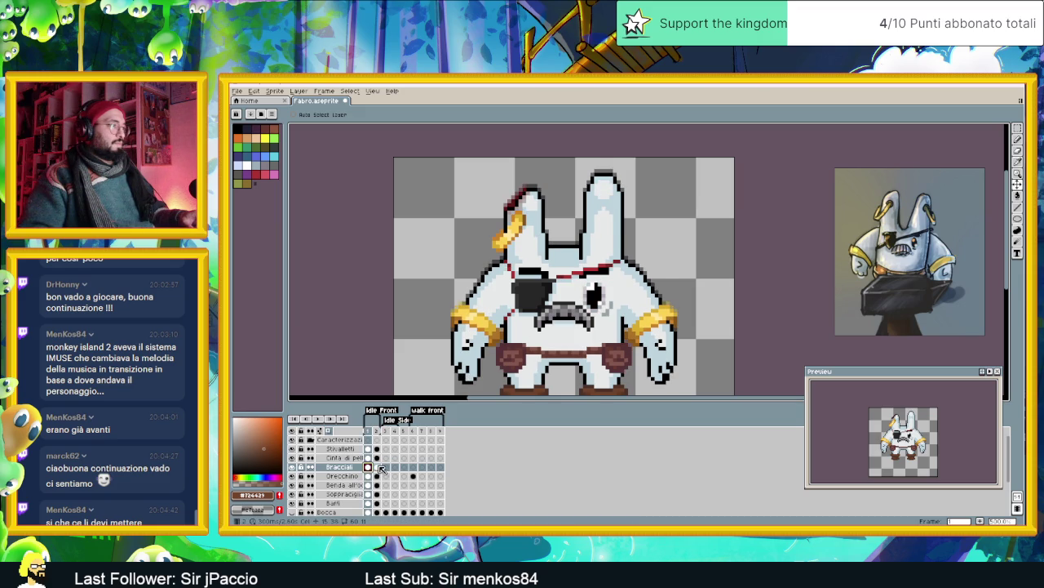
pyautogui.click(378, 468)
pyautogui.click(377, 476)
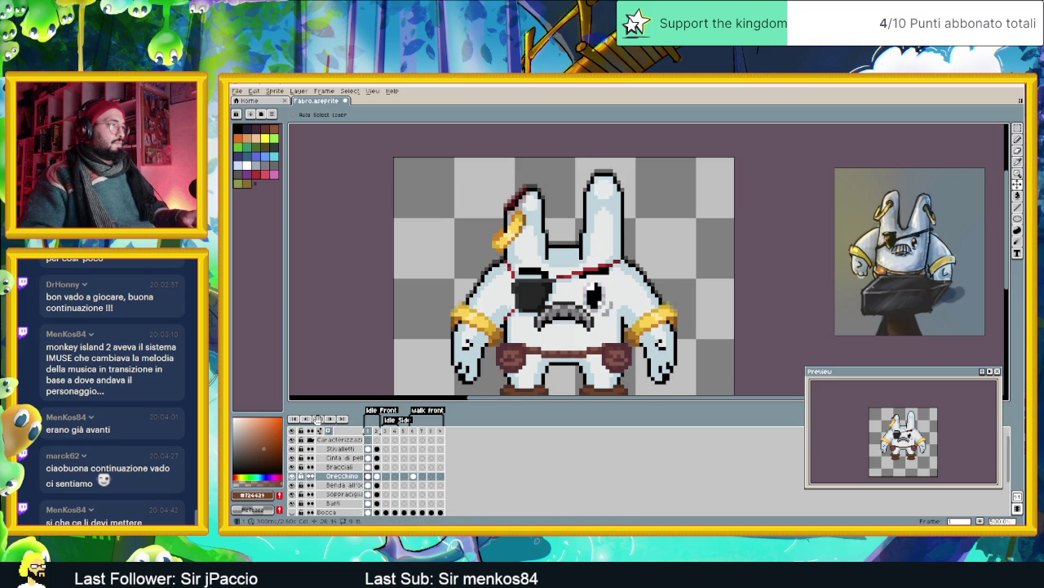
pyautogui.scroll(-2, 622, 323)
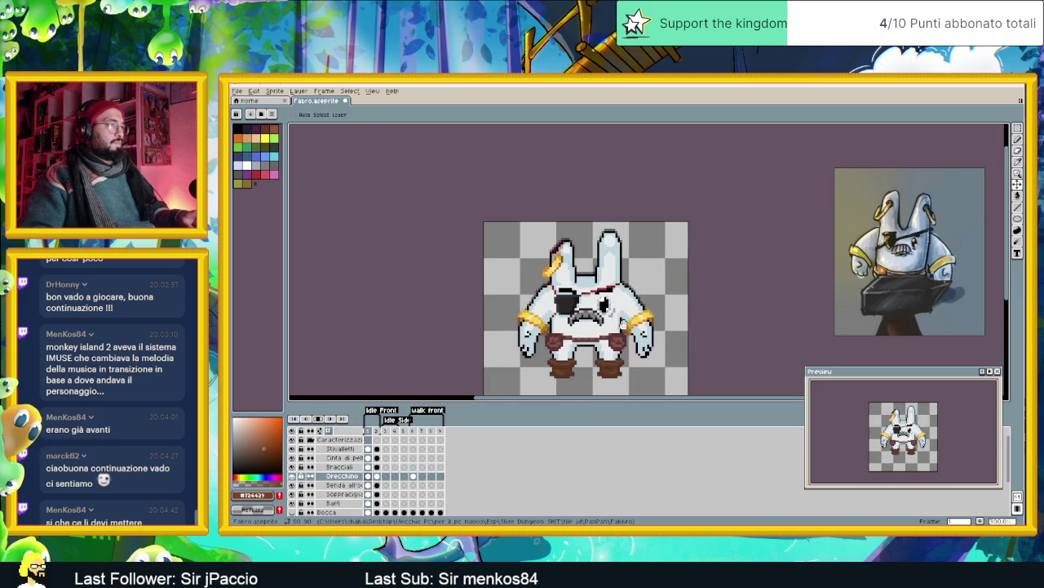
# - Raise the Benda all'occhio eye patch a few pixels and compare frames 1 and 2
pyautogui.scroll(1, 620, 324)
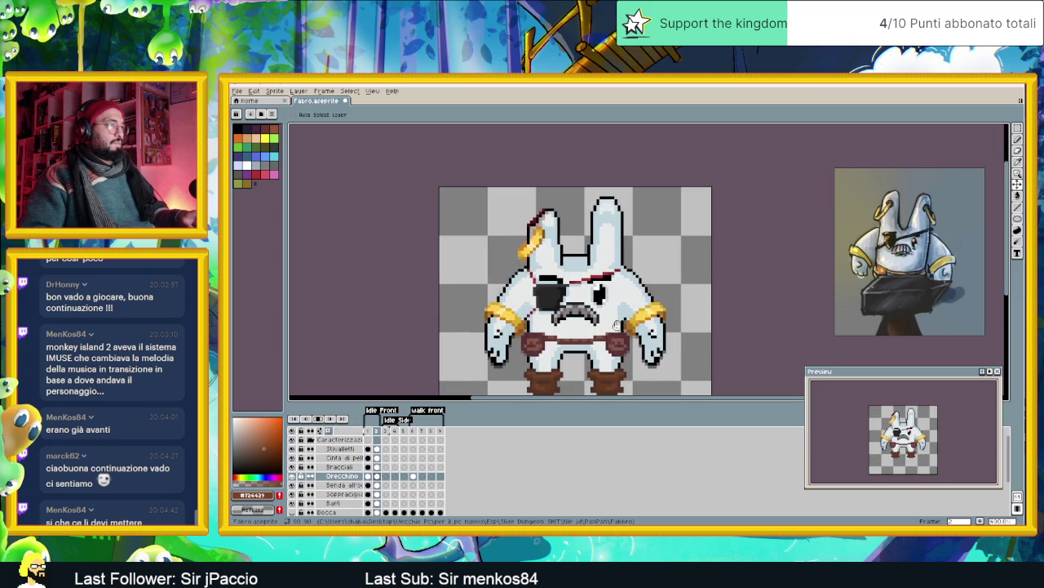
pyautogui.click(319, 421)
pyautogui.click(377, 485)
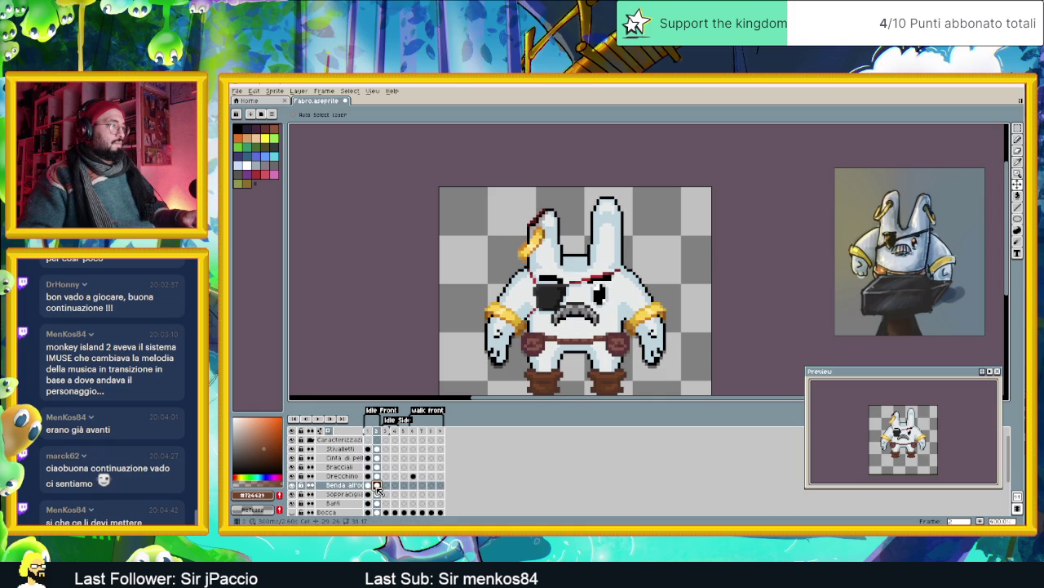
pyautogui.moveTo(573, 333); pyautogui.dragTo(573, 327)
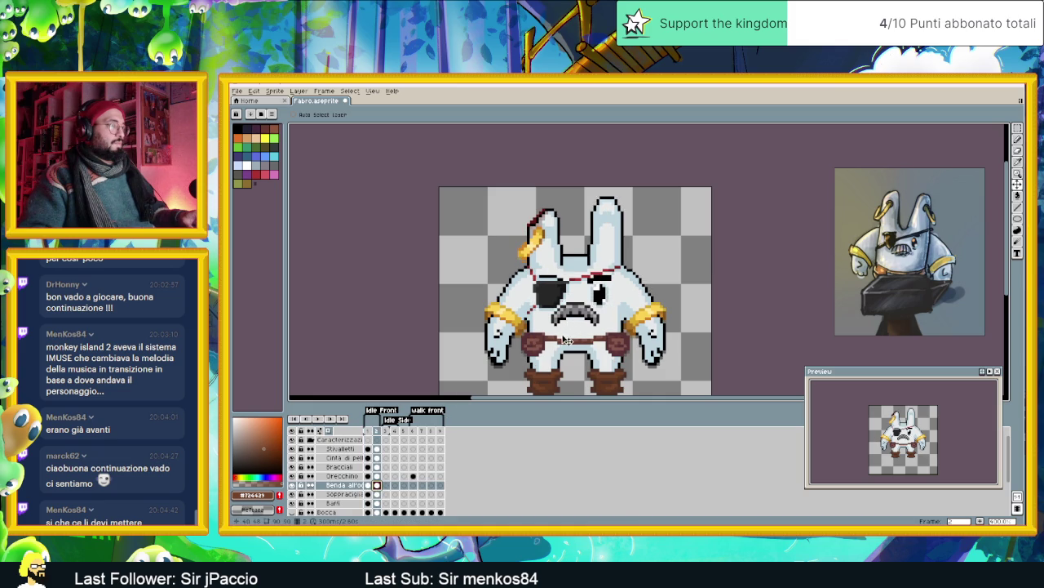
pyautogui.click(369, 485)
pyautogui.click(377, 486)
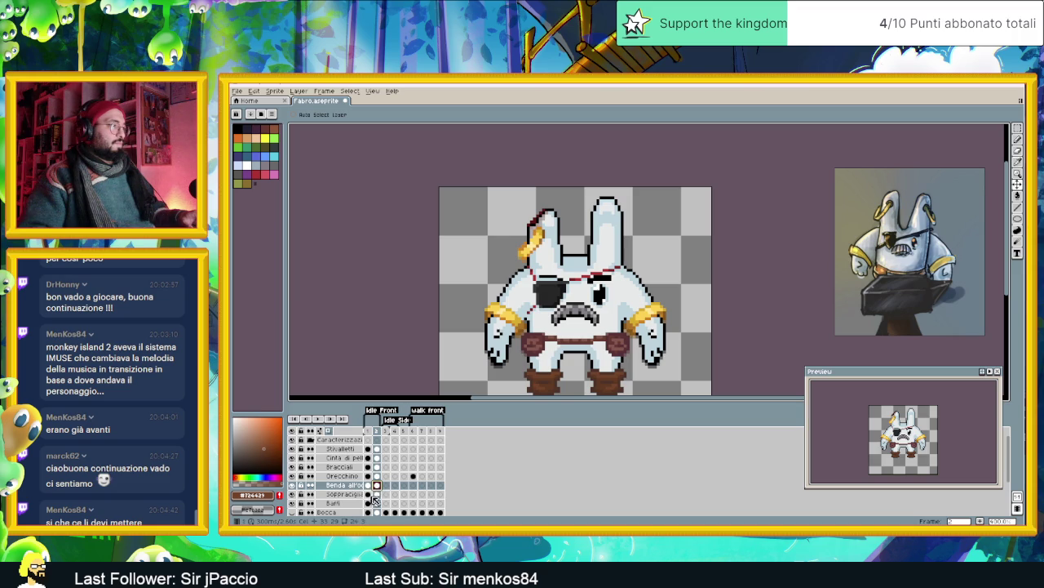
# - Check the Sopracciglia and Baffi layers on frame 2, then play the idle animation
pyautogui.click(377, 494)
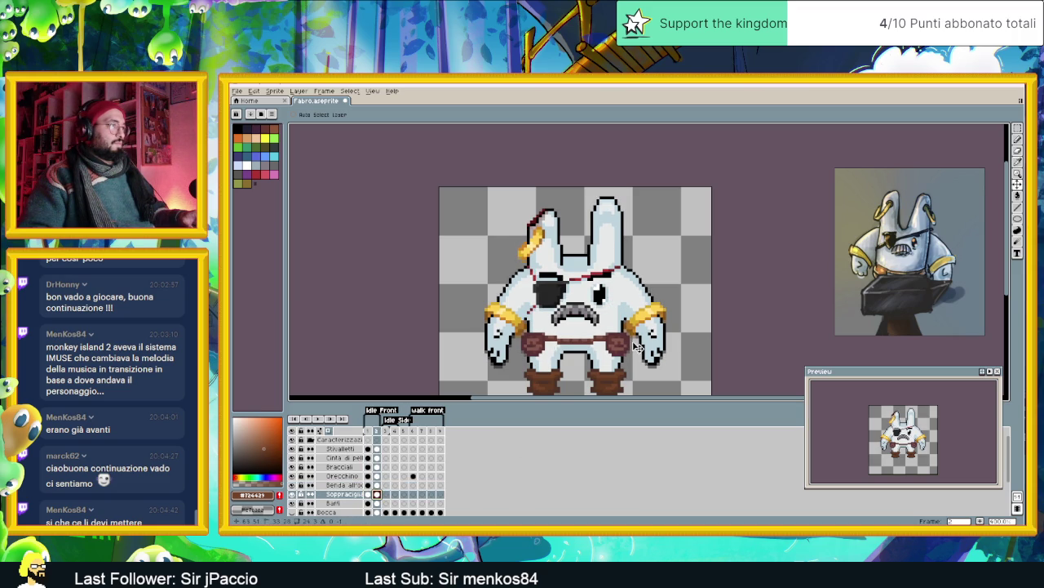
pyautogui.click(379, 503)
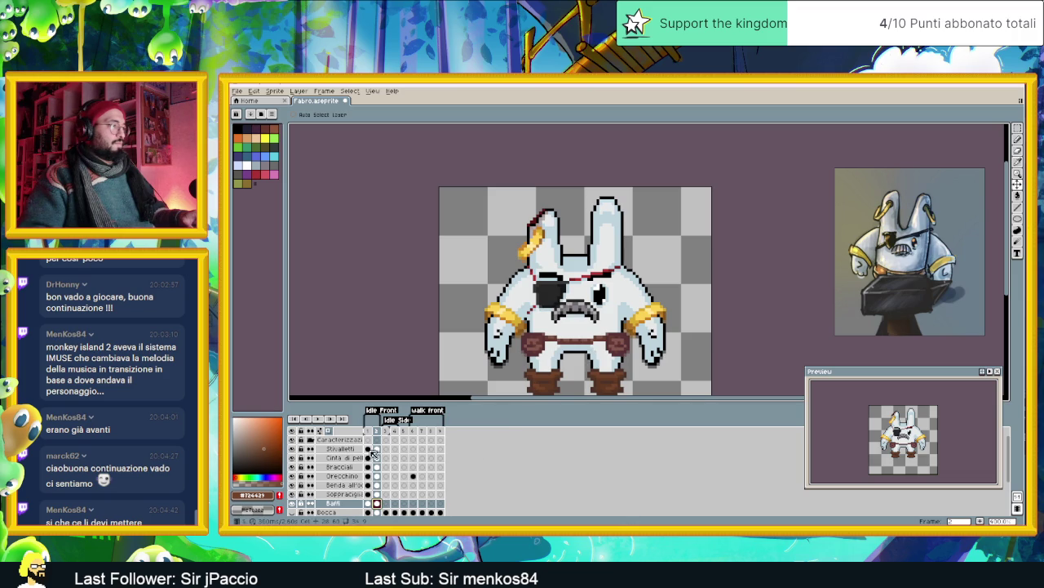
pyautogui.press('Return')
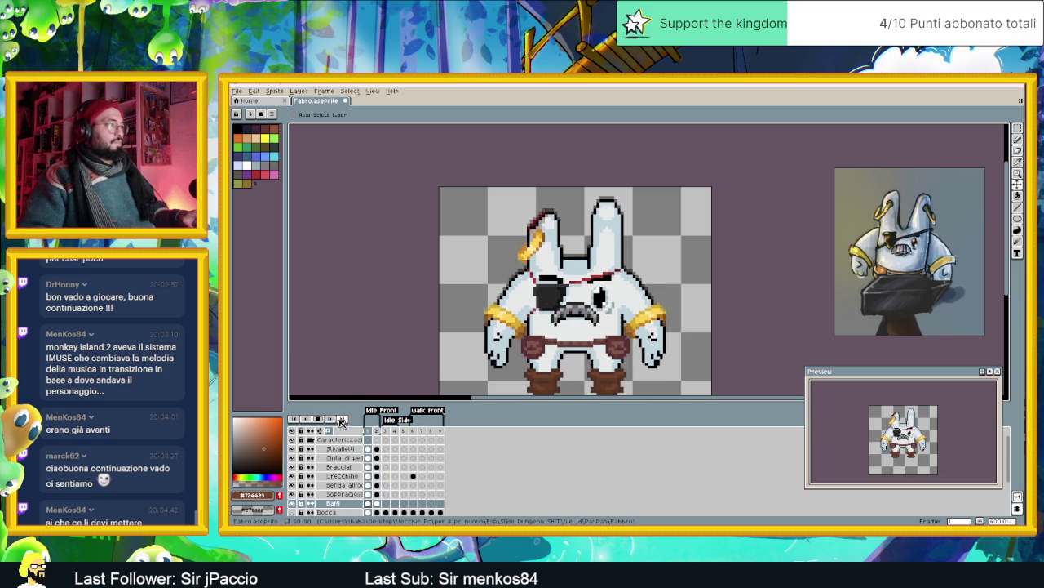
pyautogui.scroll(-3, 641, 288)
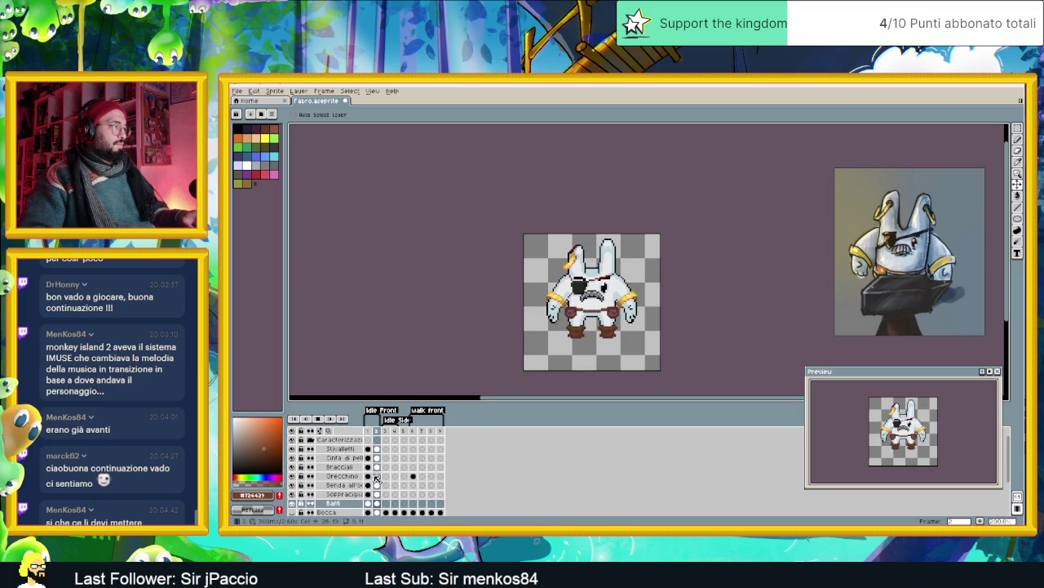
# - Check the Cinta di pelle and Occhi cels on frame 2 and play the animation
pyautogui.click(353, 460)
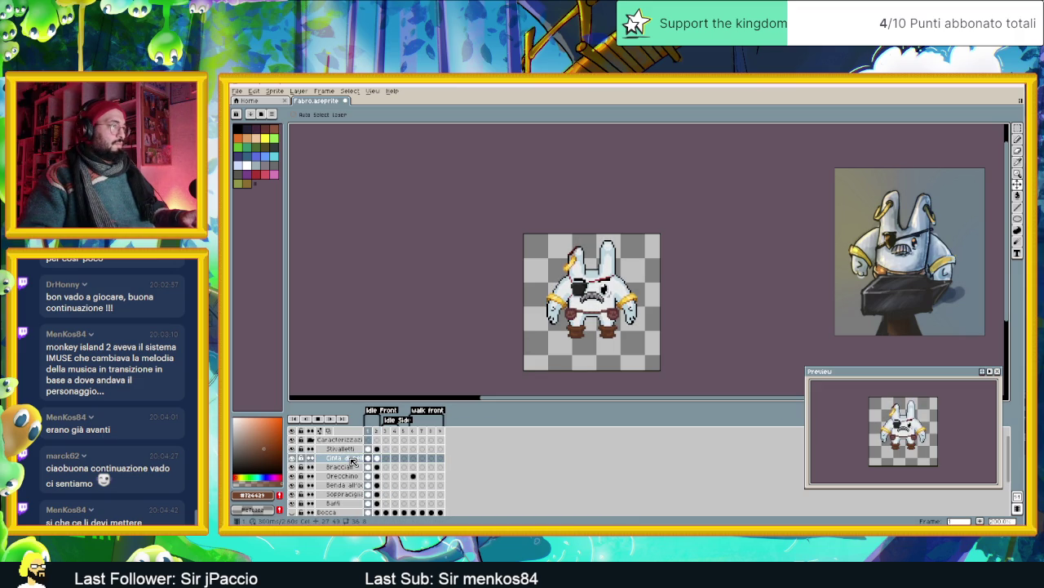
pyautogui.scroll(-2, 353, 461)
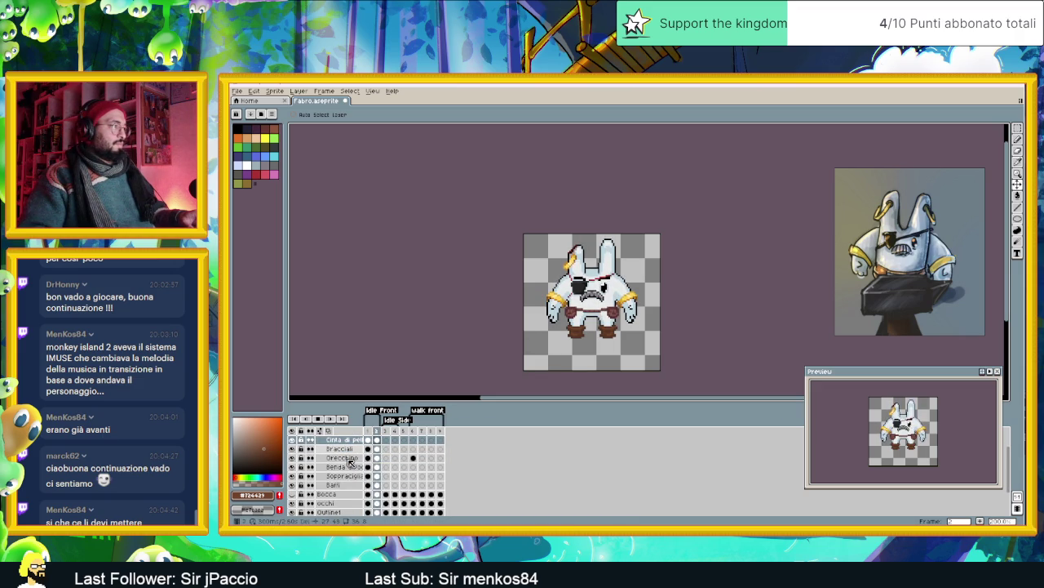
pyautogui.click(329, 502)
pyautogui.click(375, 503)
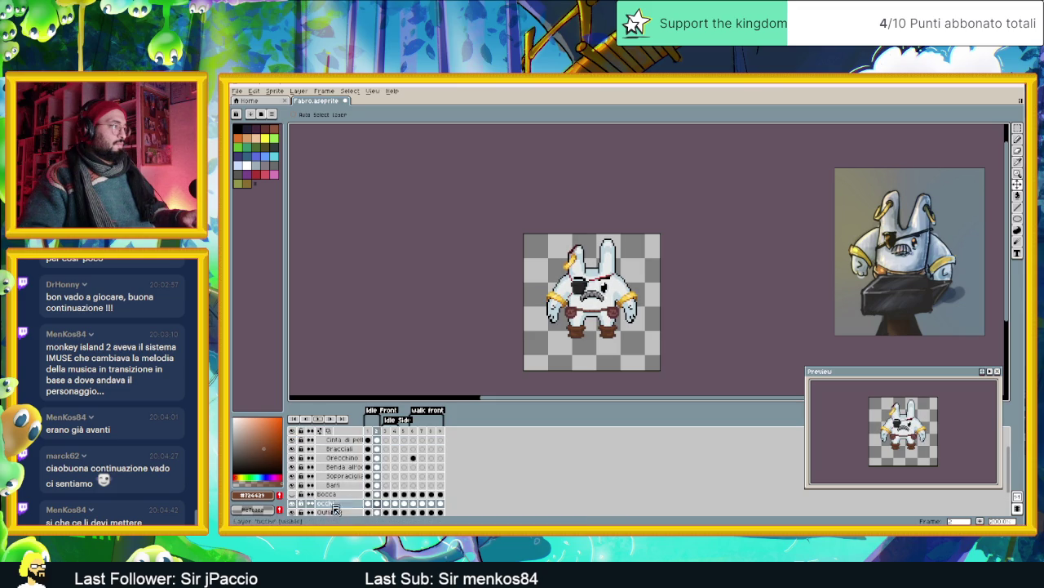
pyautogui.click(379, 504)
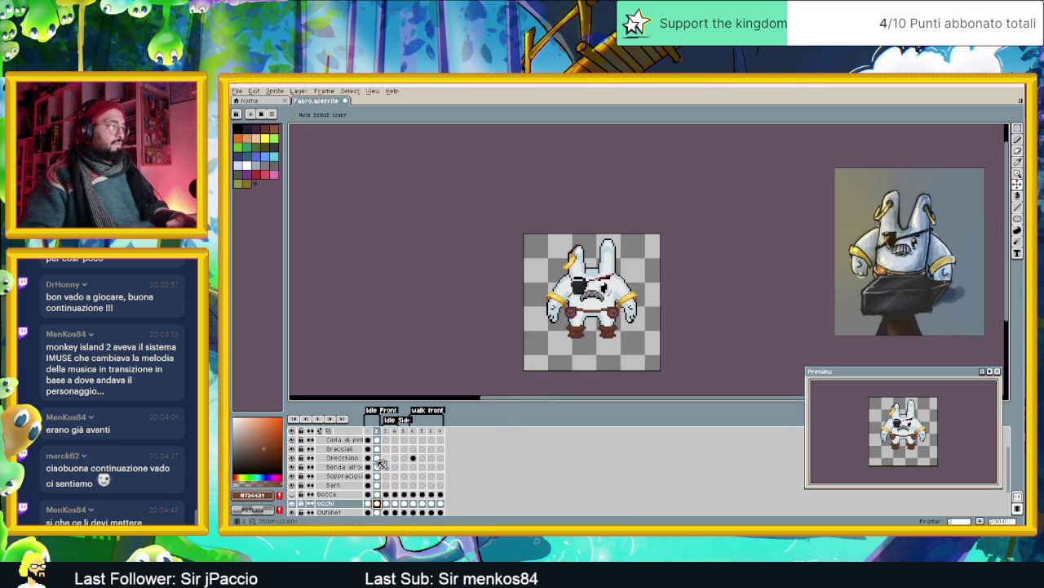
pyautogui.click(318, 418)
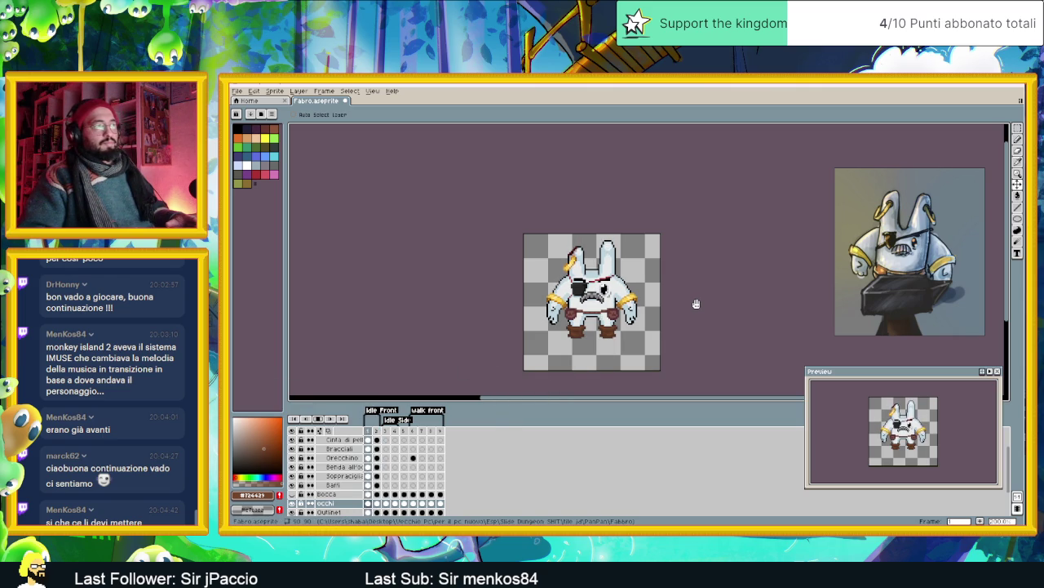
pyautogui.scroll(2, 588, 280)
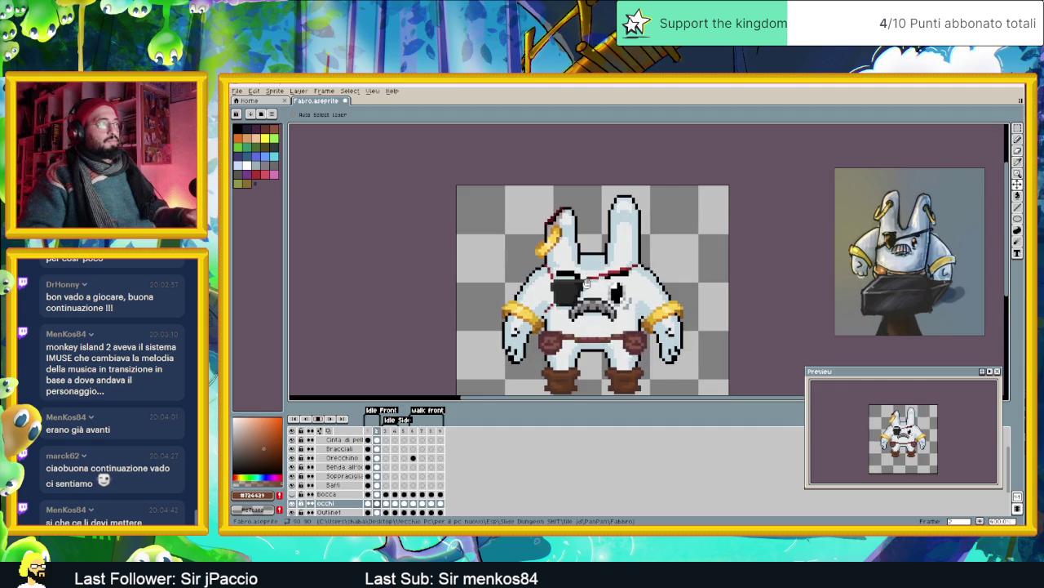
pyautogui.scroll(1, 588, 280)
# - Stop playback and pick the strap's dark red #7c2323 as the Pencil colour
pyautogui.click(318, 418)
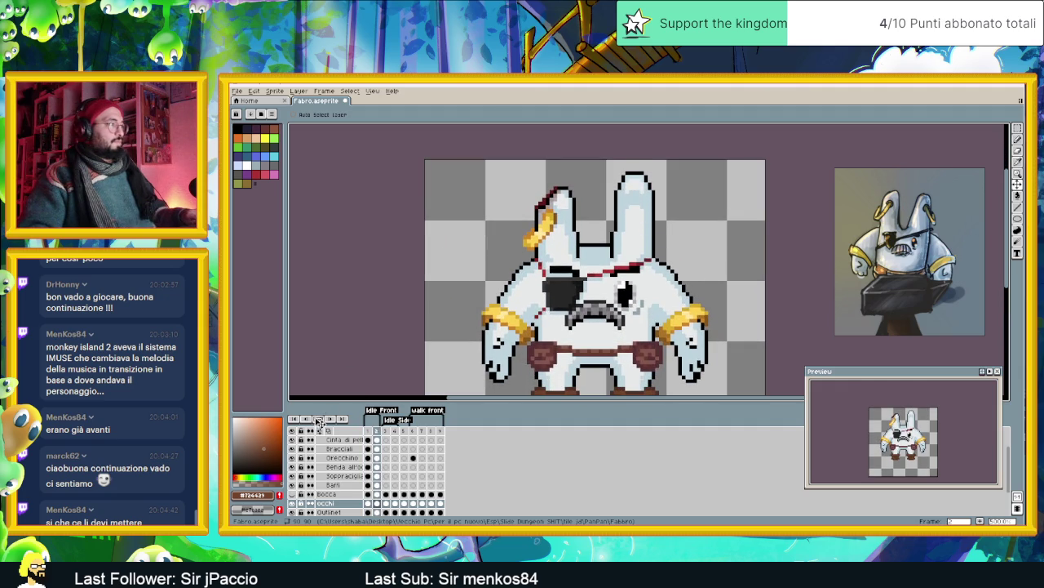
pyautogui.scroll(1, 534, 308)
pyautogui.press('i')
pyautogui.click(536, 309)
pyautogui.press('v')
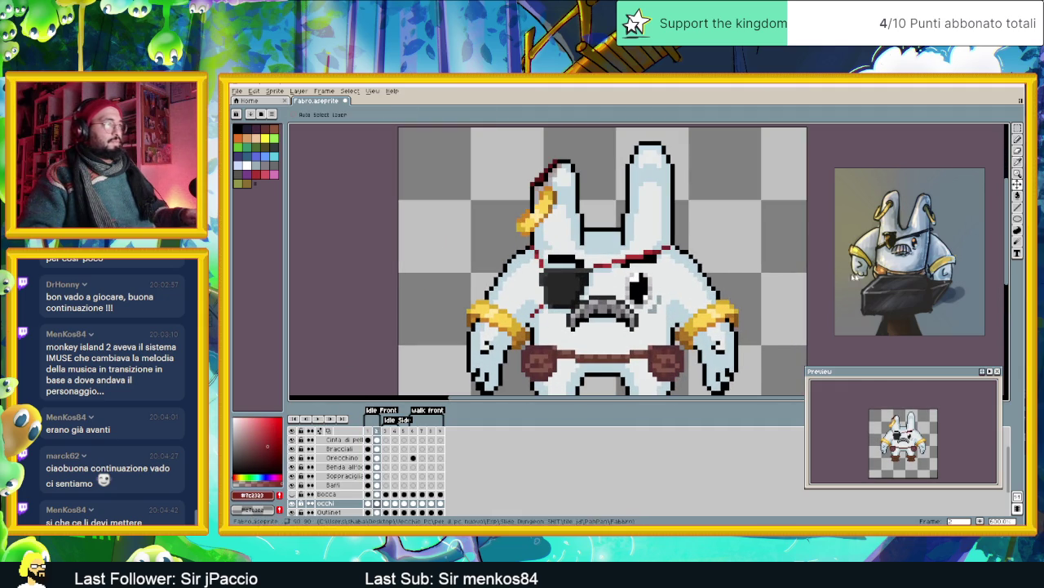
pyautogui.press('b')
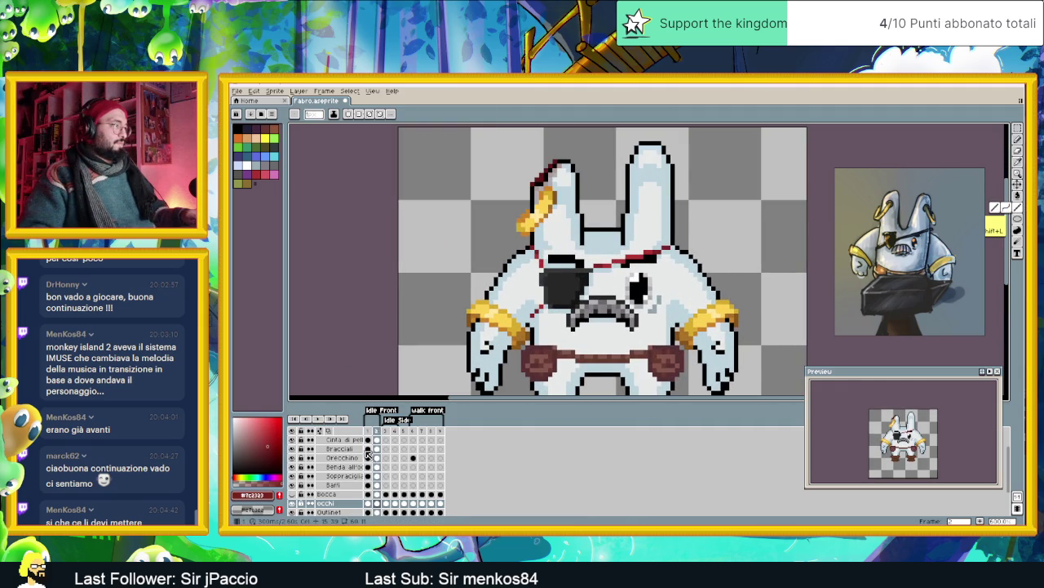
# - Select the eye-patch cel on frame 2 and replay the idle animation
pyautogui.scroll(1, 368, 456)
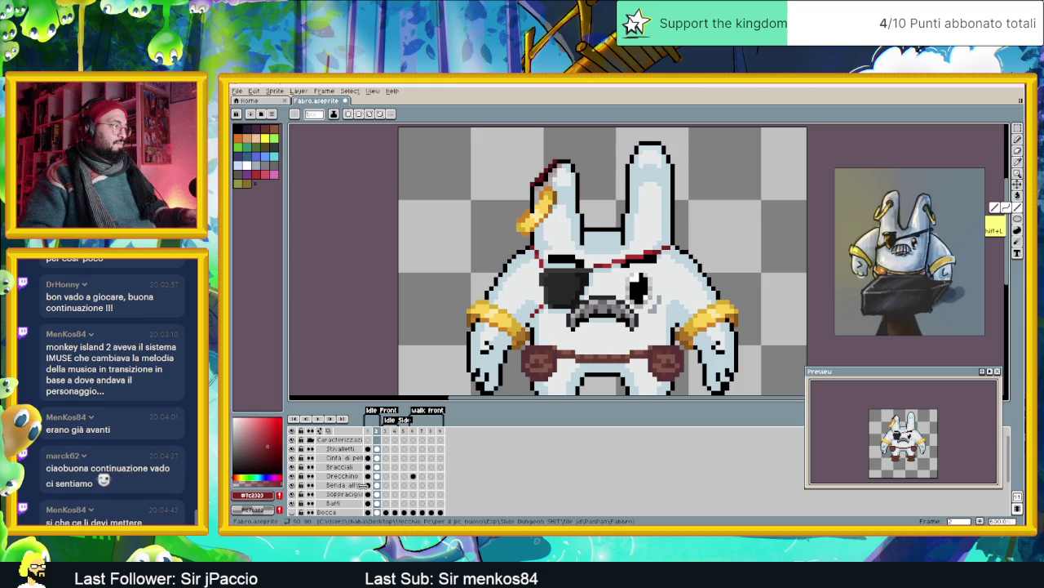
pyautogui.click(377, 487)
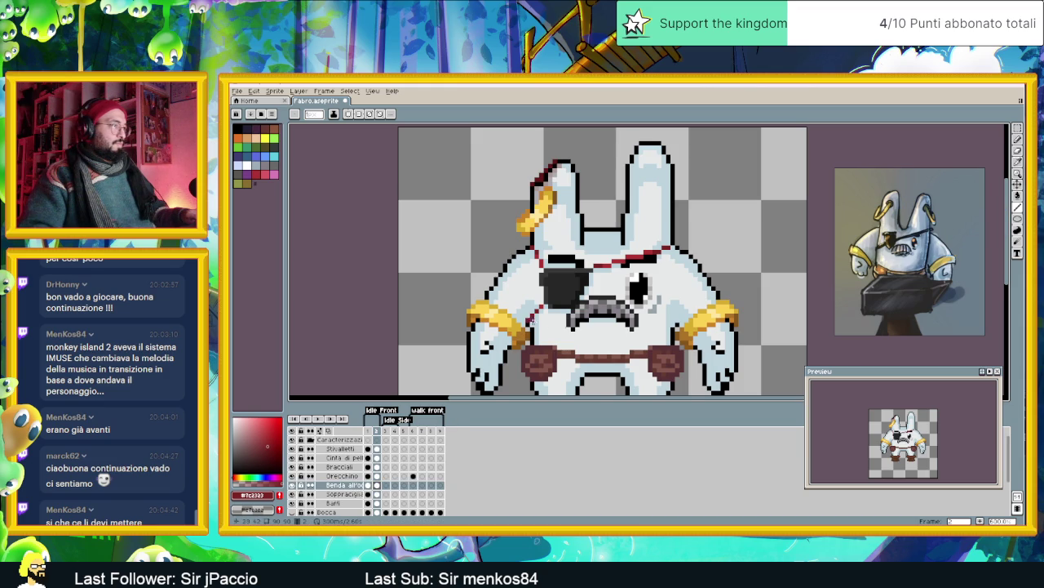
pyautogui.scroll(-1, 529, 321)
pyautogui.scroll(-1, 528, 320)
pyautogui.click(318, 418)
pyautogui.scroll(-2, 726, 302)
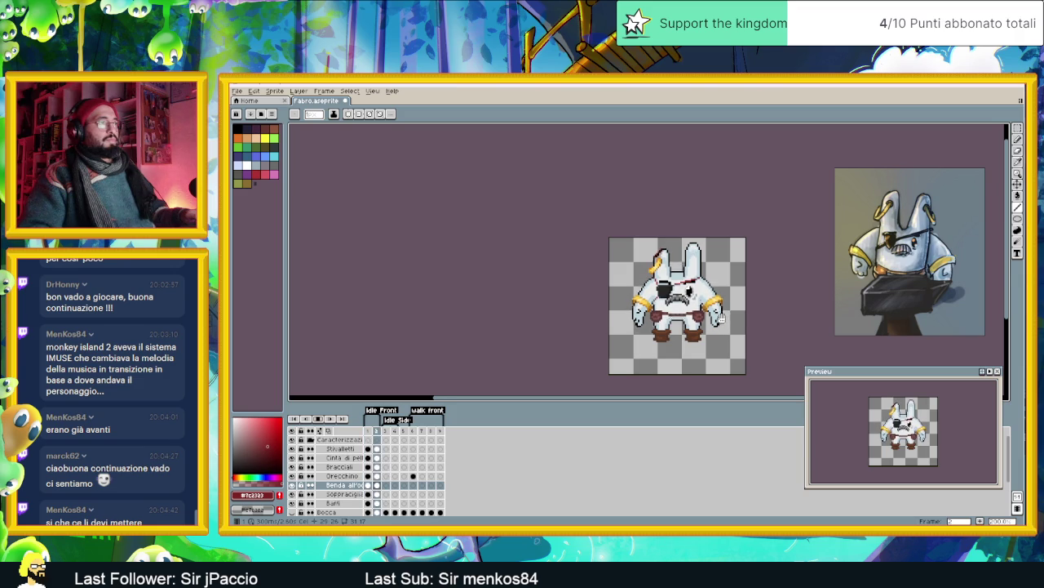
# - Save Fabro.aseprite, zoom around the sprite, then save it again
pyautogui.moveTo(720, 317); pyautogui.dragTo(676, 317)
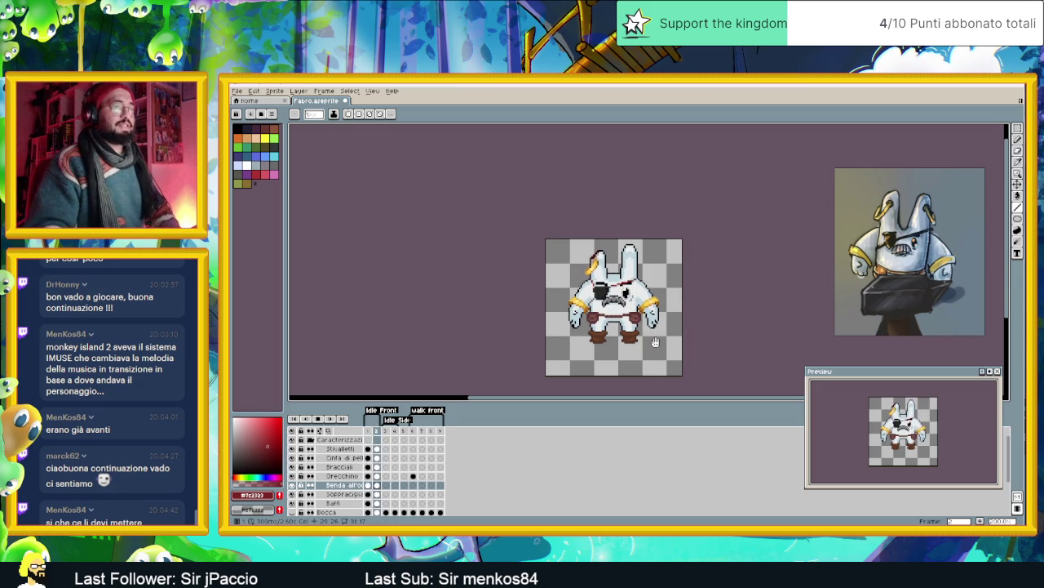
pyautogui.hotkey('ctrl', 's')
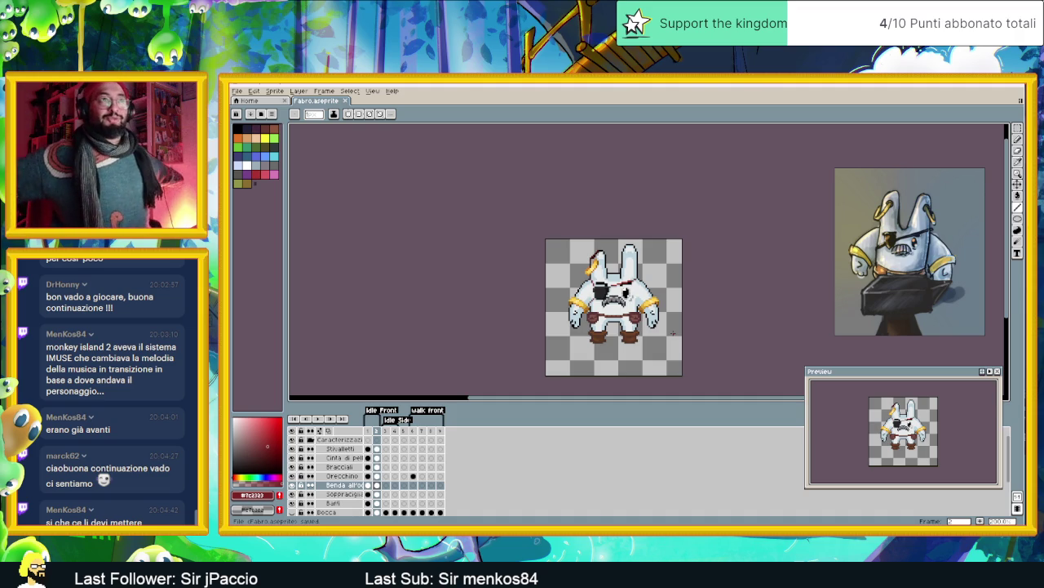
pyautogui.scroll(1, 602, 260)
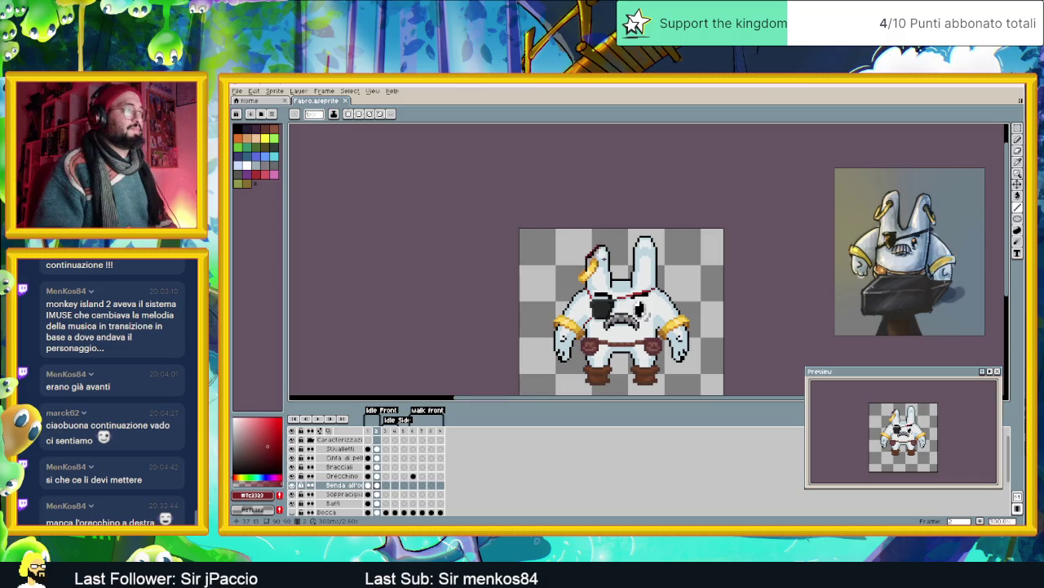
pyautogui.scroll(1, 607, 266)
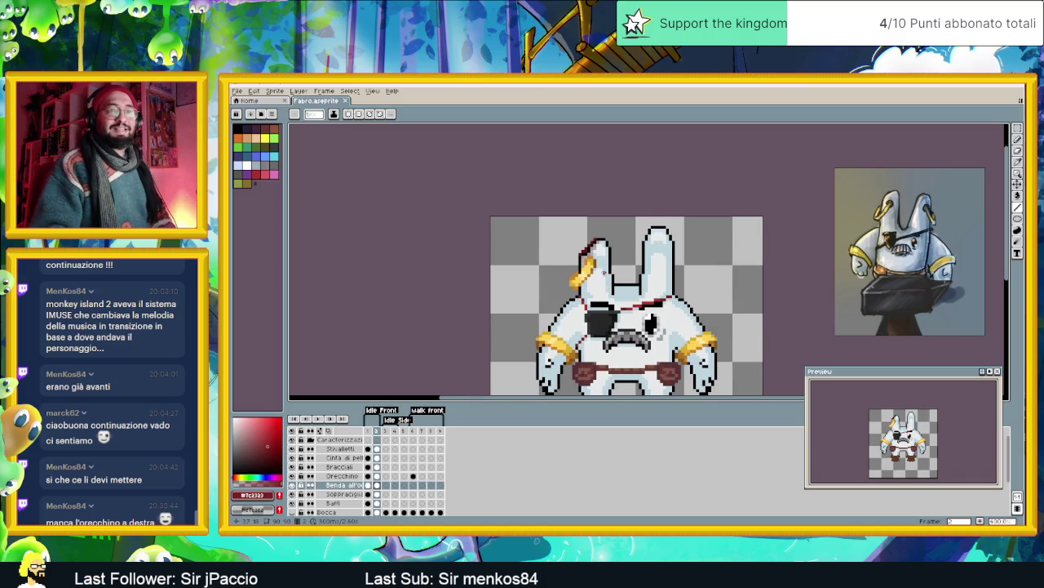
pyautogui.scroll(-1, 604, 272)
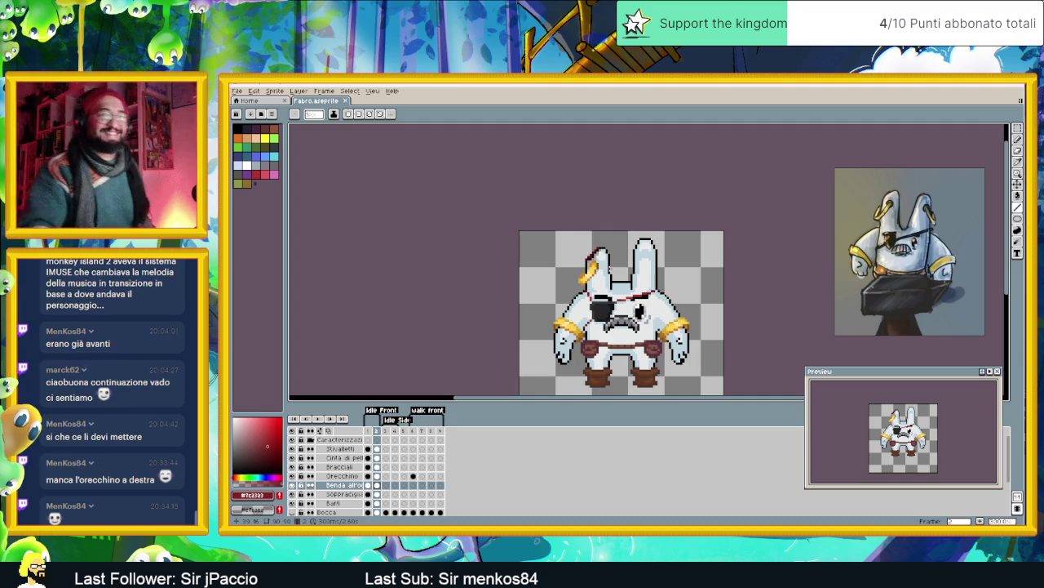
pyautogui.hotkey('ctrl', 's')
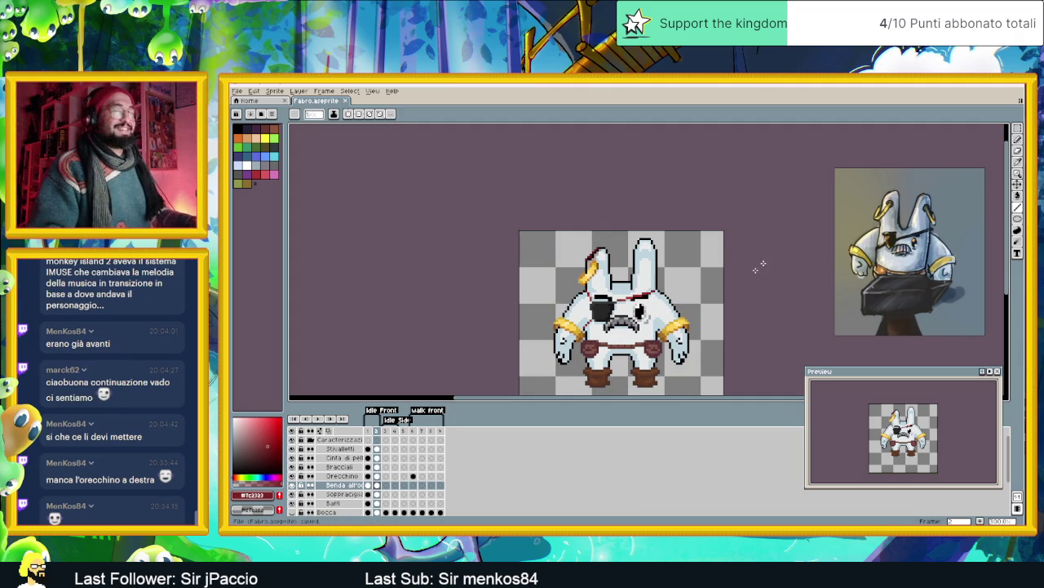